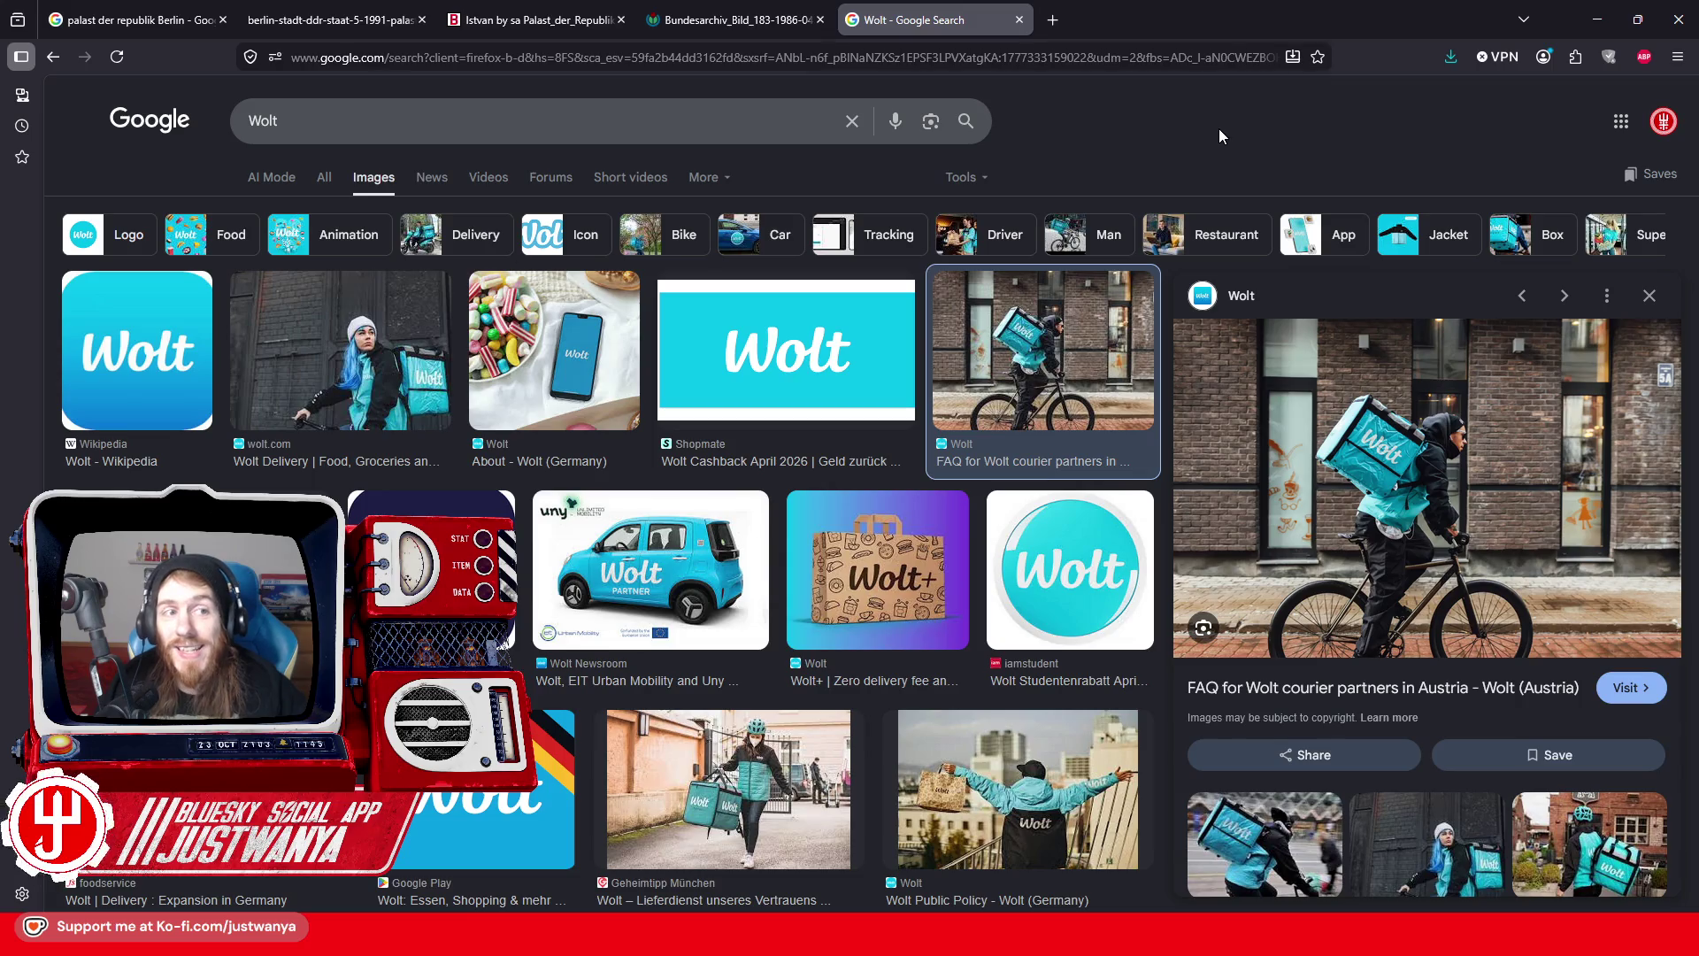
- Close the Firefox window so GIMP's untitled 1920x1080 blue canvas shows
click(1672, 9)
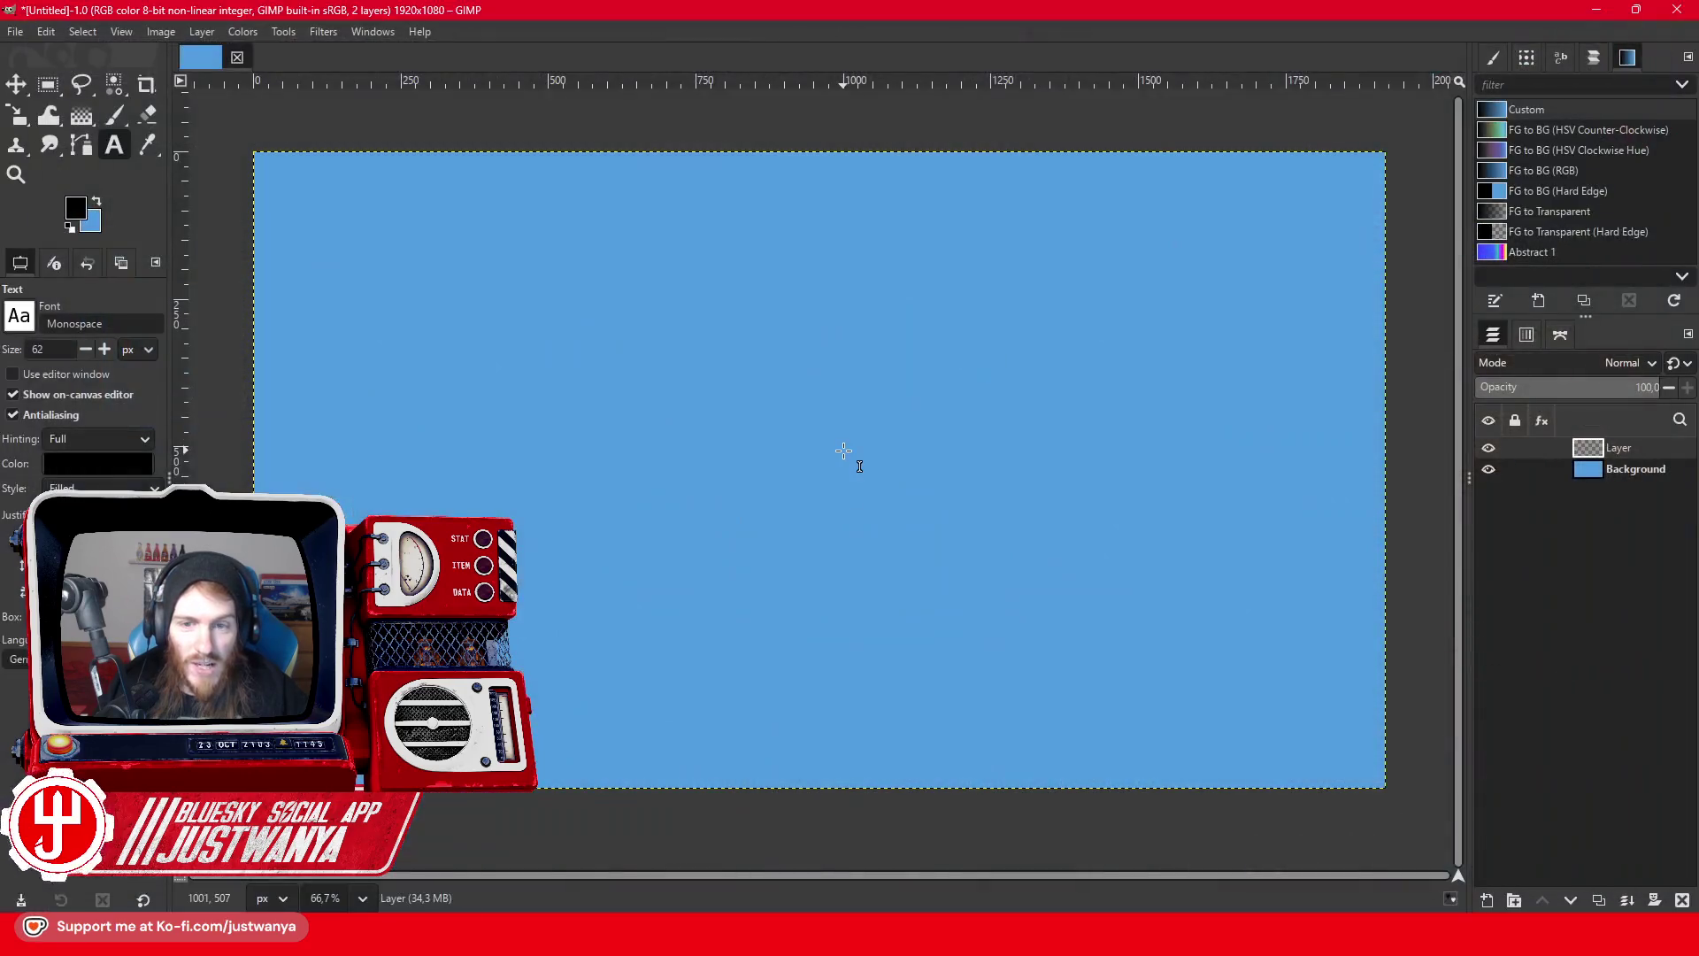
- Set the foreground colour to white and type VOLT in a large text box on the canvas
click(72, 212)
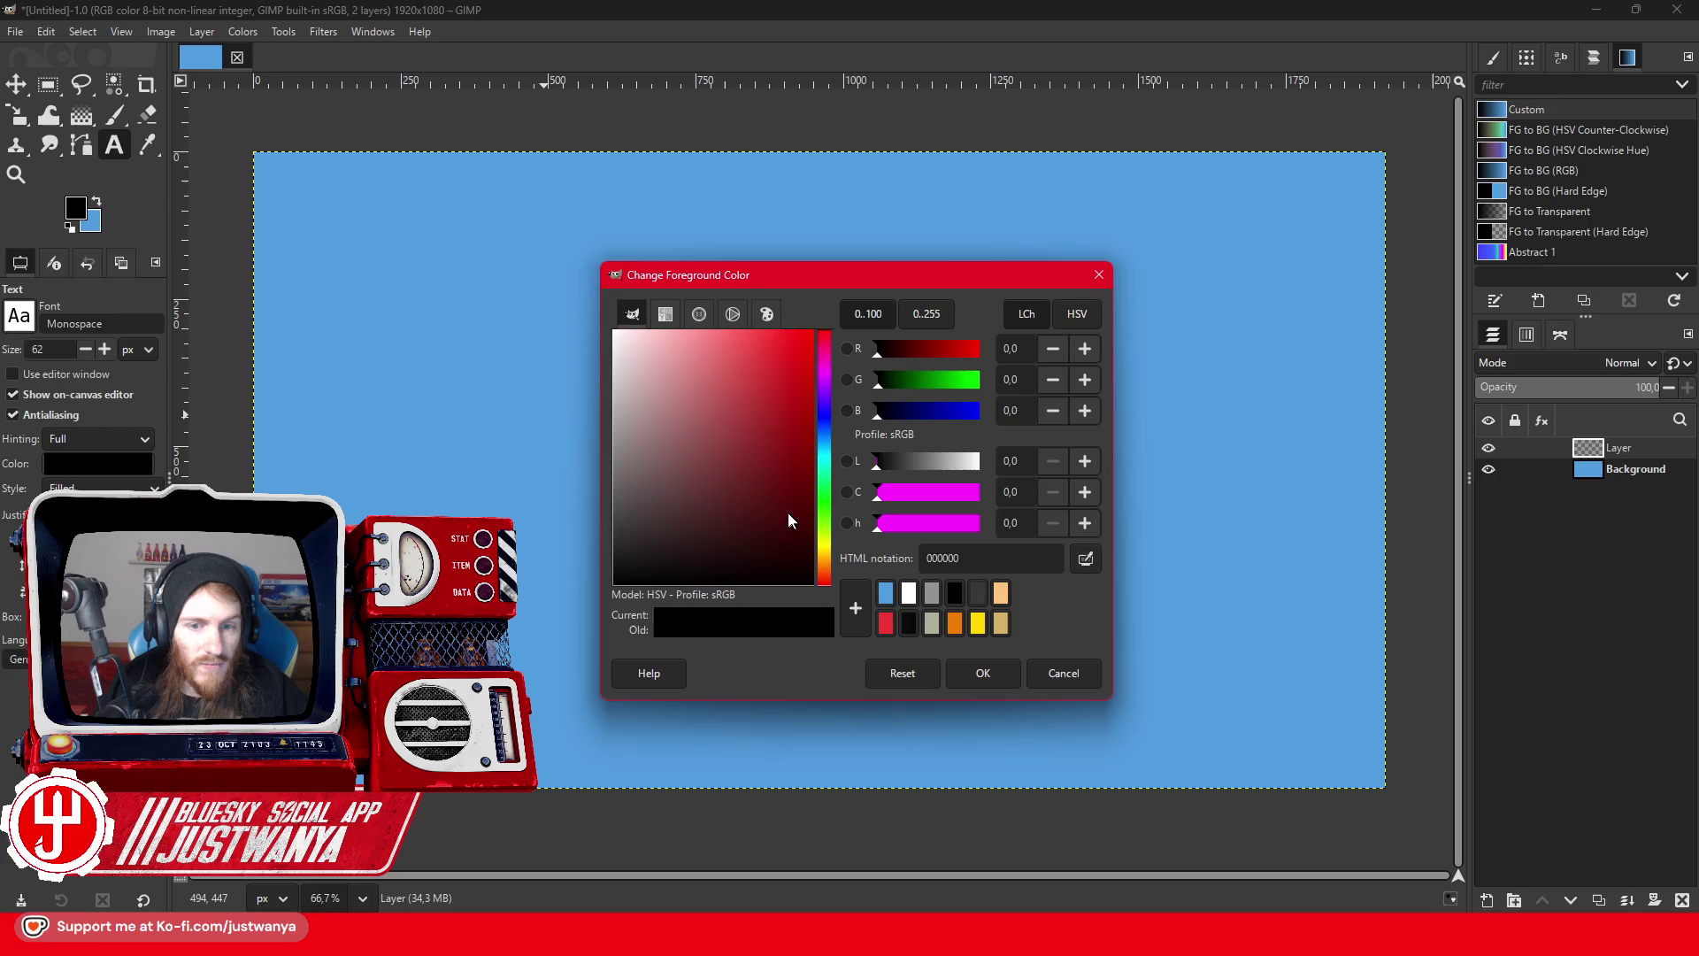
drag(797, 522, 513, 240)
click(980, 674)
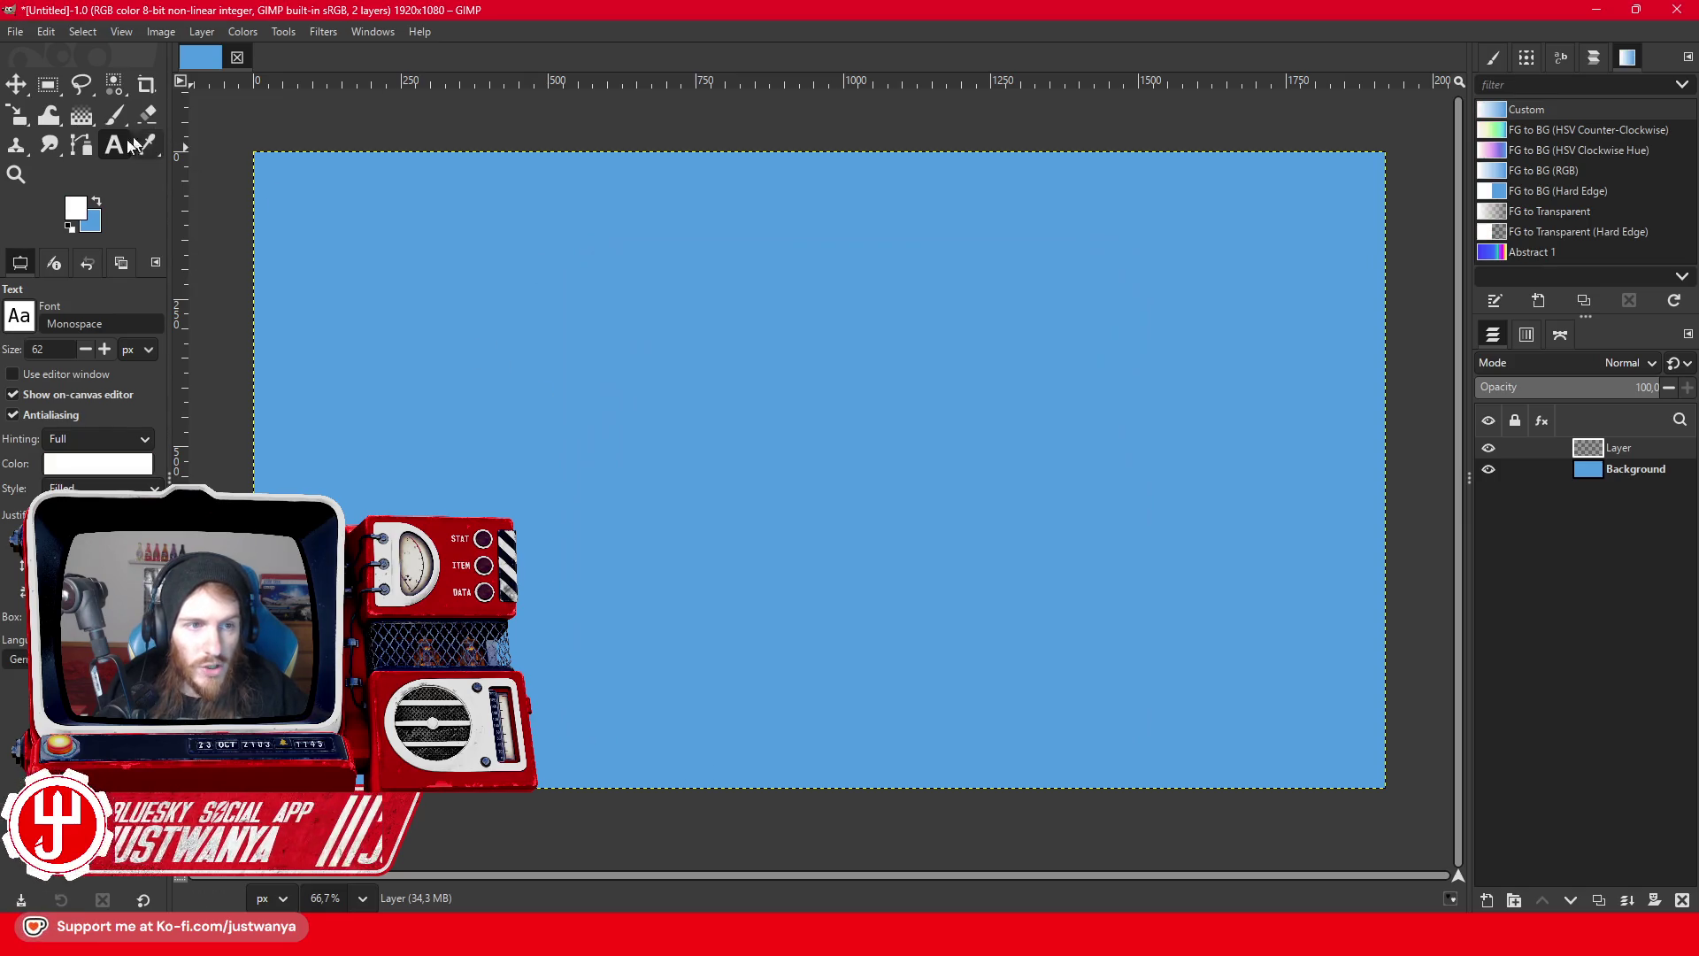
drag(373, 265, 1316, 750)
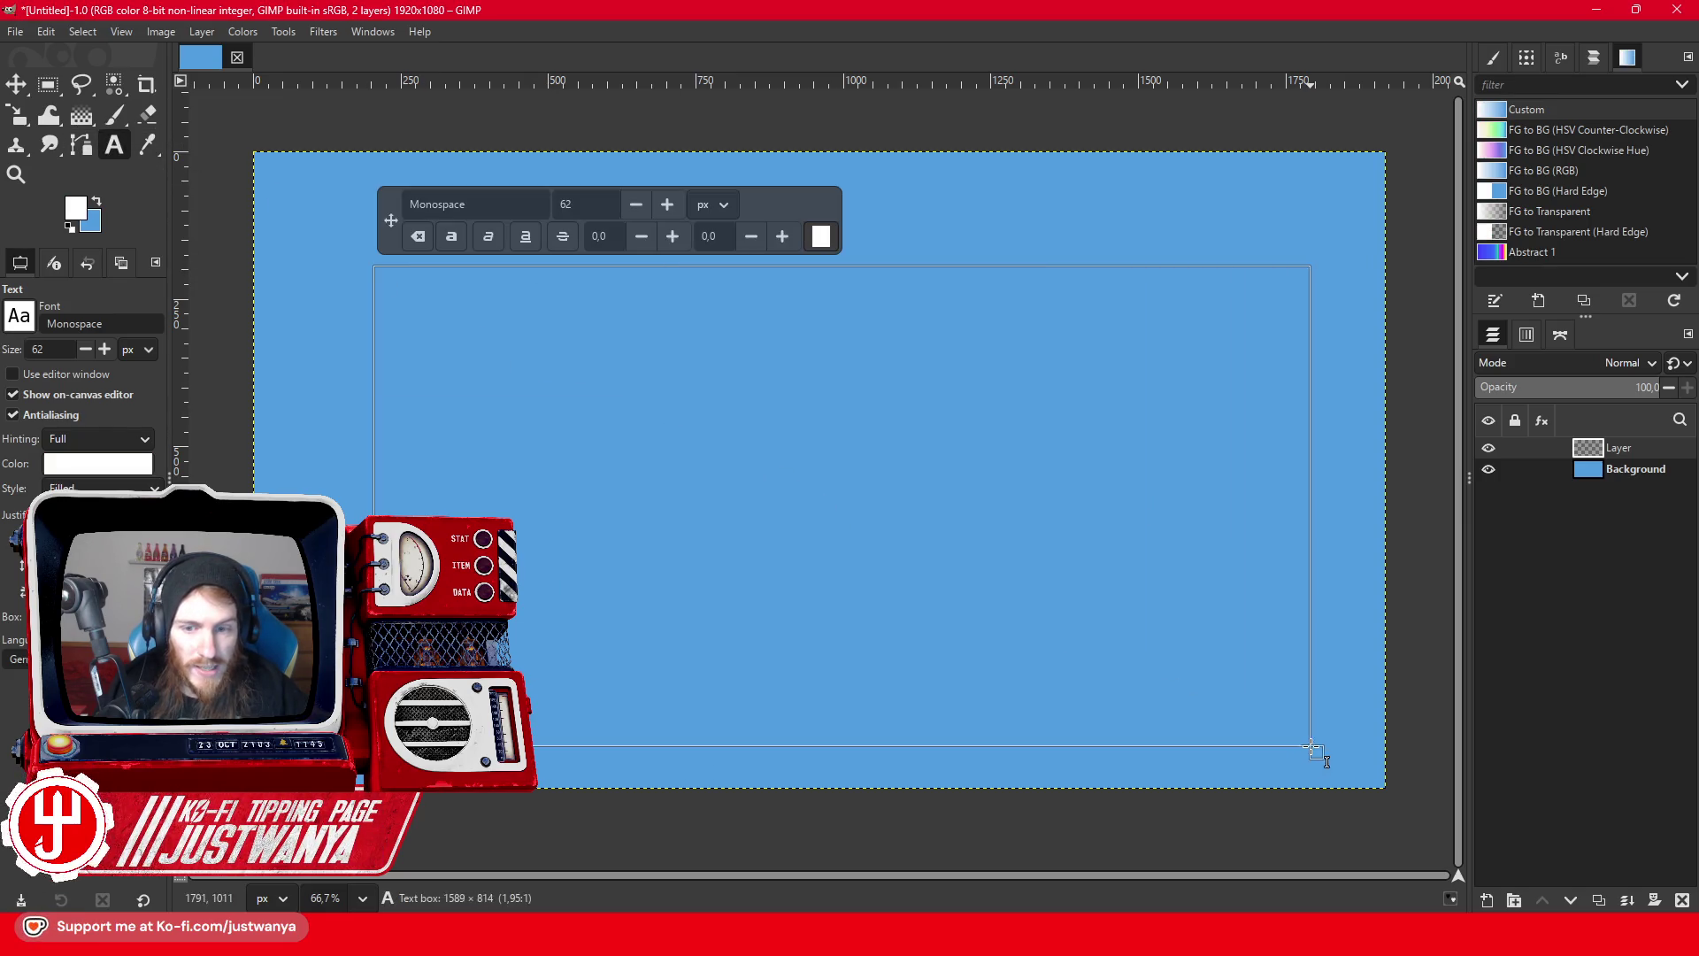
text(VOLT)
- Set the VOLT text to Blogger Sans Bold at size 374
key(ctrl+a)
double_click(434, 203)
text(A)
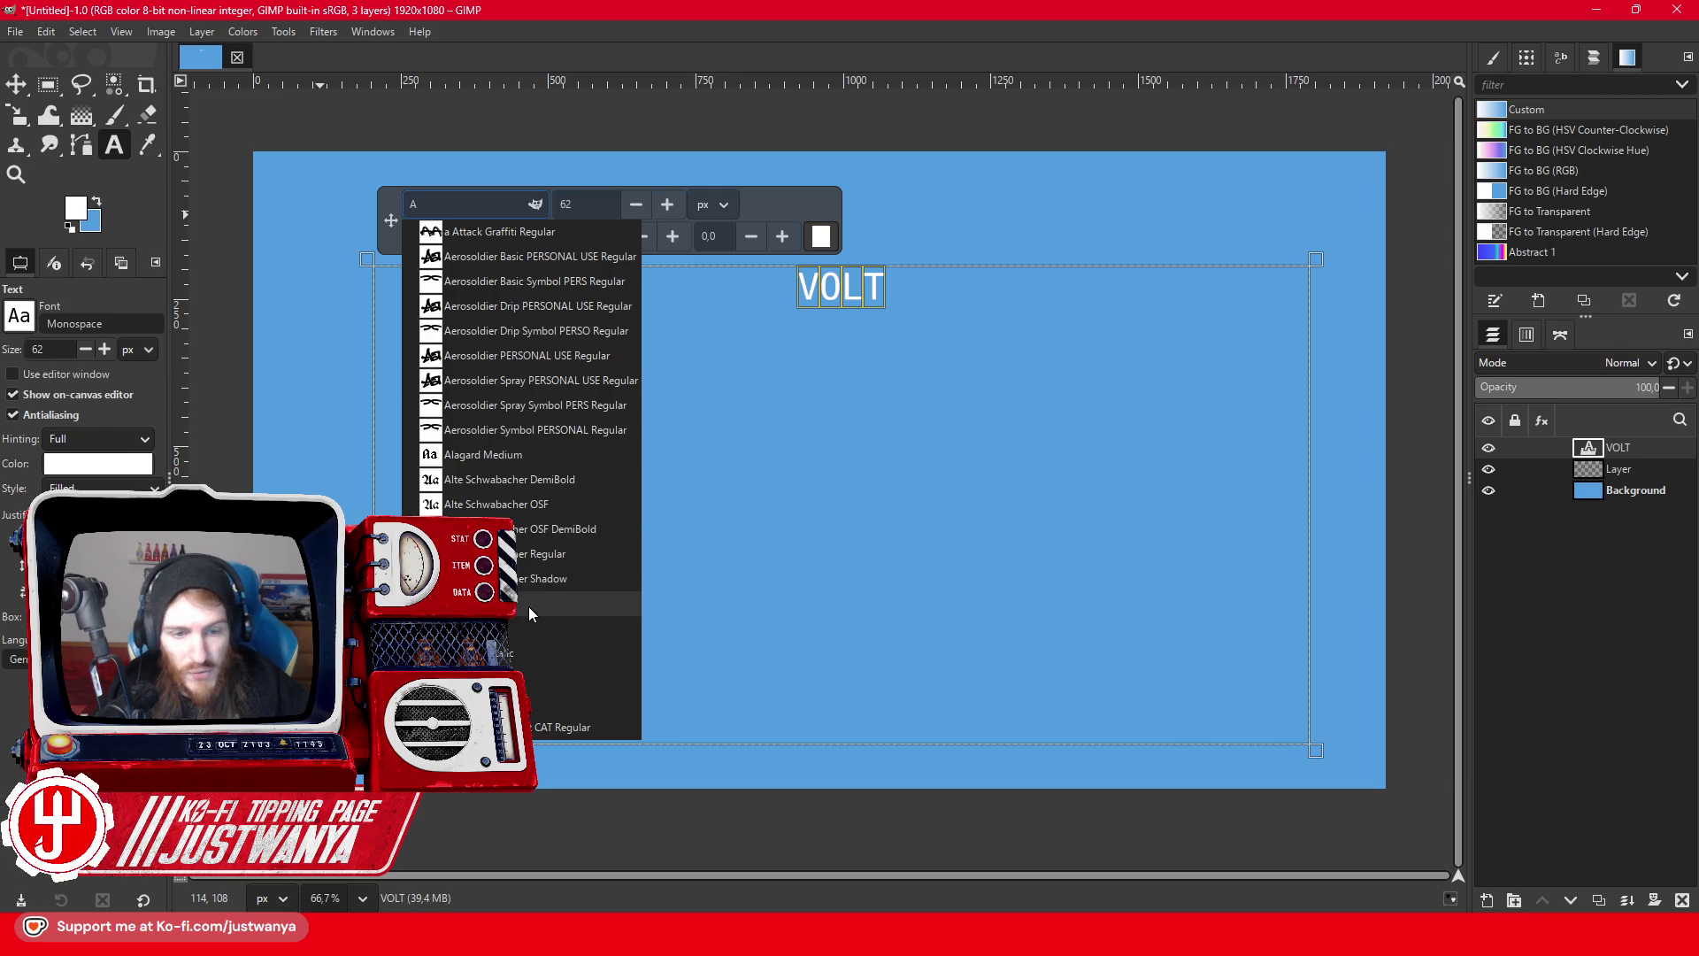
key(BackSpace)
text(B)
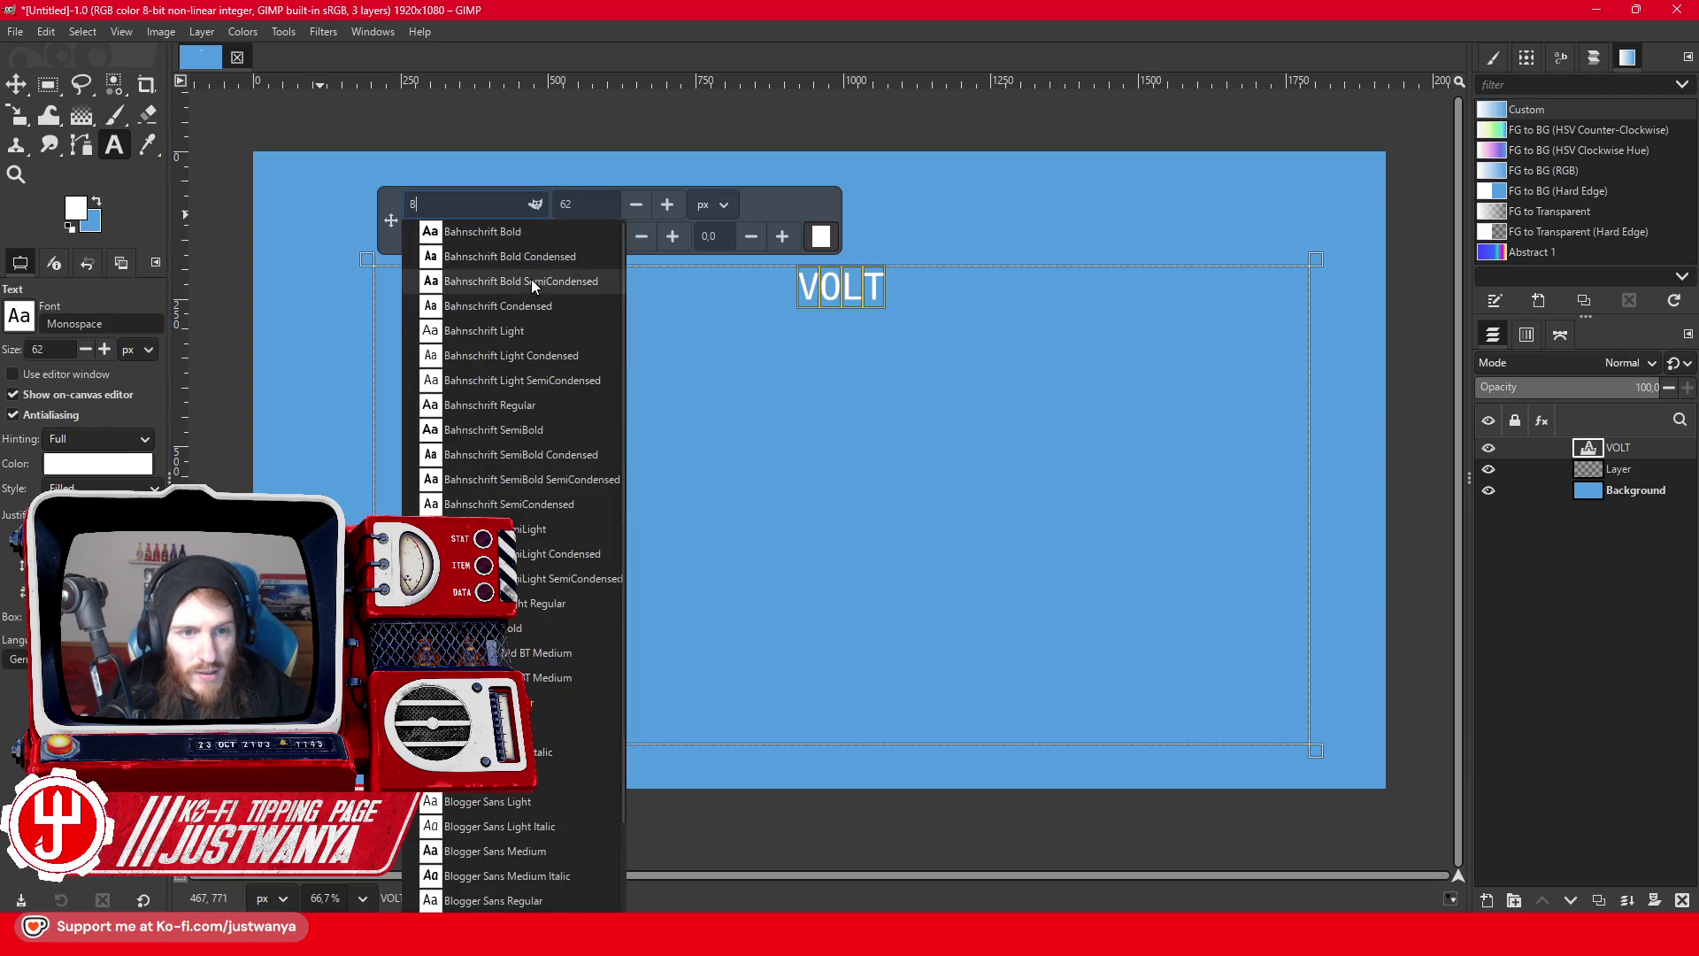
click(528, 553)
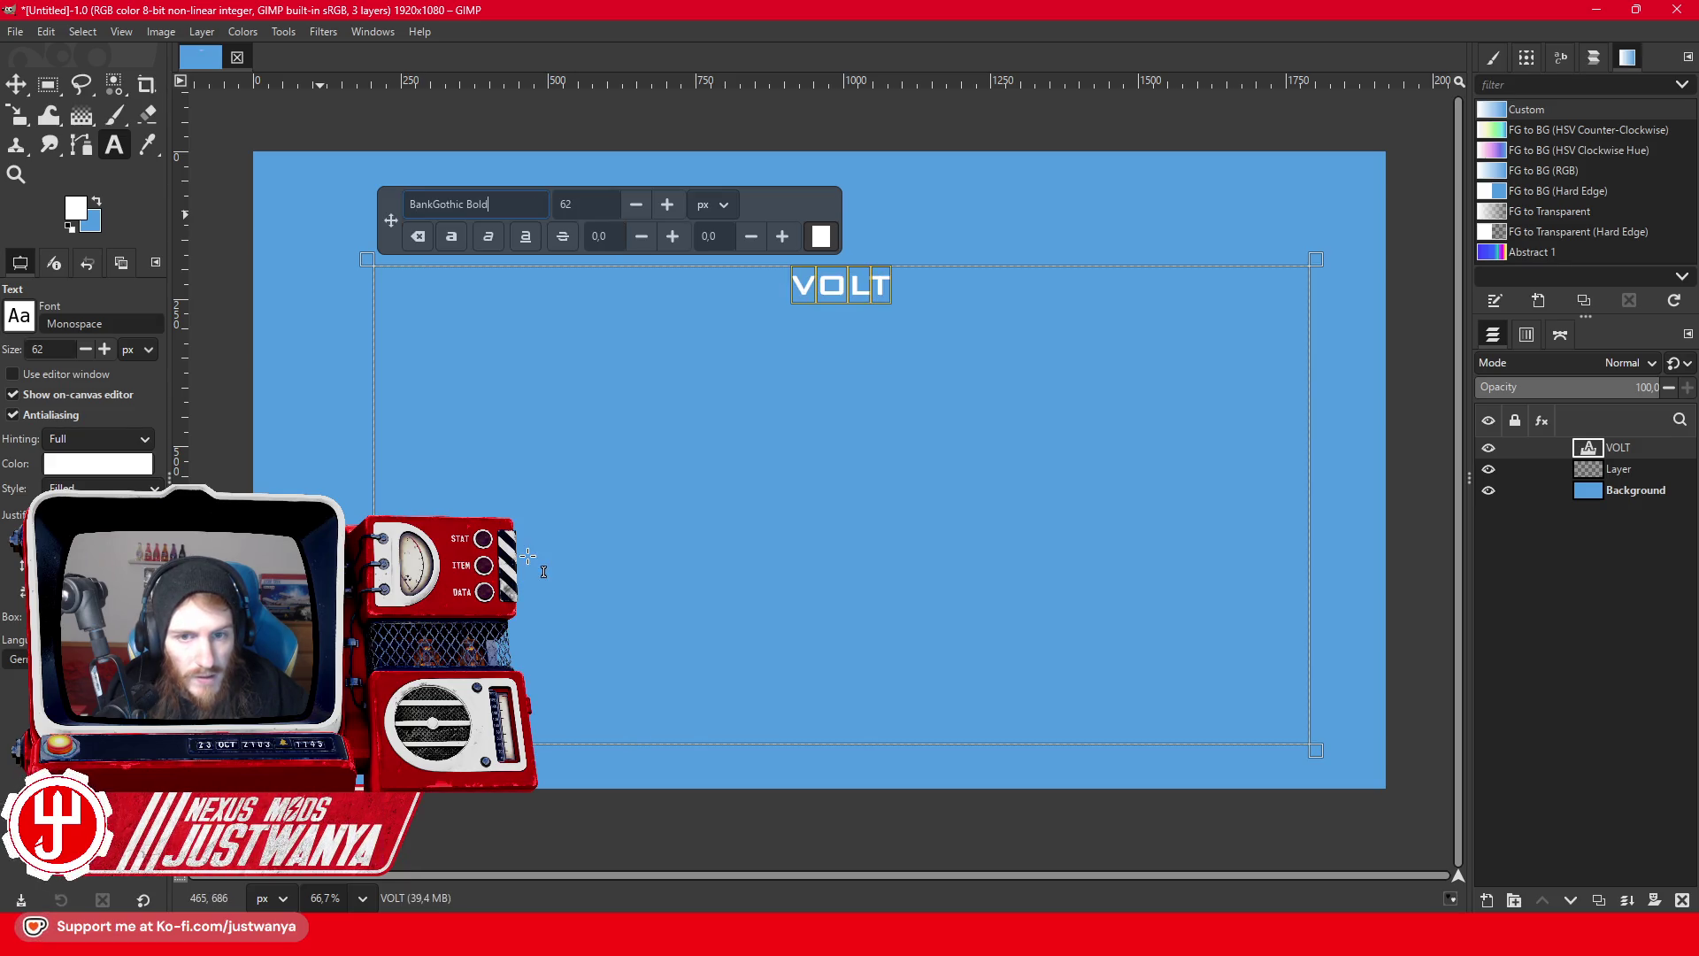
click(667, 204)
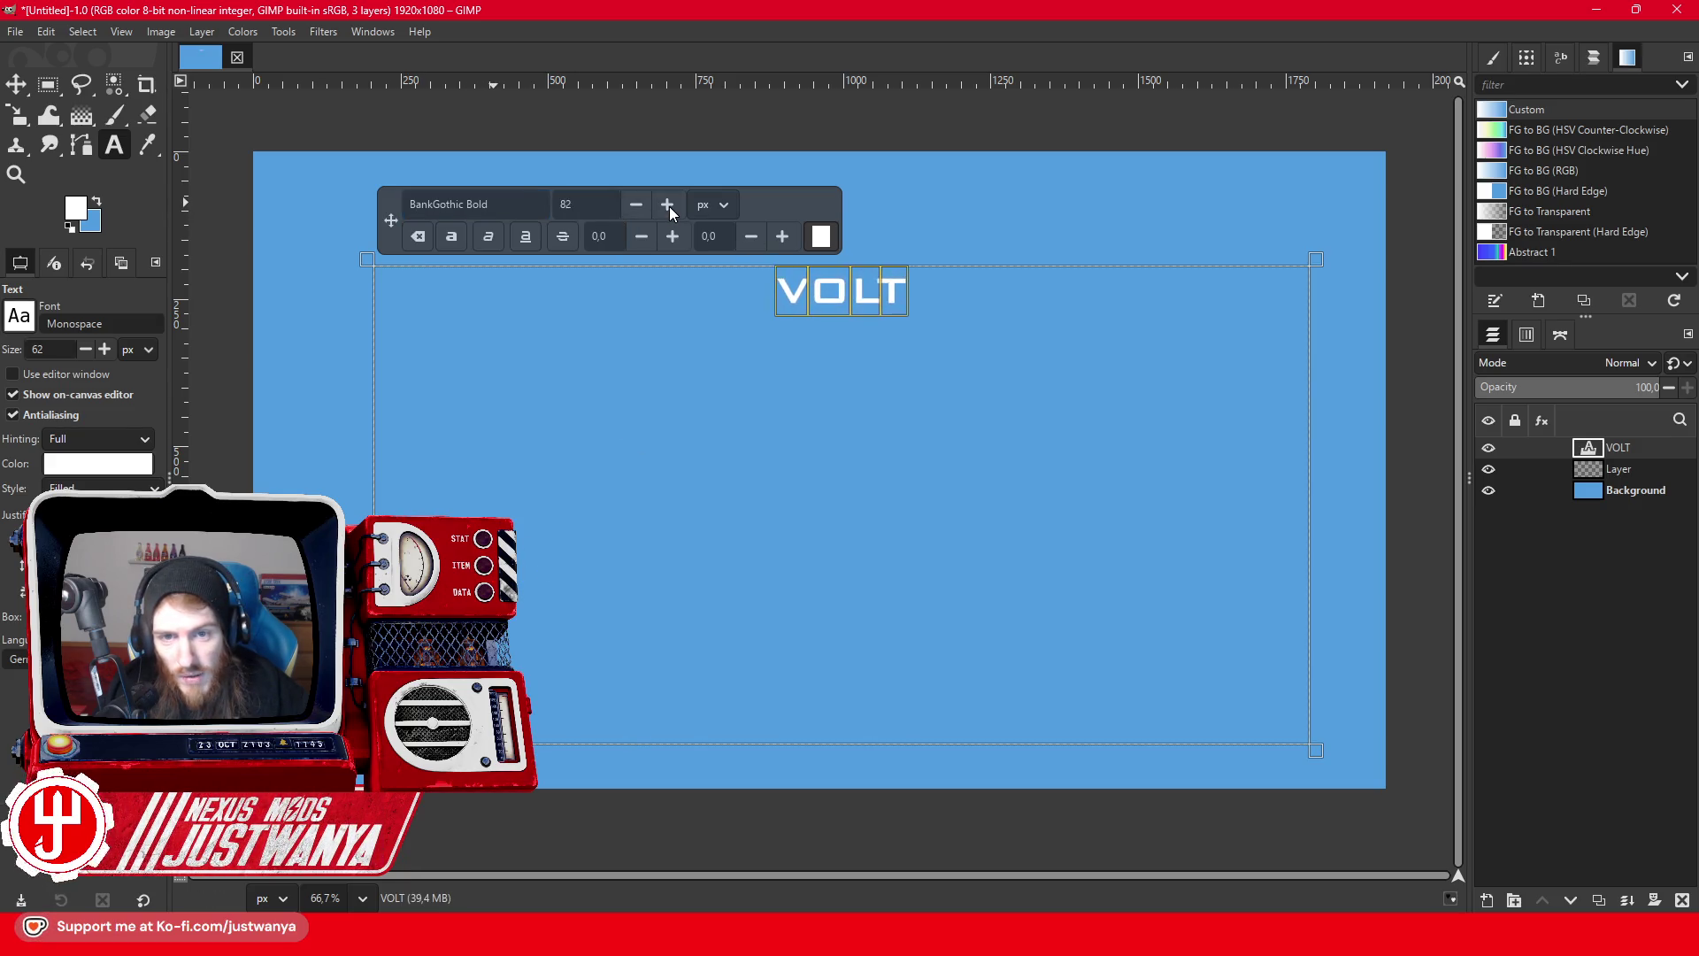
drag(669, 206, 669, 205)
click(460, 205)
text(B)
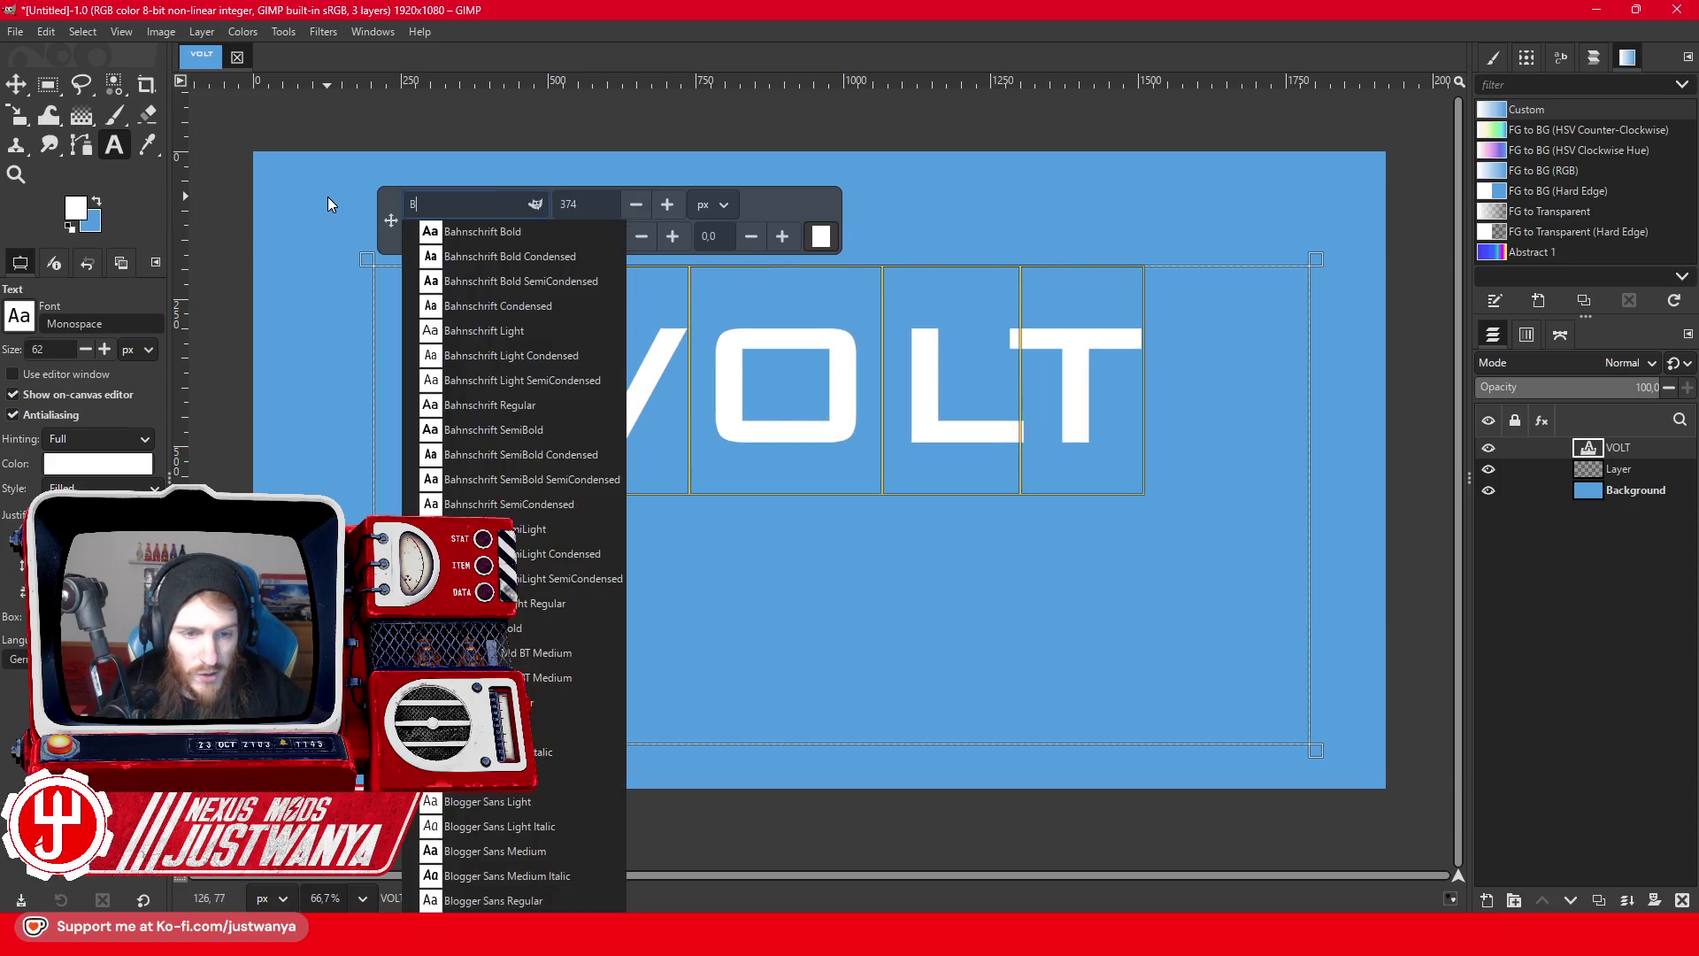
scroll(529, 543, down, 2)
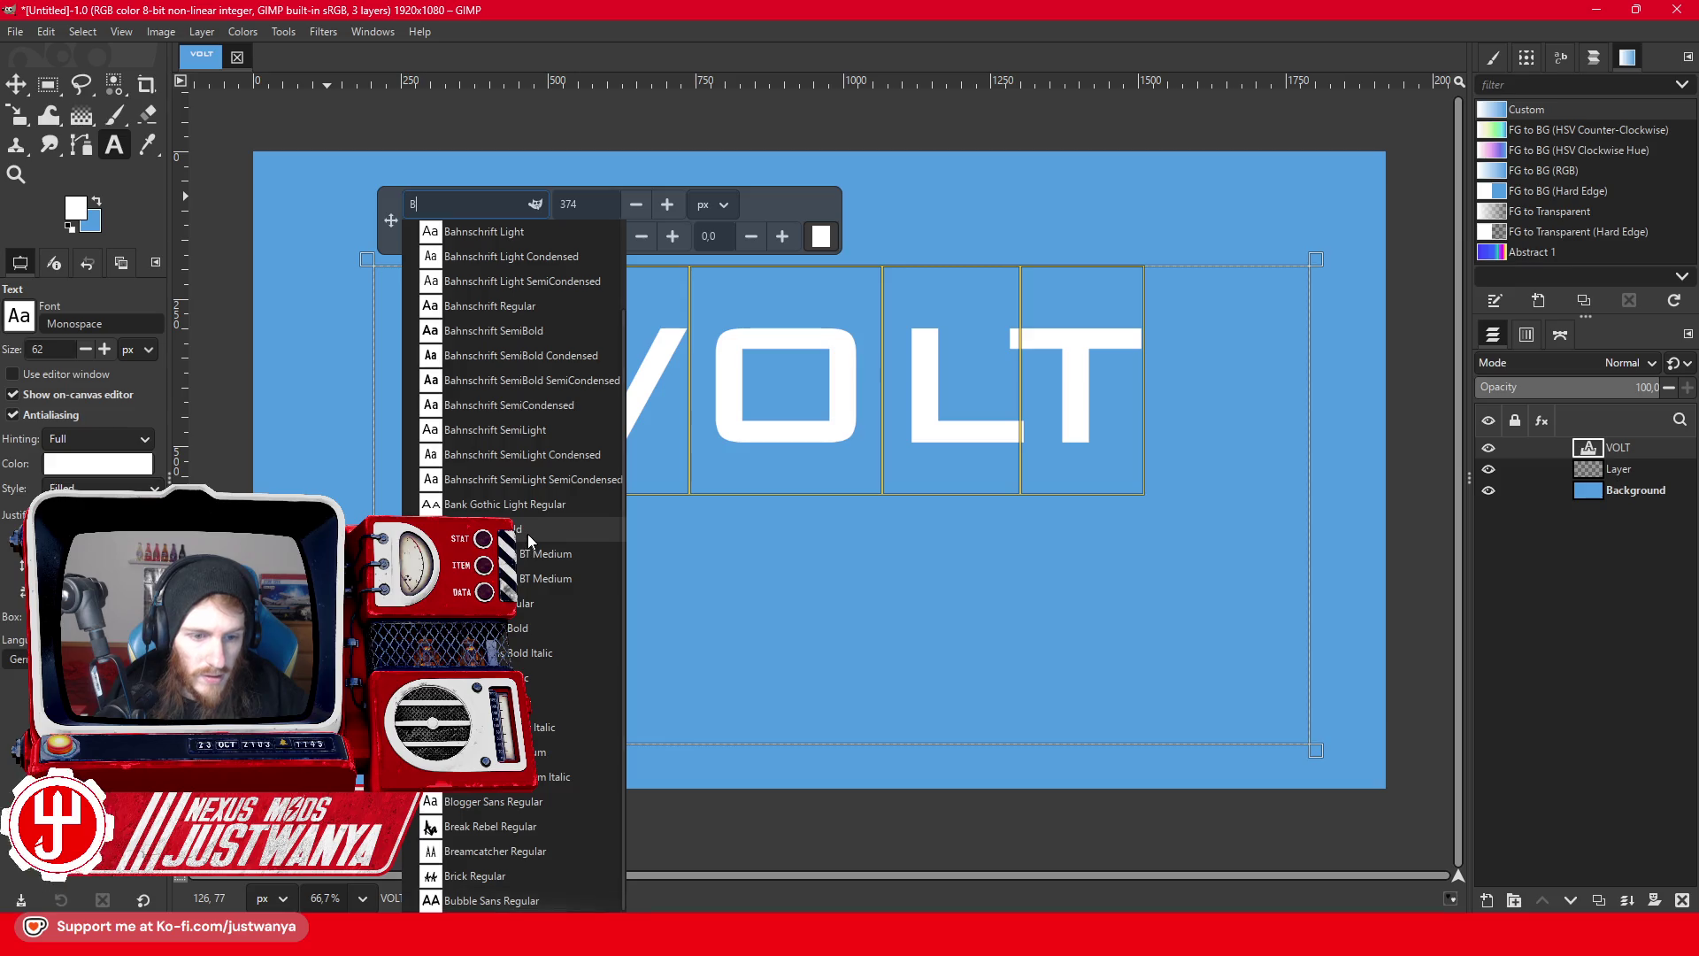
click(531, 630)
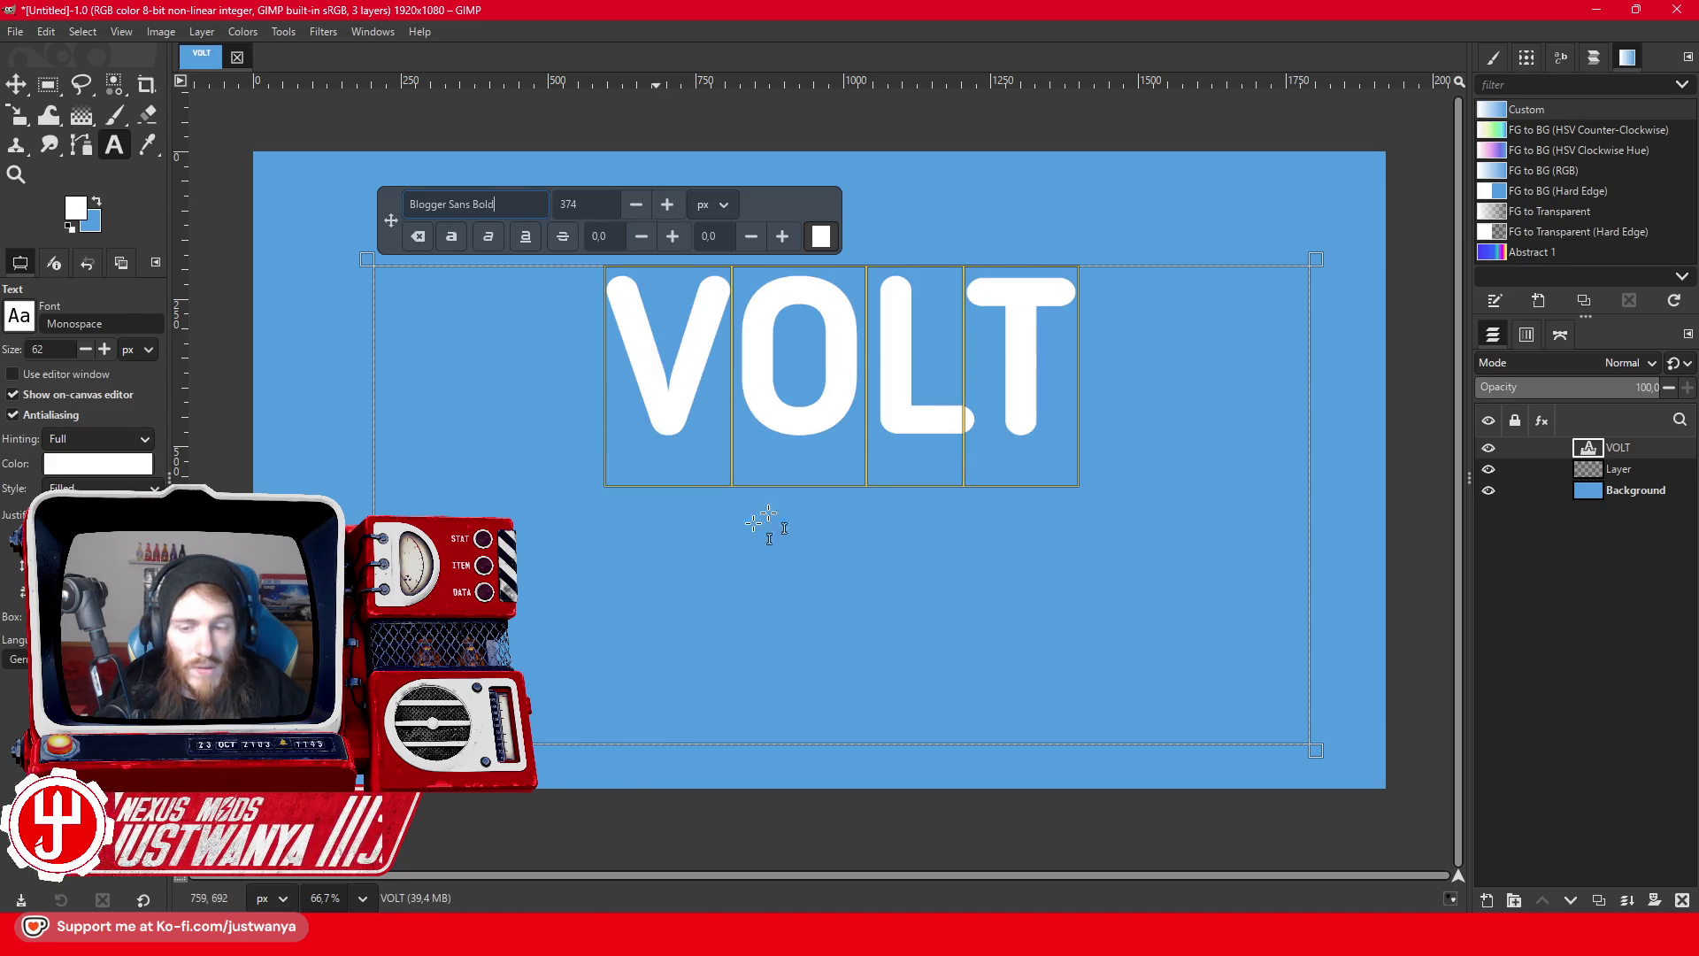
- Italicize VOLT, enlarge it to 656 px in a wider text box, and move it lower
click(488, 236)
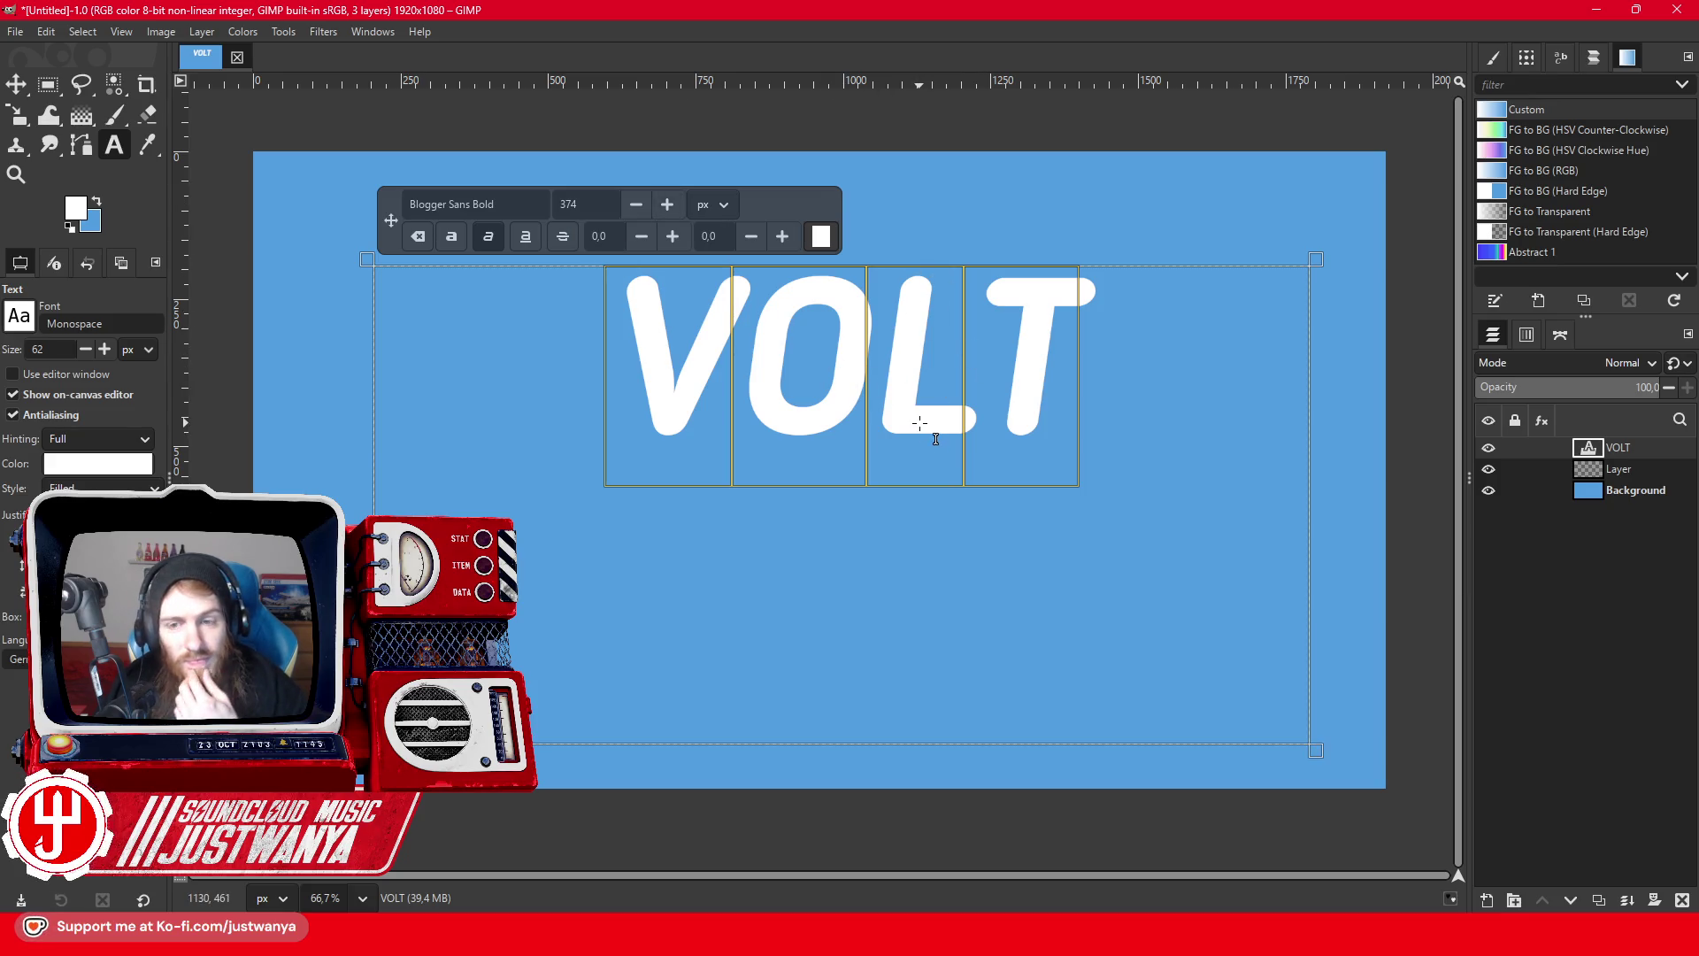
click(668, 207)
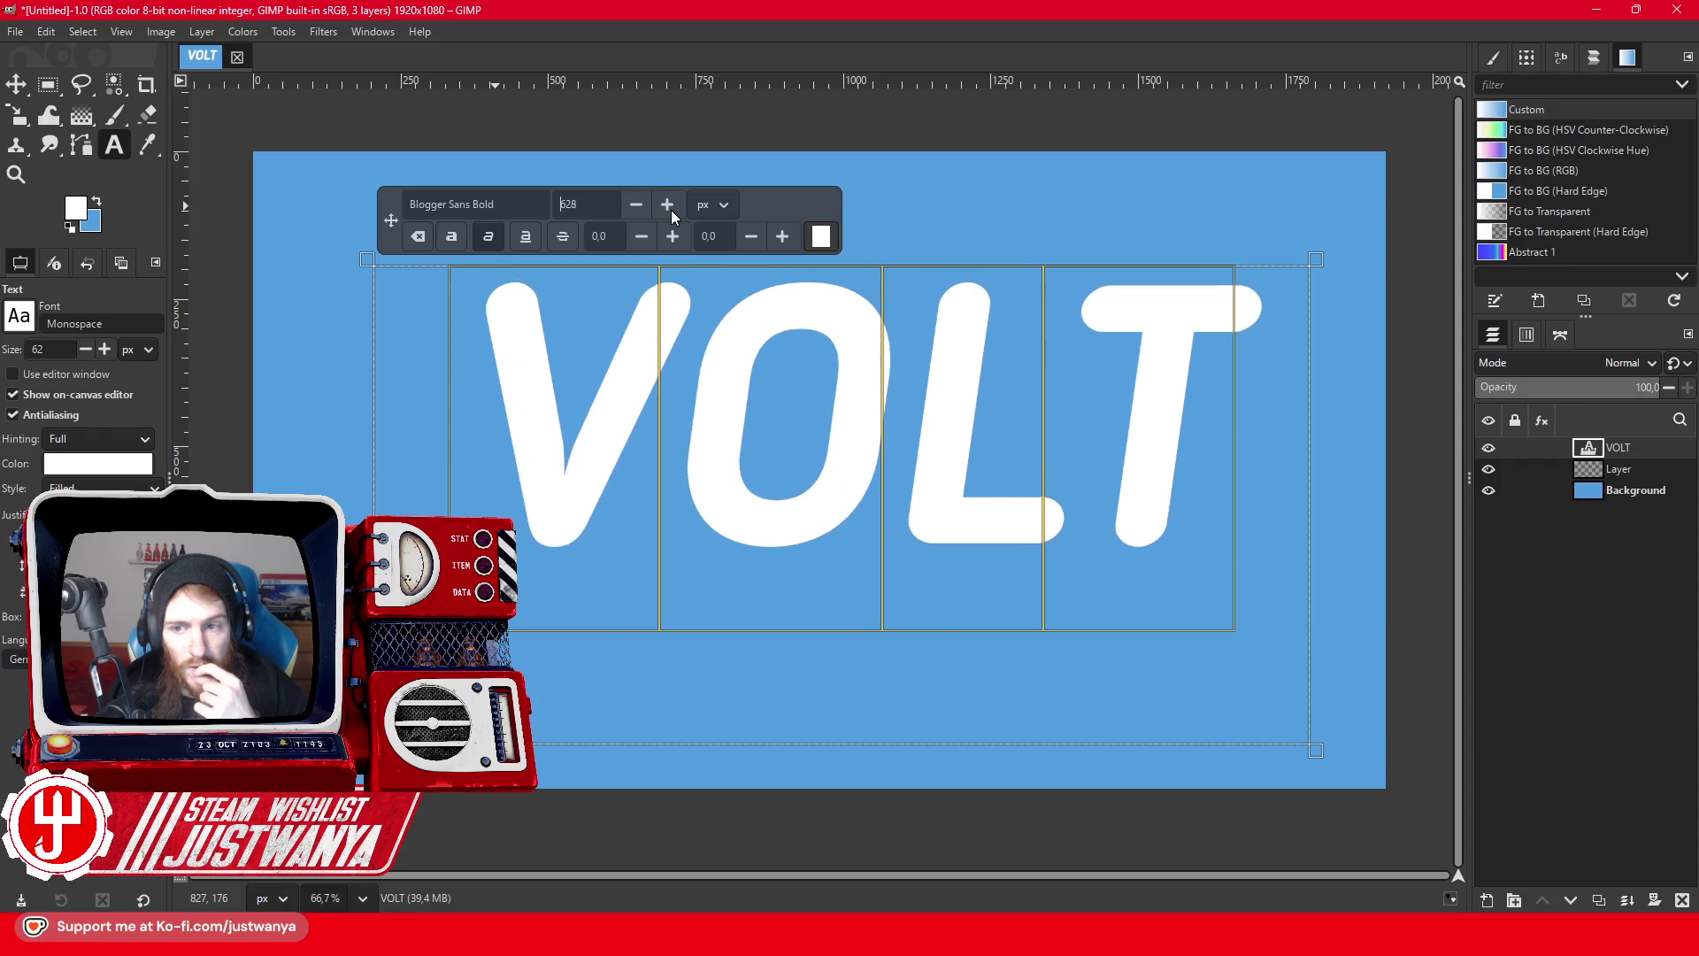
text(656)
drag(372, 263, 283, 200)
drag(1325, 757, 1374, 771)
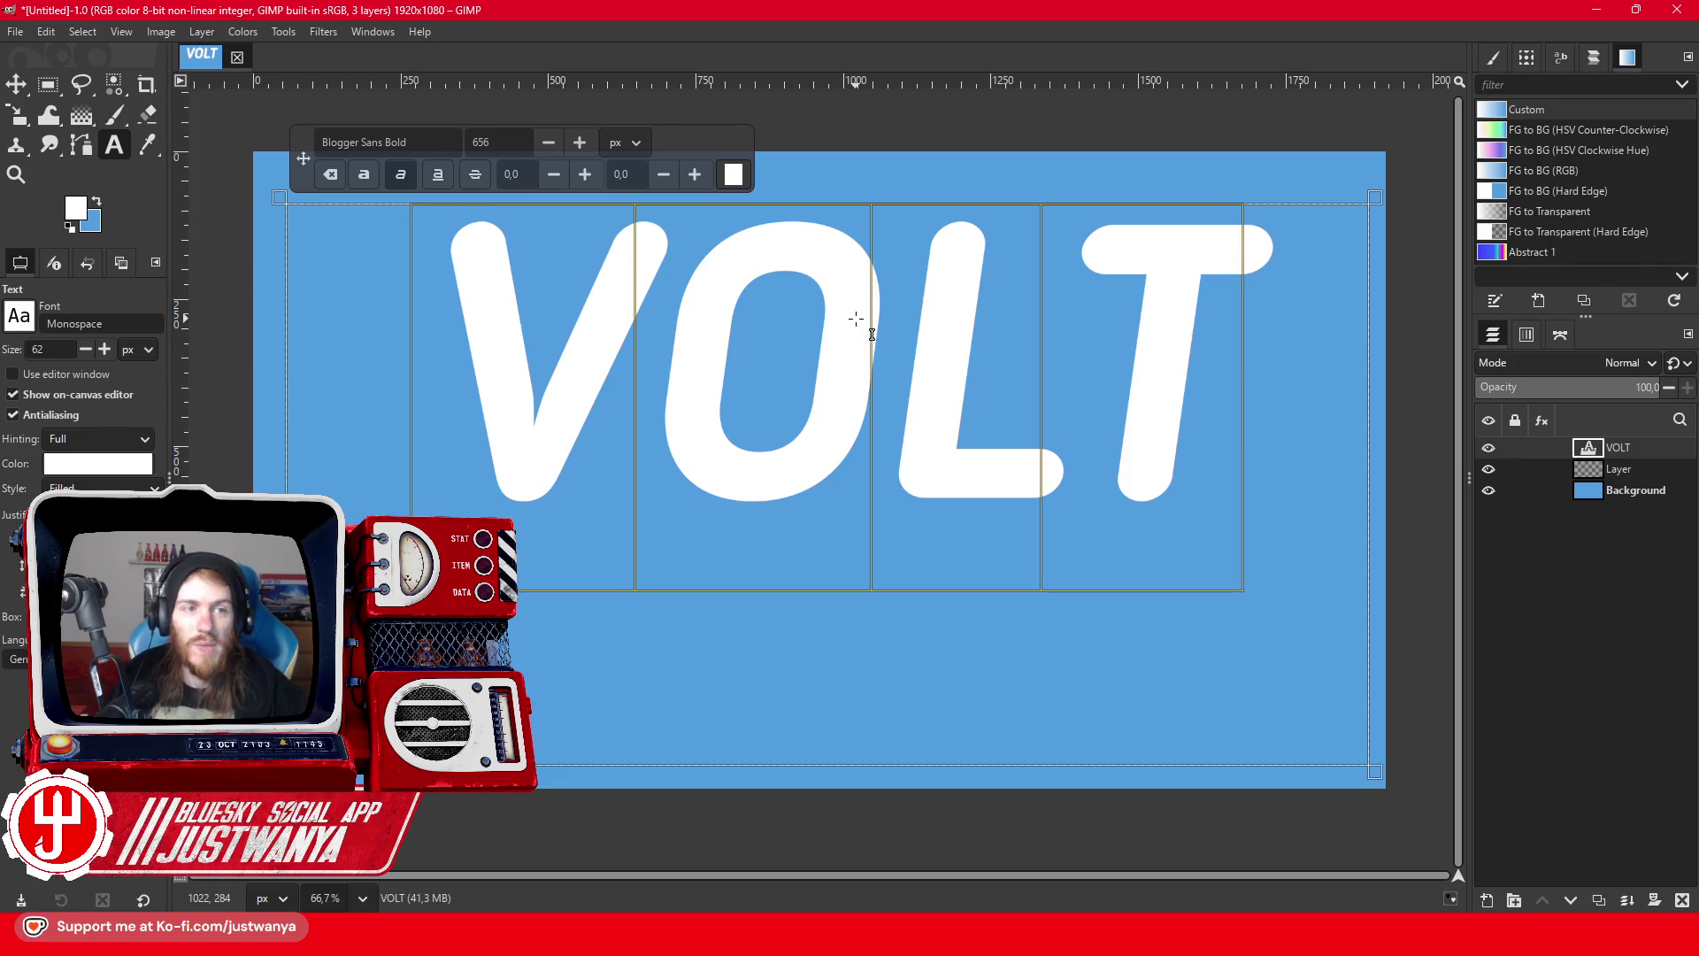
click(16, 84)
drag(738, 478, 735, 544)
- Add a new transparent layer and pick the Paintbrush with the Hardness 100 brush
key(ctrl+shift+n)
click(991, 721)
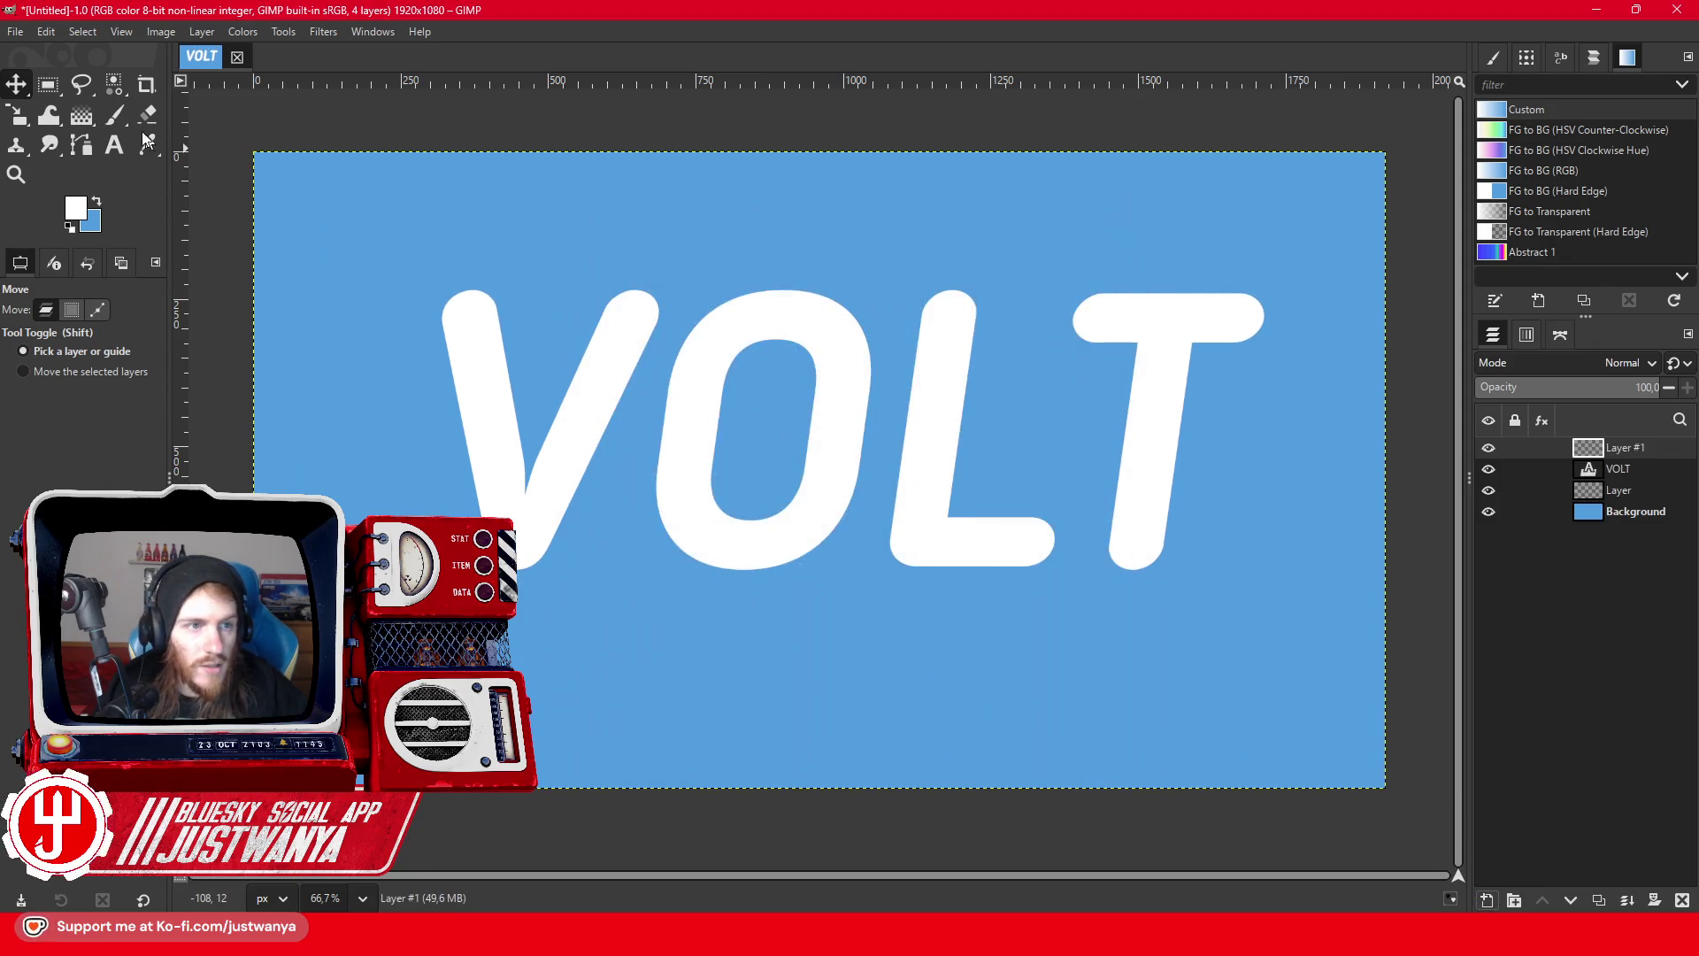
click(115, 115)
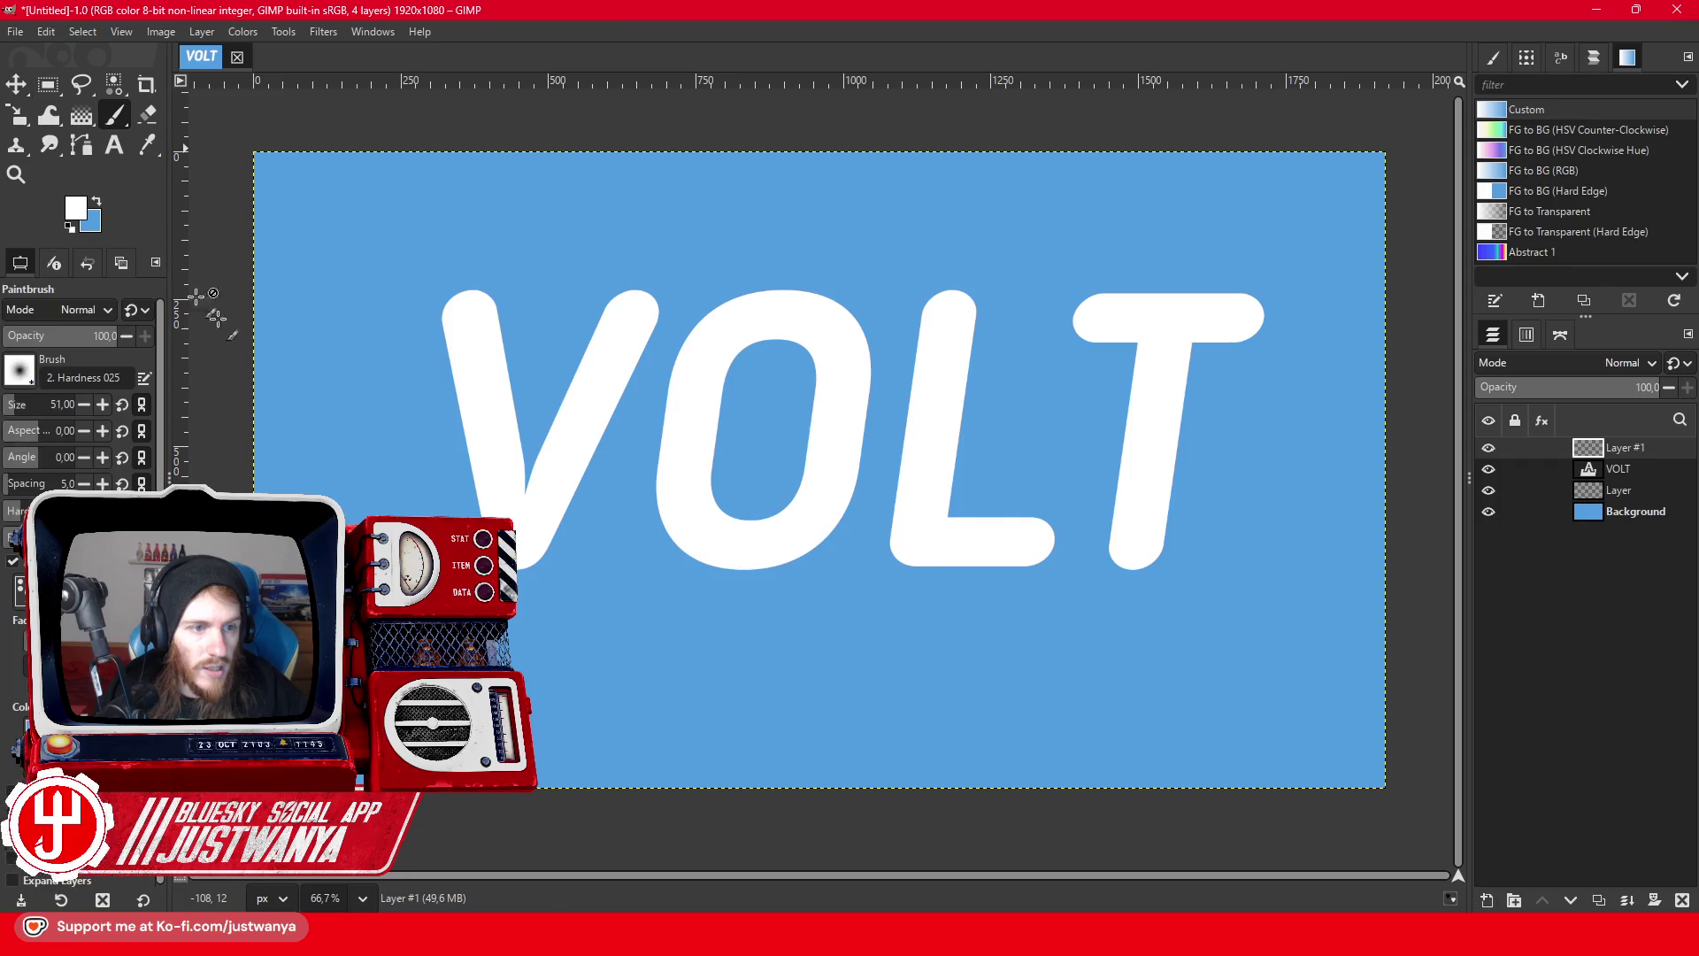
click(19, 371)
click(37, 425)
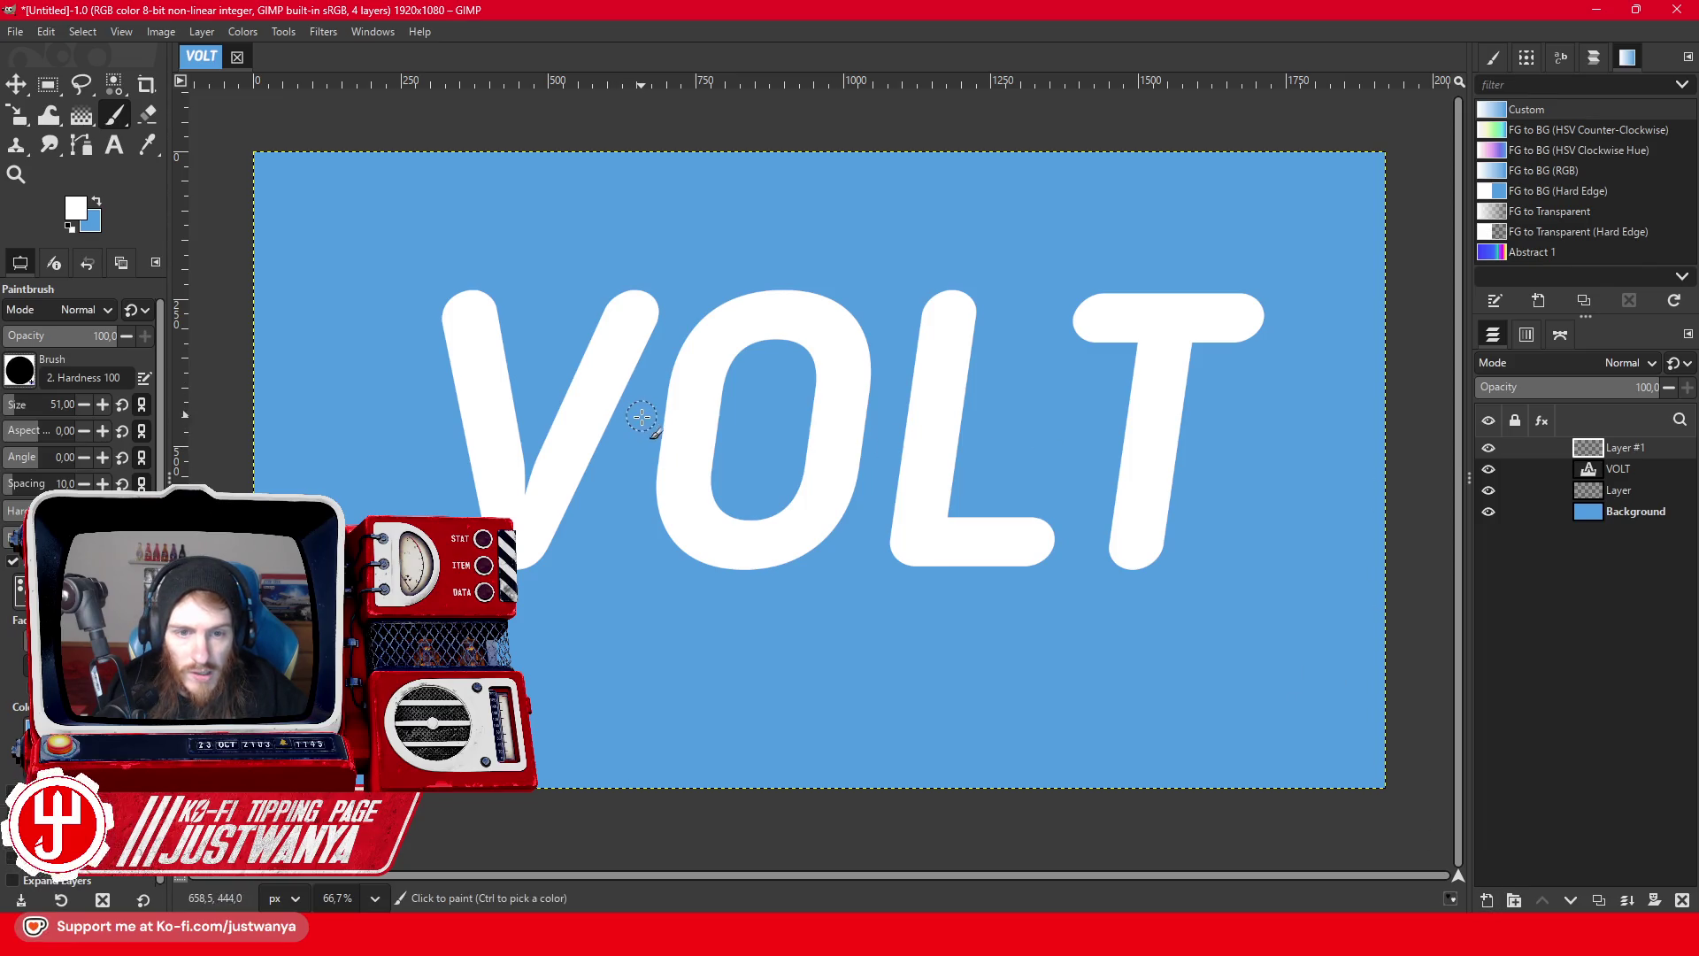
- Paint a thick white box outline over the O with VOLT temporarily hidden
mouse_move(677, 338)
mouse_down()
mouse_move(622, 469)
mouse_move(626, 584)
mouse_move(798, 591)
mouse_move(888, 506)
mouse_move(909, 382)
mouse_move(789, 330)
mouse_move(675, 341)
mouse_up()
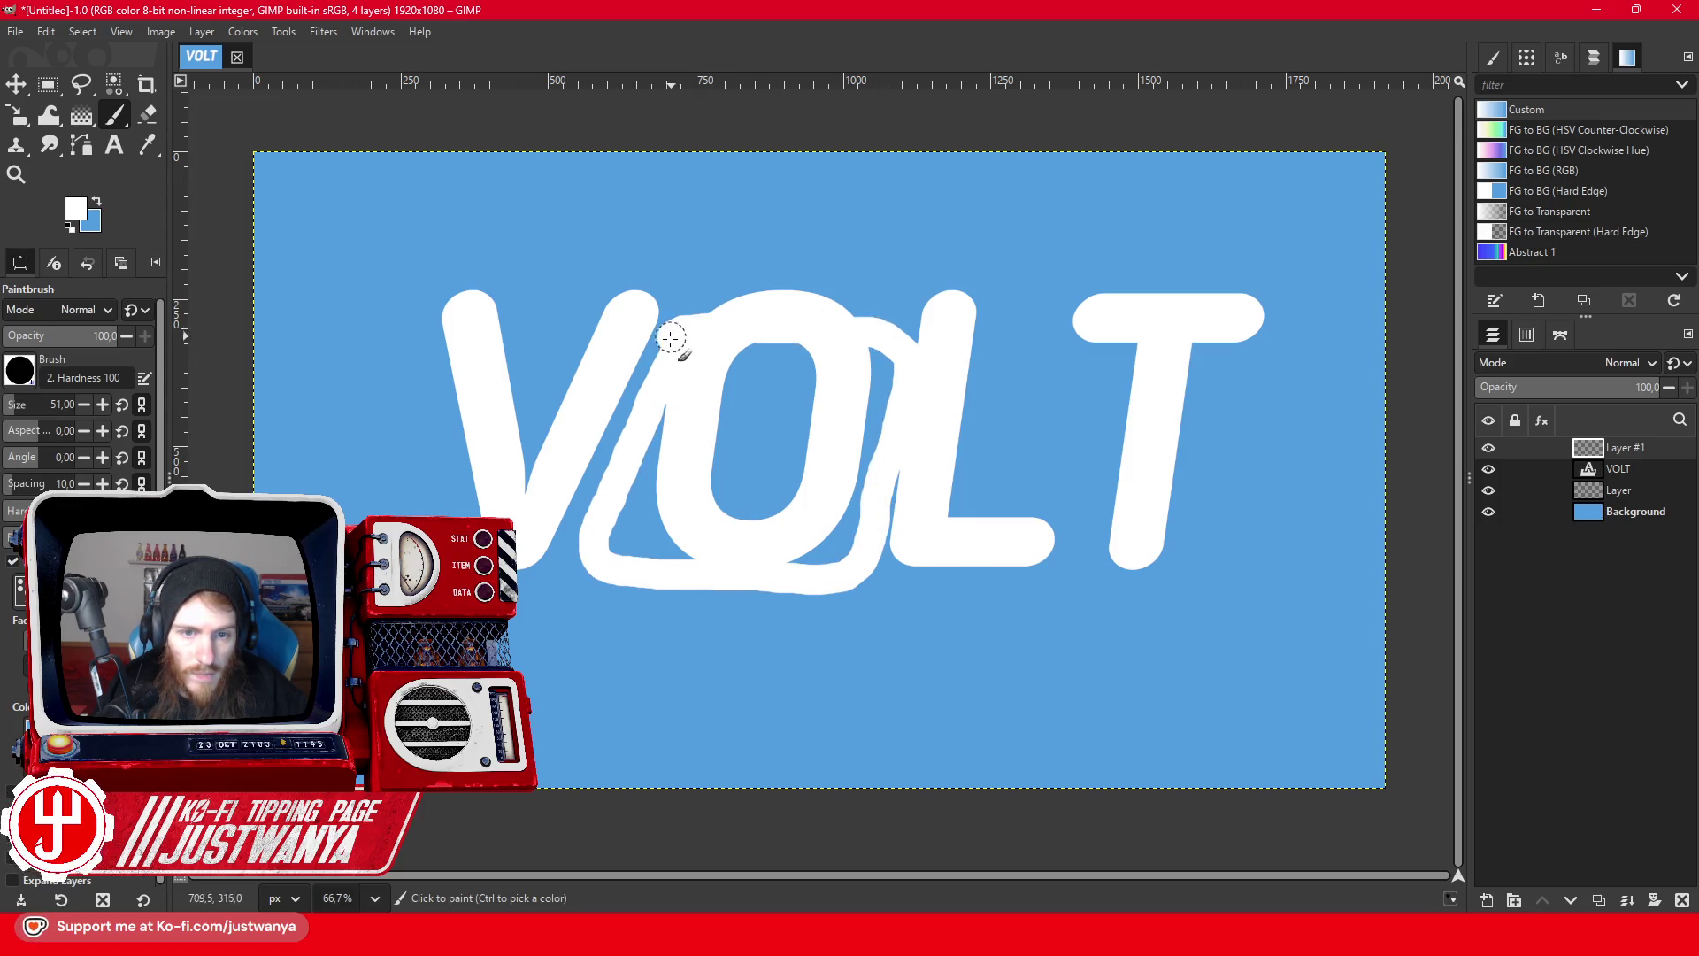
click(1489, 470)
mouse_move(905, 351)
mouse_down()
mouse_move(917, 360)
mouse_move(927, 332)
mouse_up()
mouse_move(696, 315)
mouse_down()
mouse_move(904, 288)
mouse_move(989, 317)
mouse_move(903, 356)
mouse_move(1005, 334)
mouse_move(926, 523)
mouse_move(835, 584)
mouse_up()
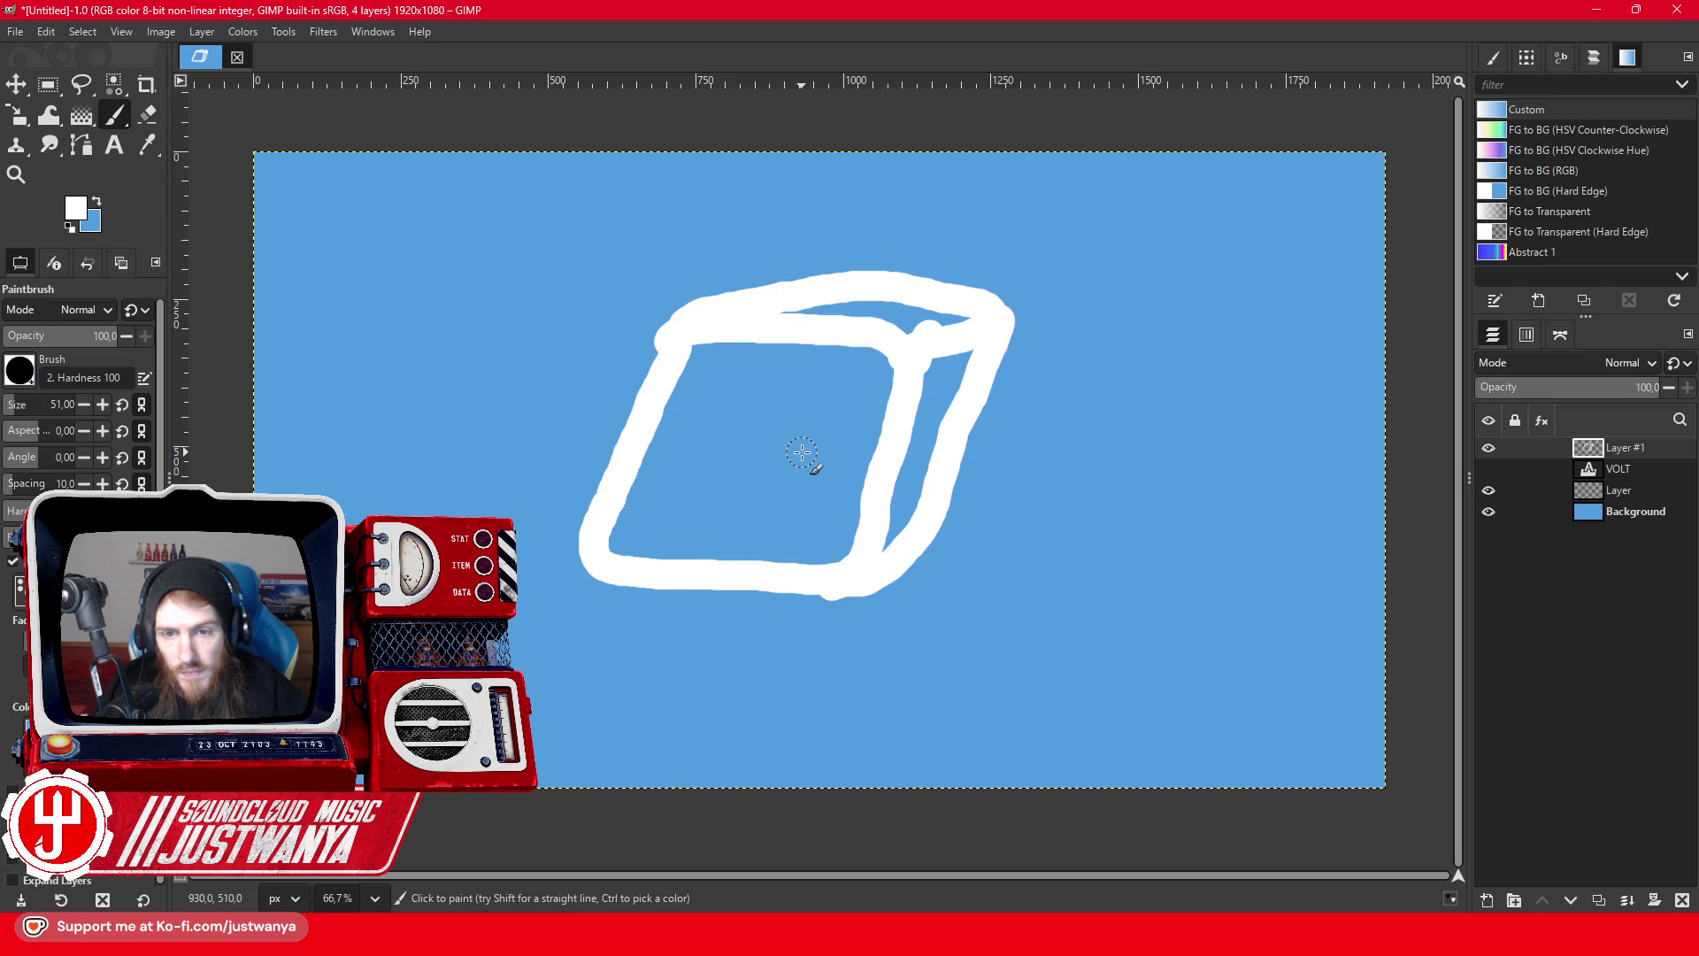
click(1488, 468)
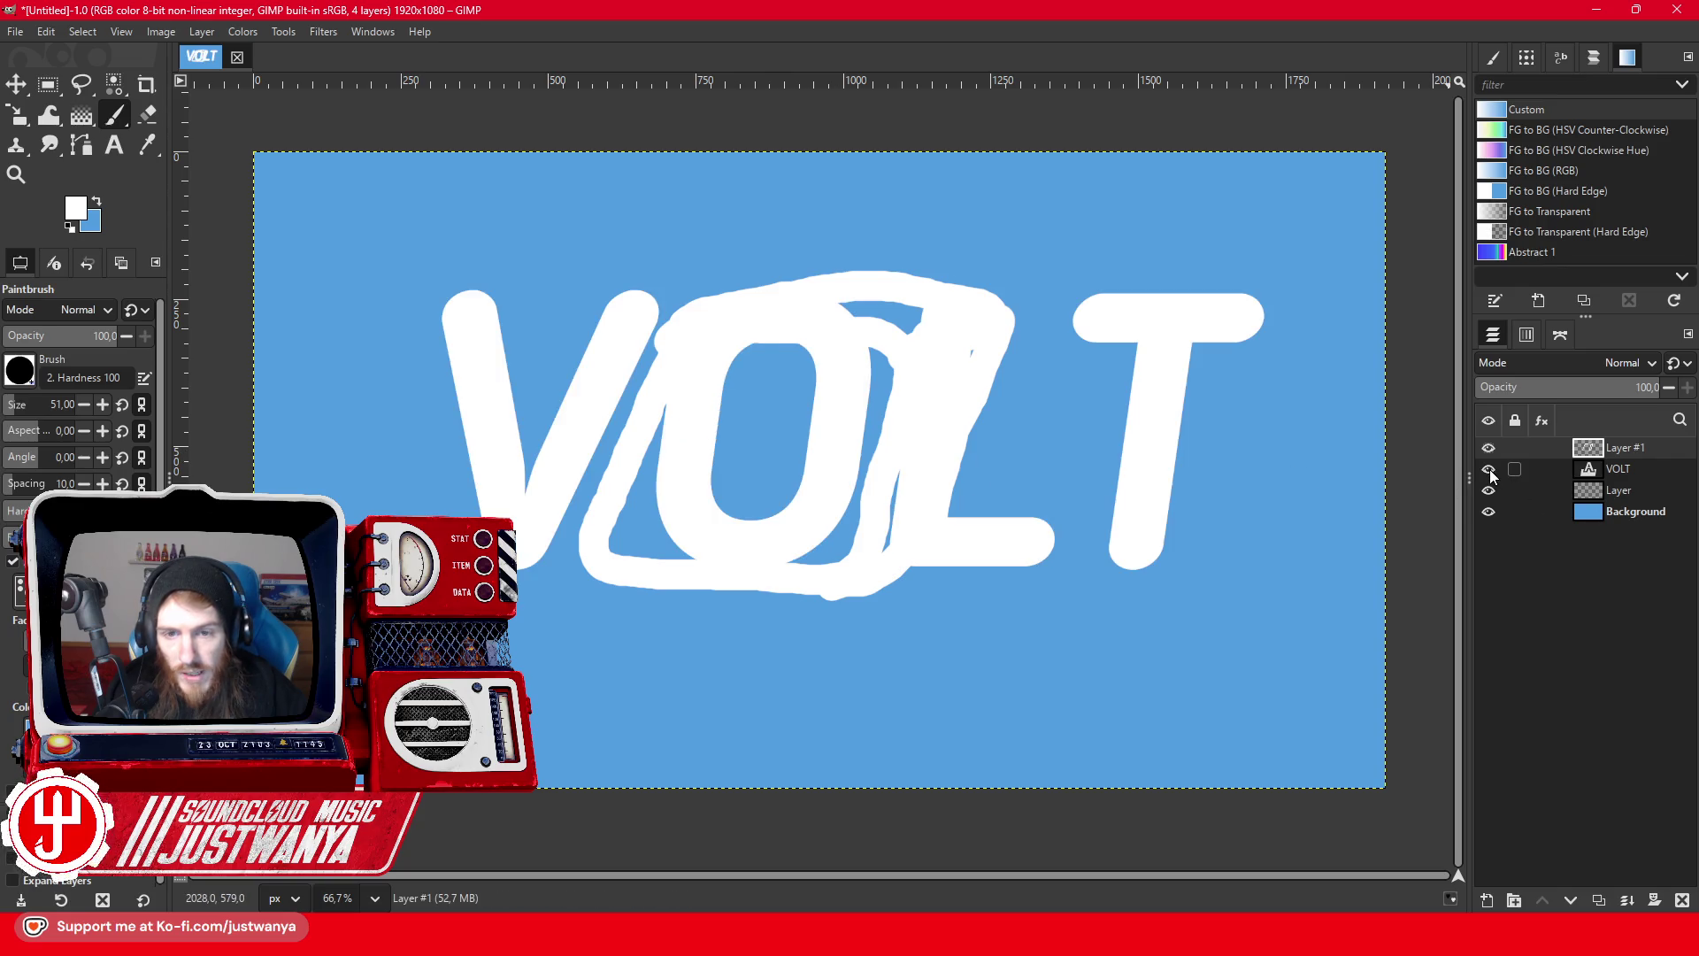
- Free-select the V on the VOLT text layer
key(f)
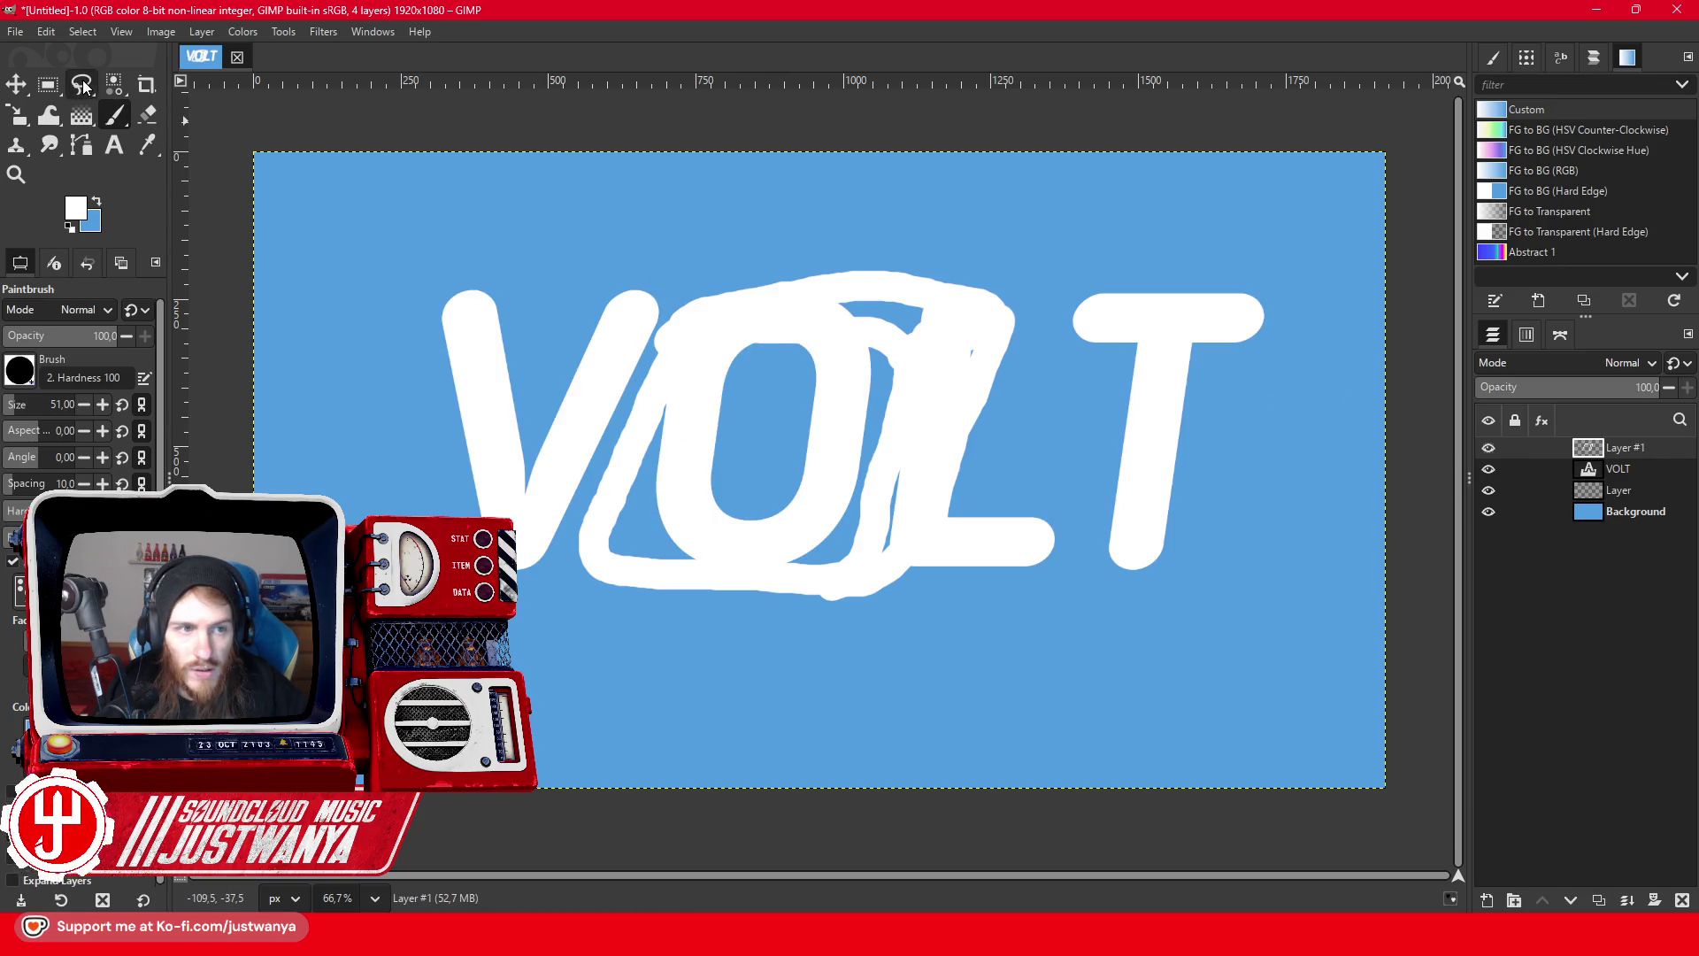
click(1616, 478)
click(710, 269)
drag(530, 639, 395, 400)
click(374, 256)
click(711, 266)
click(45, 86)
- Cut and paste the V as its own layer, then move the V and painted box left
click(41, 40)
click(73, 123)
click(51, 39)
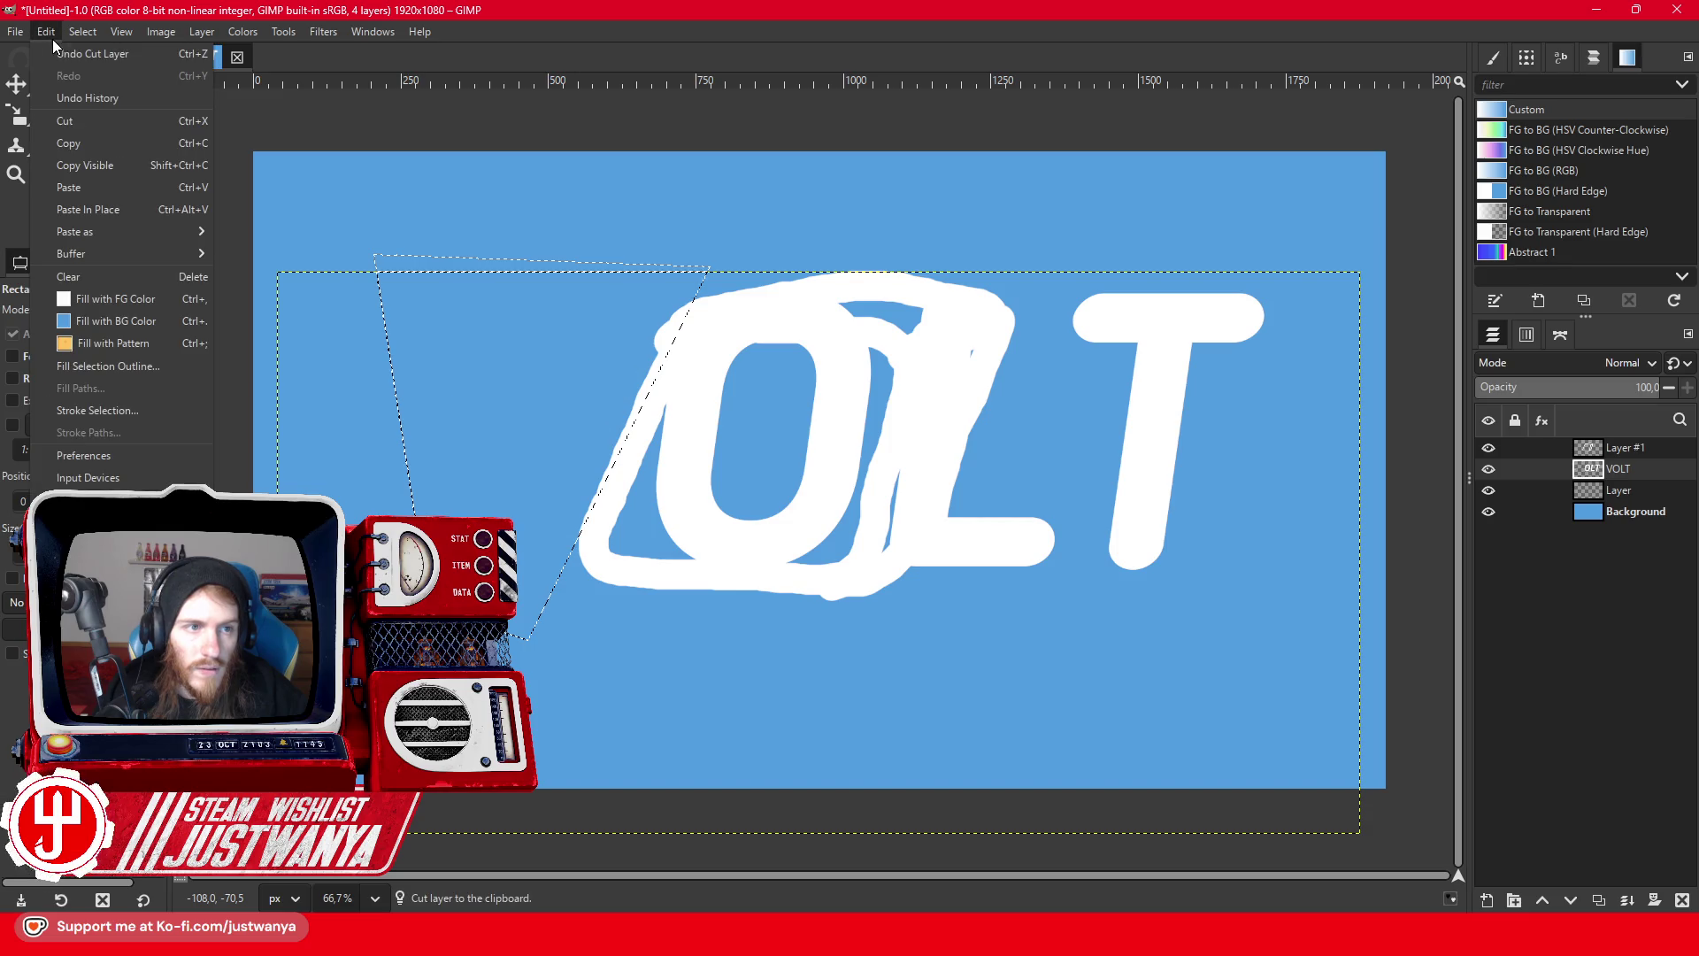
click(82, 182)
key(m)
drag(493, 436, 369, 433)
drag(622, 522, 520, 522)
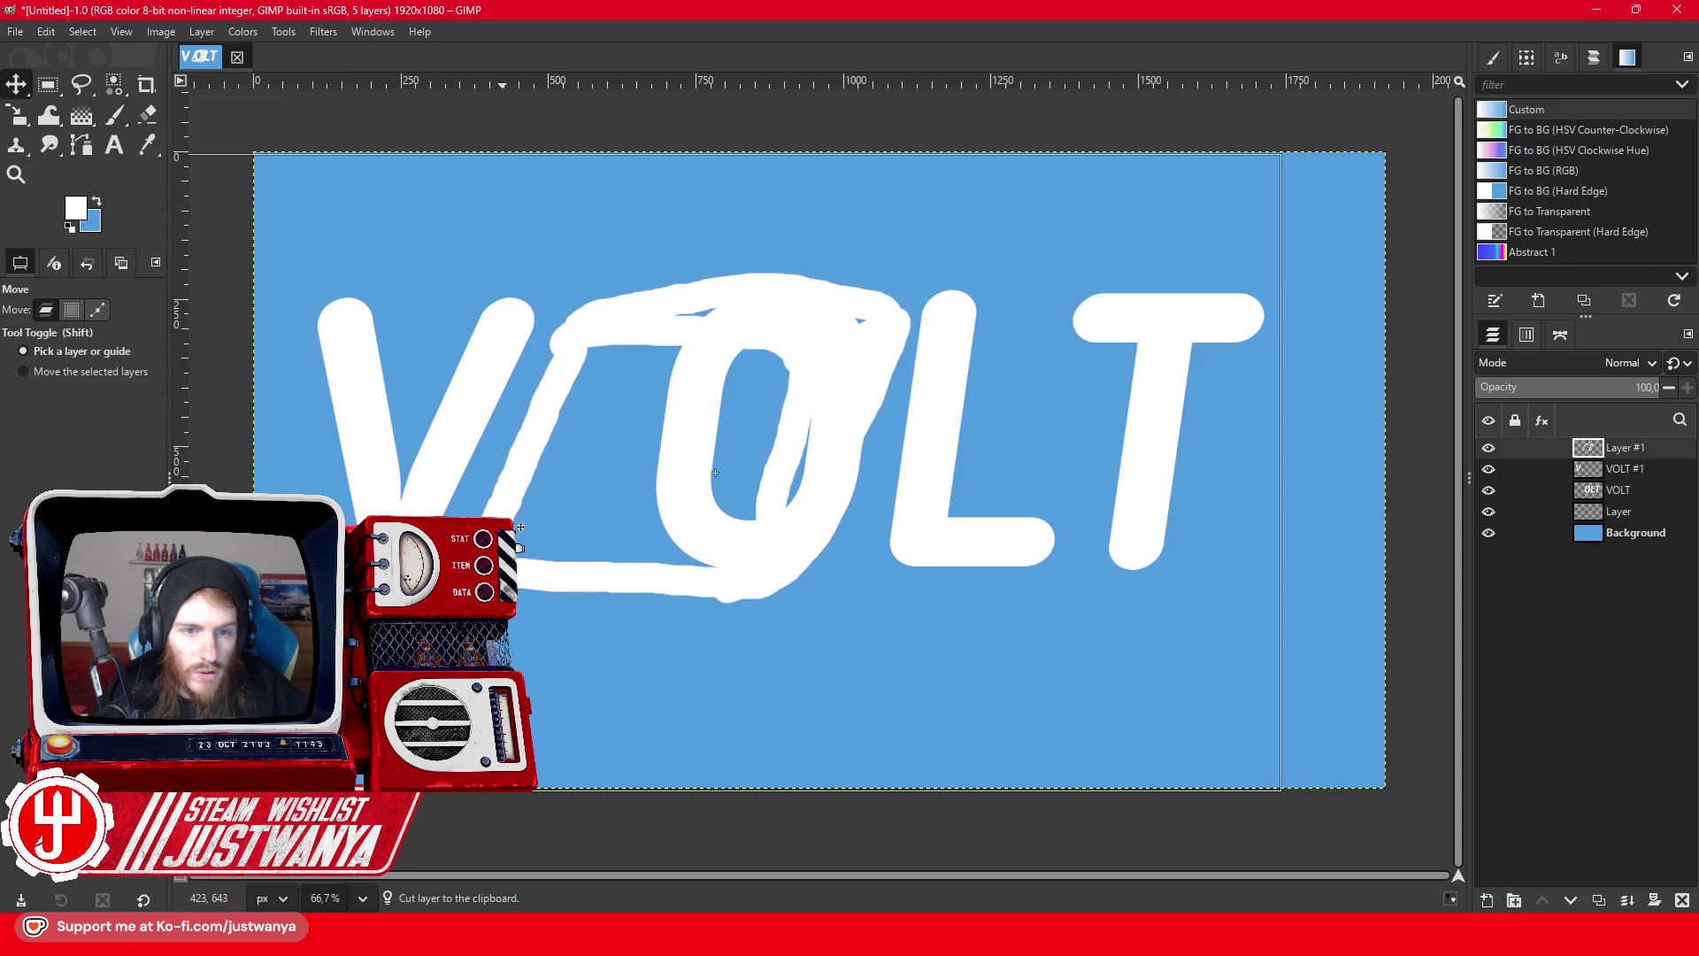
- Free-select the O on the VOLT layer and cut it out
click(1637, 494)
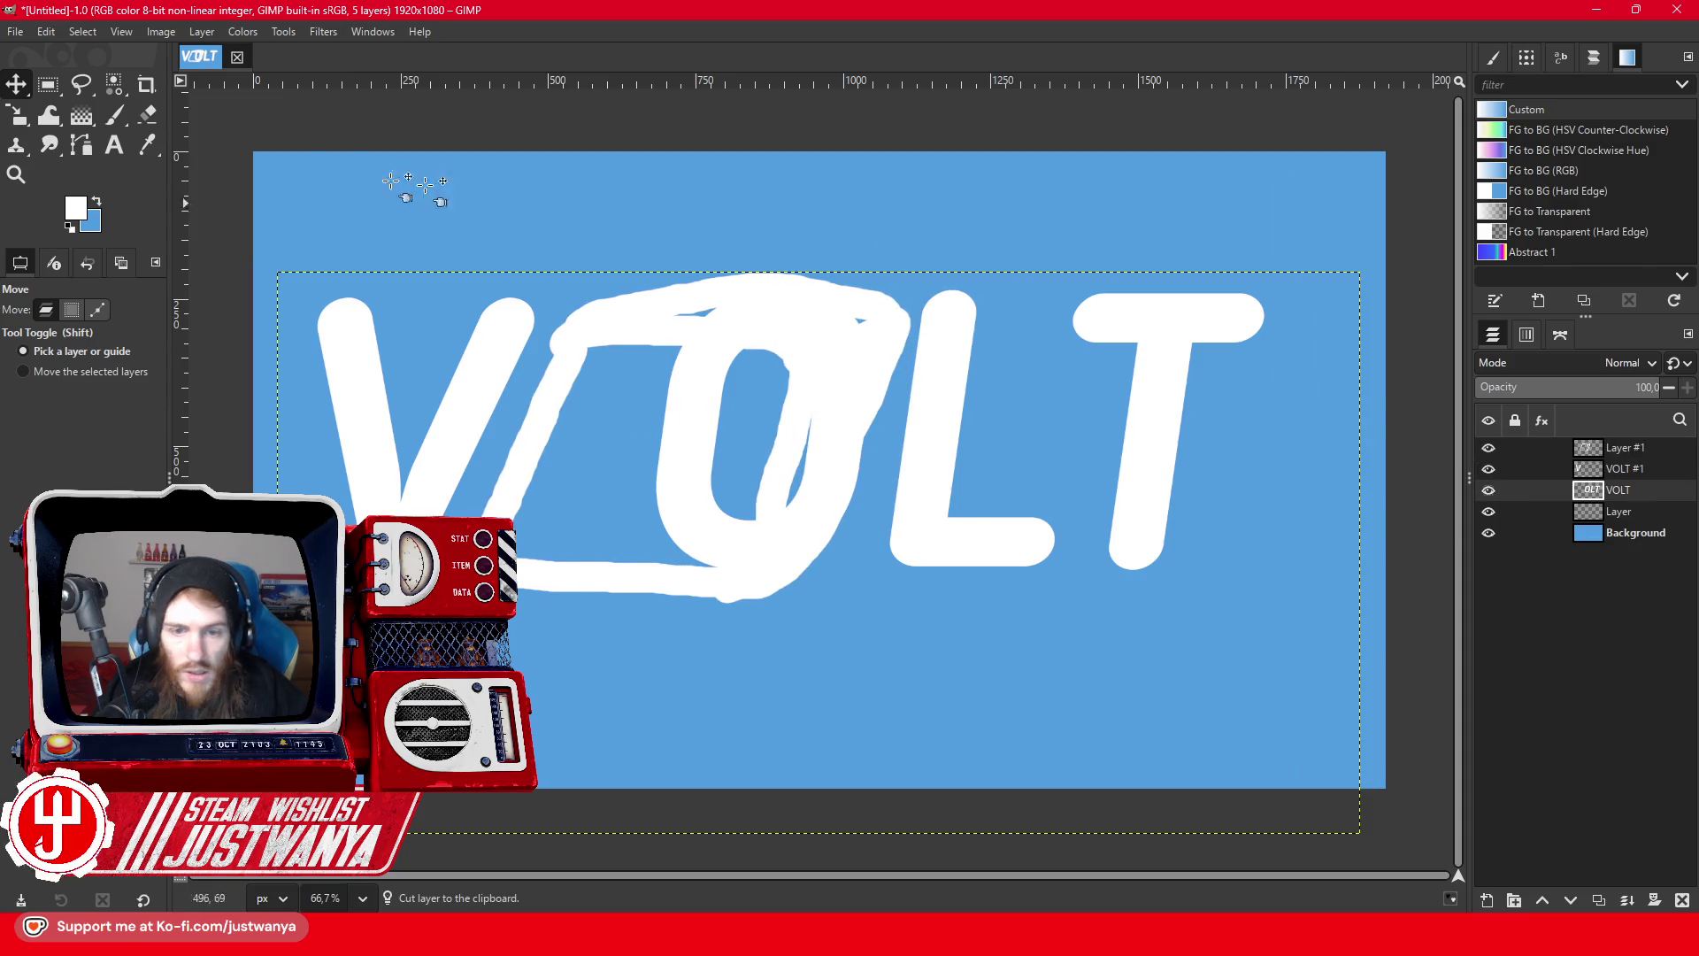
click(90, 90)
click(684, 263)
click(602, 617)
click(866, 616)
click(932, 213)
click(684, 263)
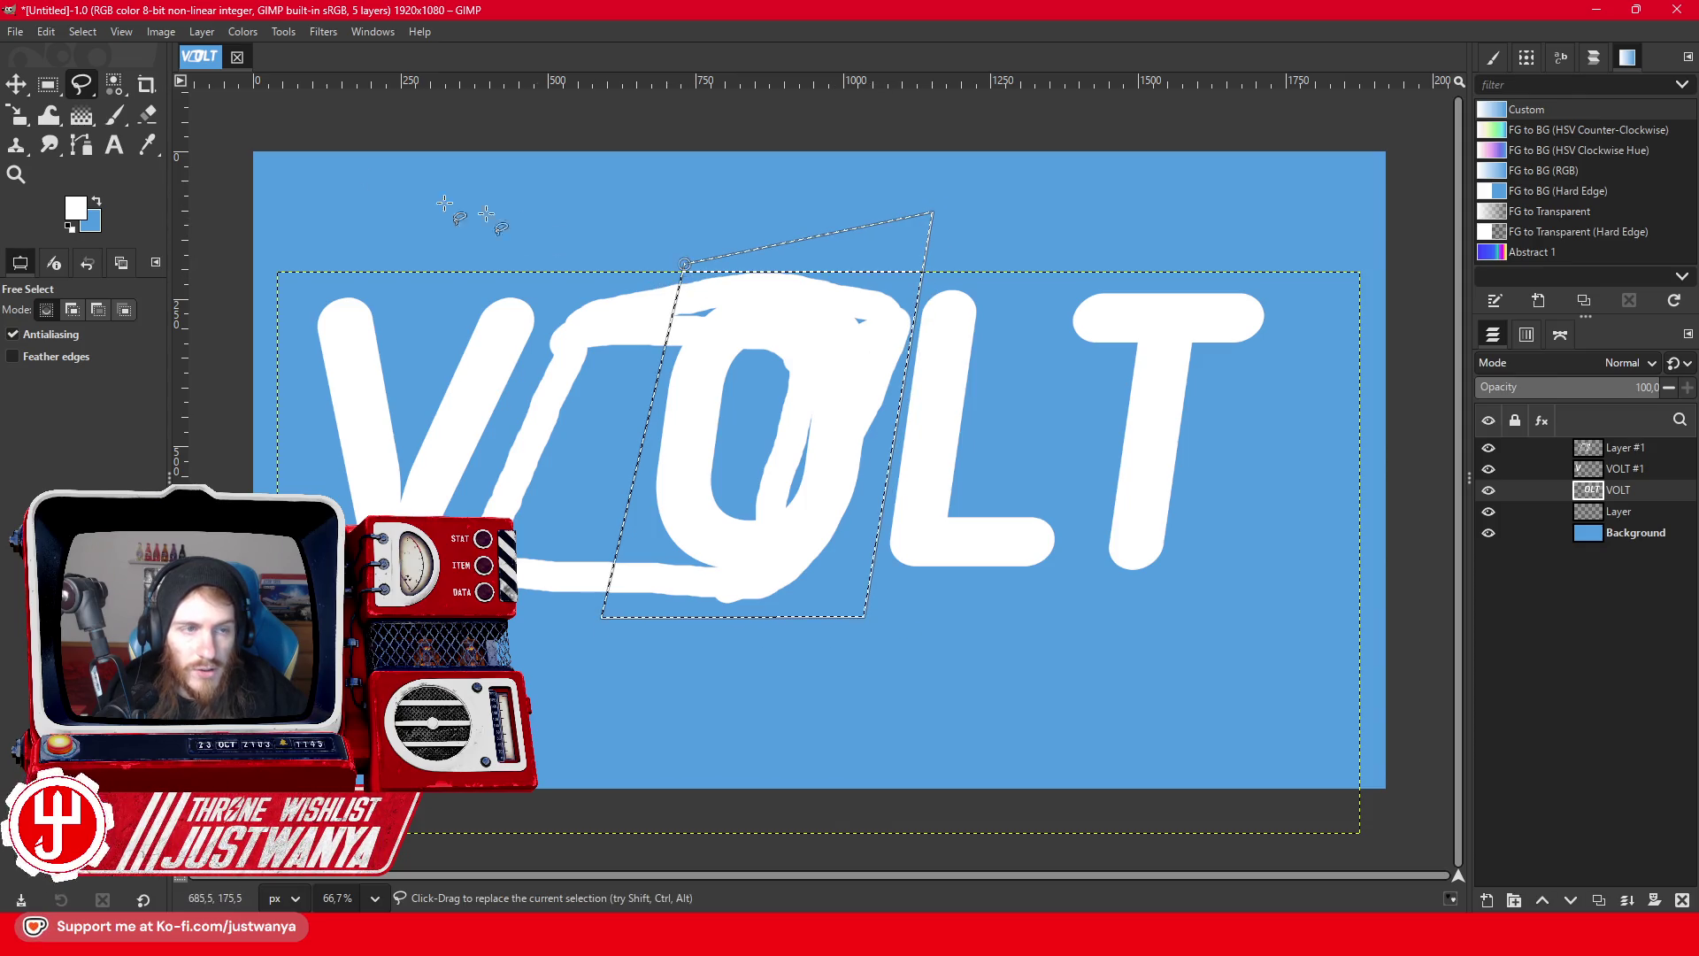
click(41, 30)
click(56, 124)
- Nudge the VOLT text layer slightly right and down
key(r)
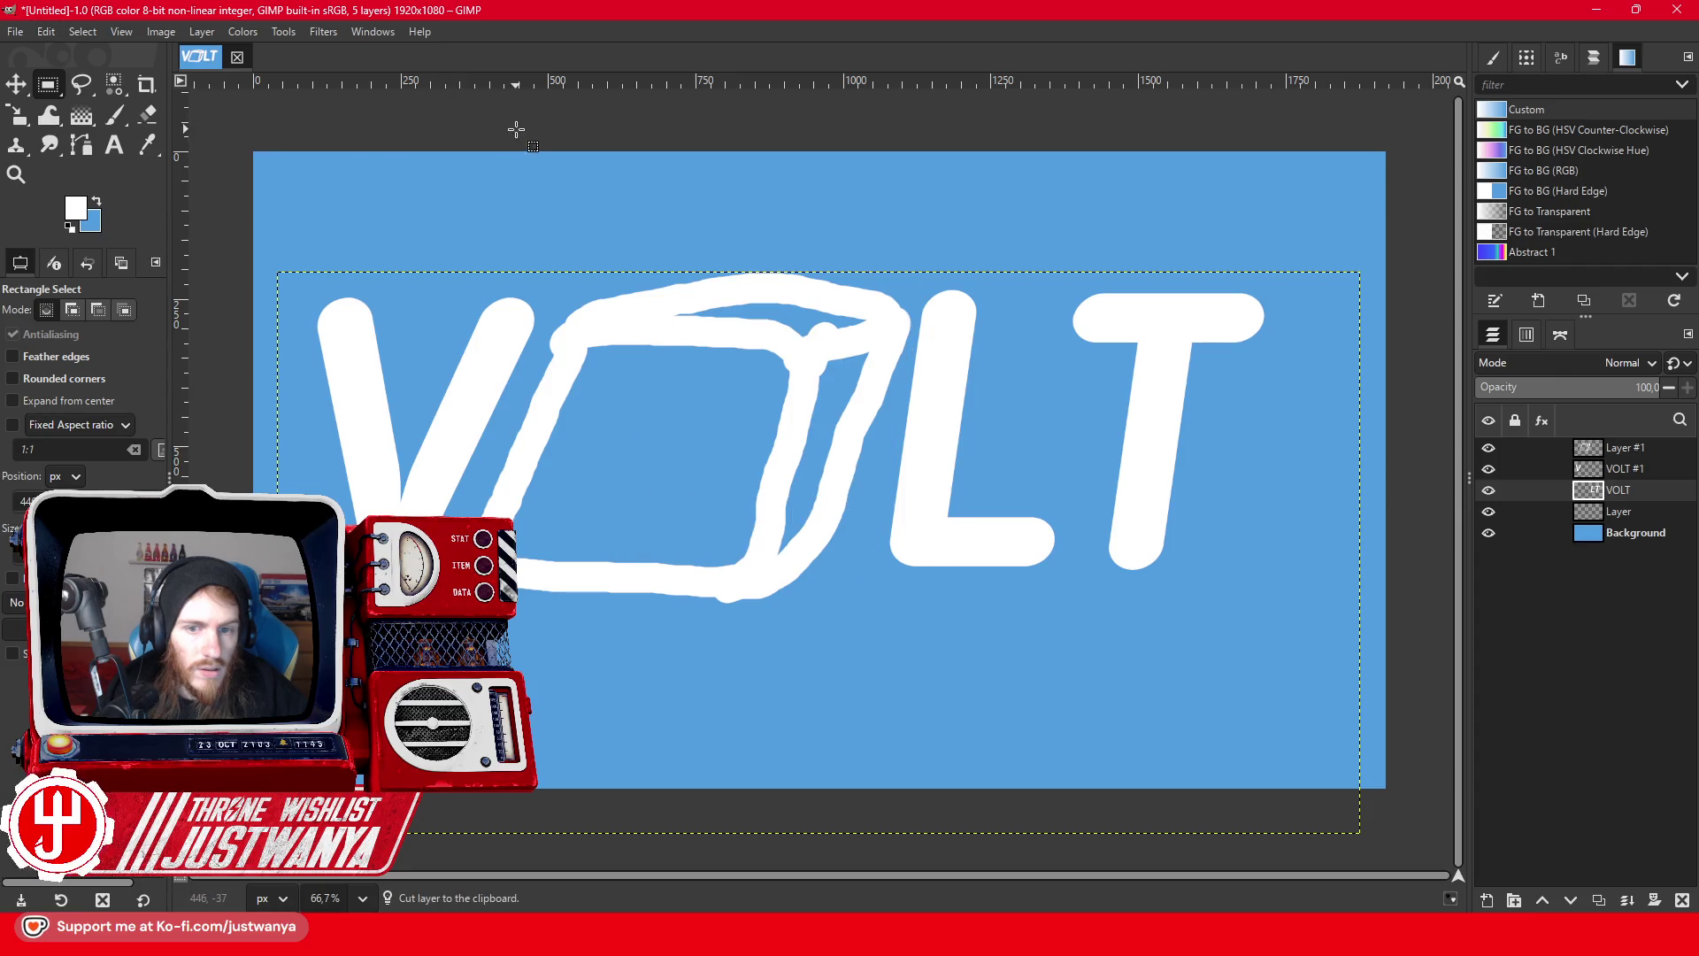
key(m)
drag(938, 460, 949, 461)
click(16, 173)
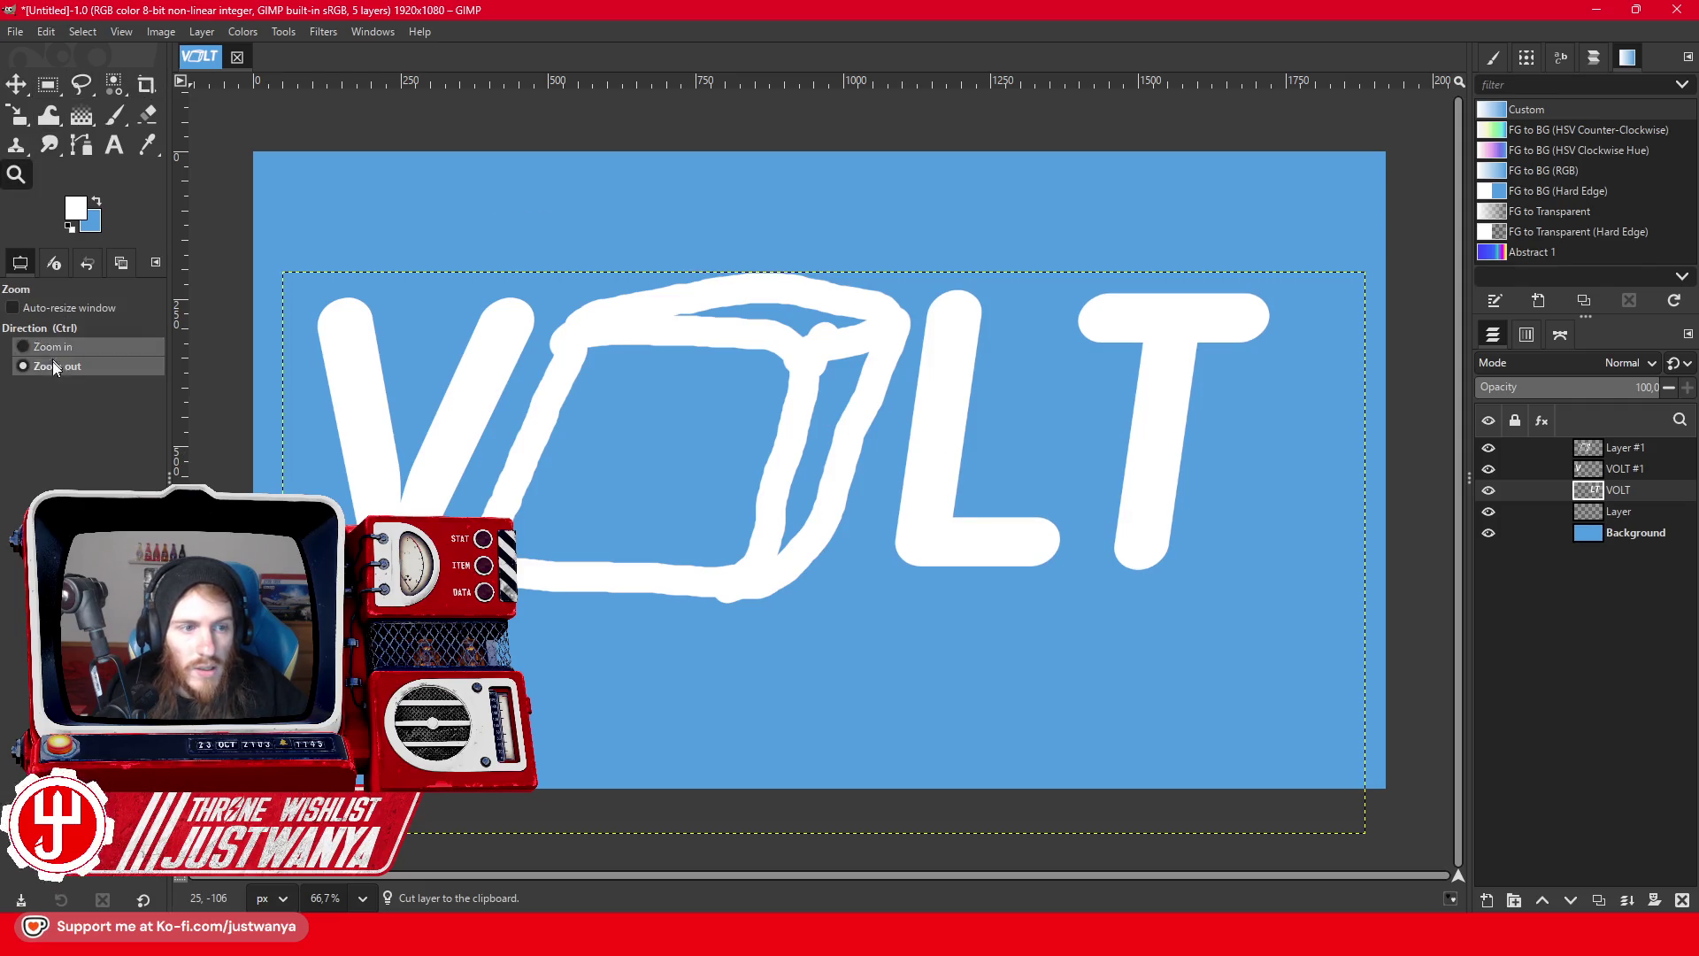
- Zoom in on the T, select its vertical stem and cut it away
click(1285, 337)
click(1286, 337)
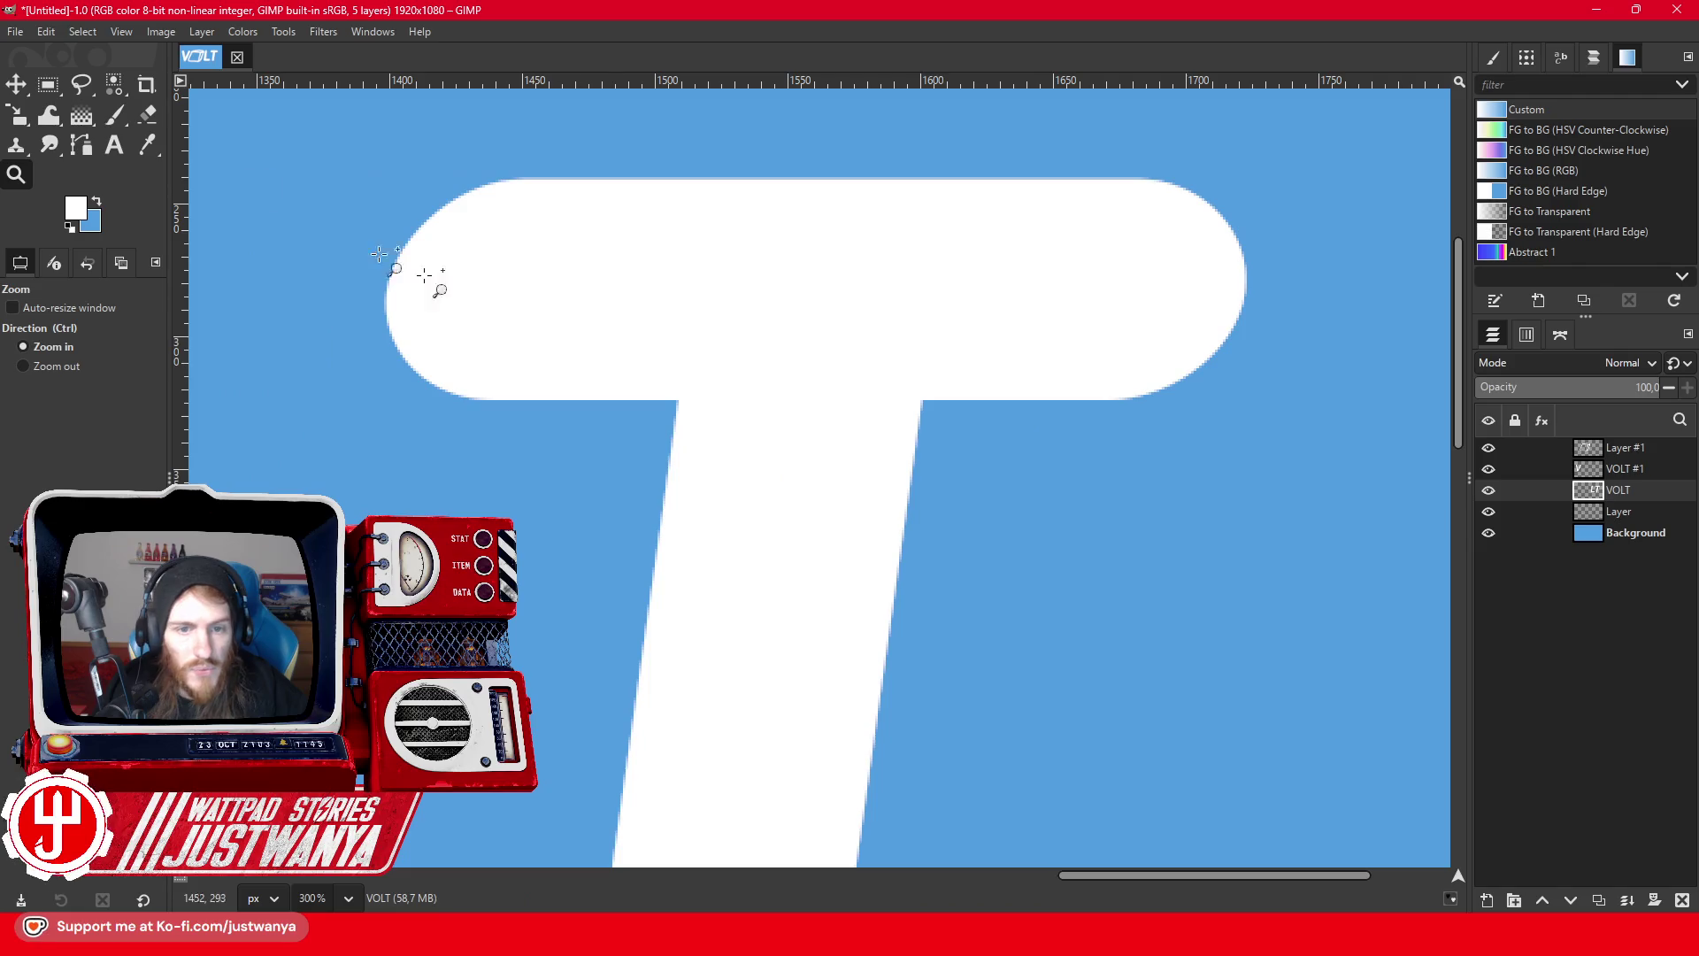
click(49, 87)
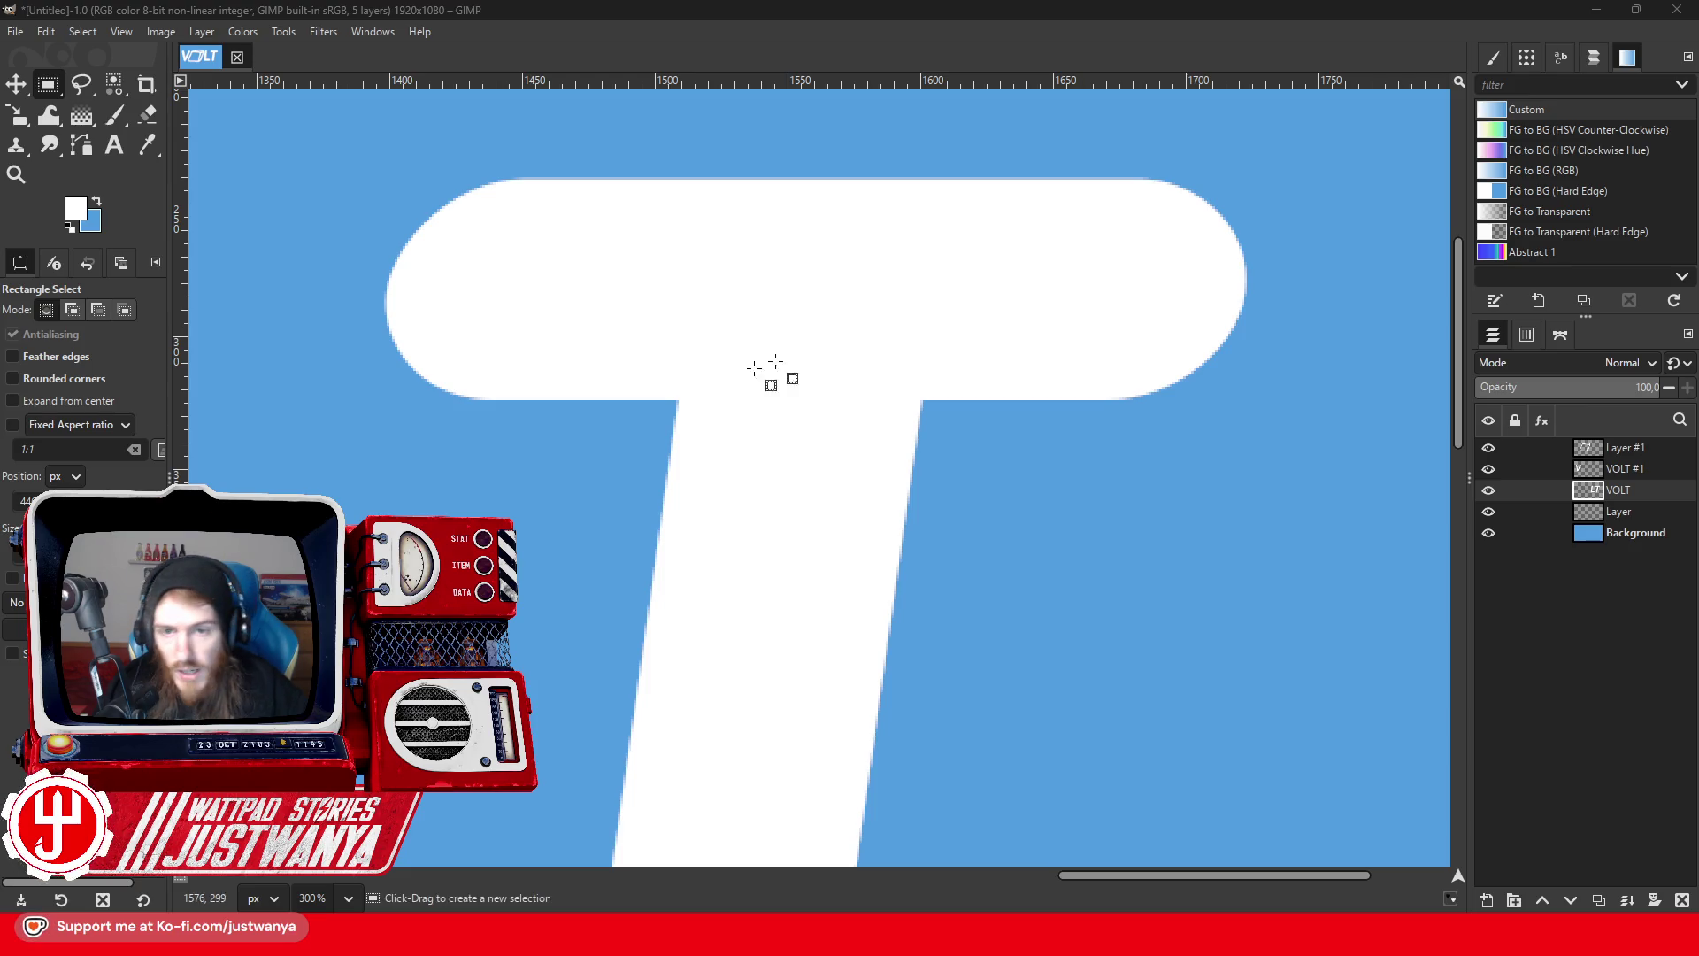
mouse_move(479, 400)
mouse_down()
mouse_move(682, 548)
mouse_move(1111, 778)
mouse_move(989, 878)
mouse_move(1023, 829)
mouse_up()
click(41, 36)
click(71, 121)
click(376, 296)
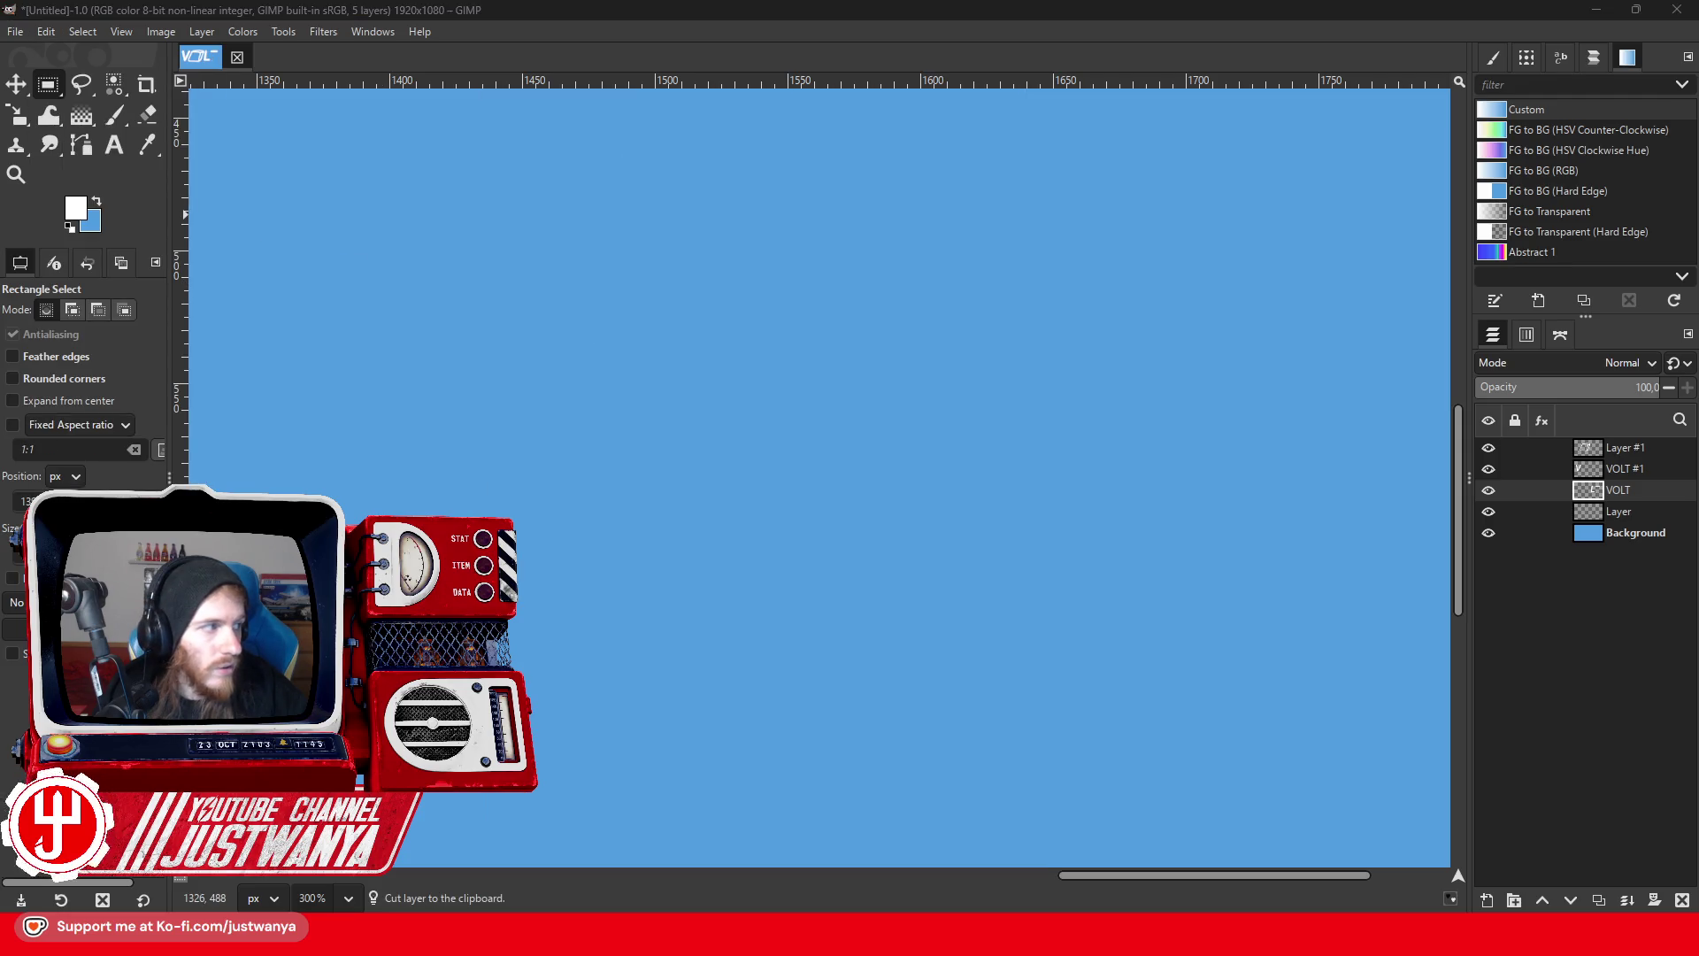
- Zoom back out to 66.7% to see all the lettering
click(16, 174)
click(24, 365)
click(948, 531)
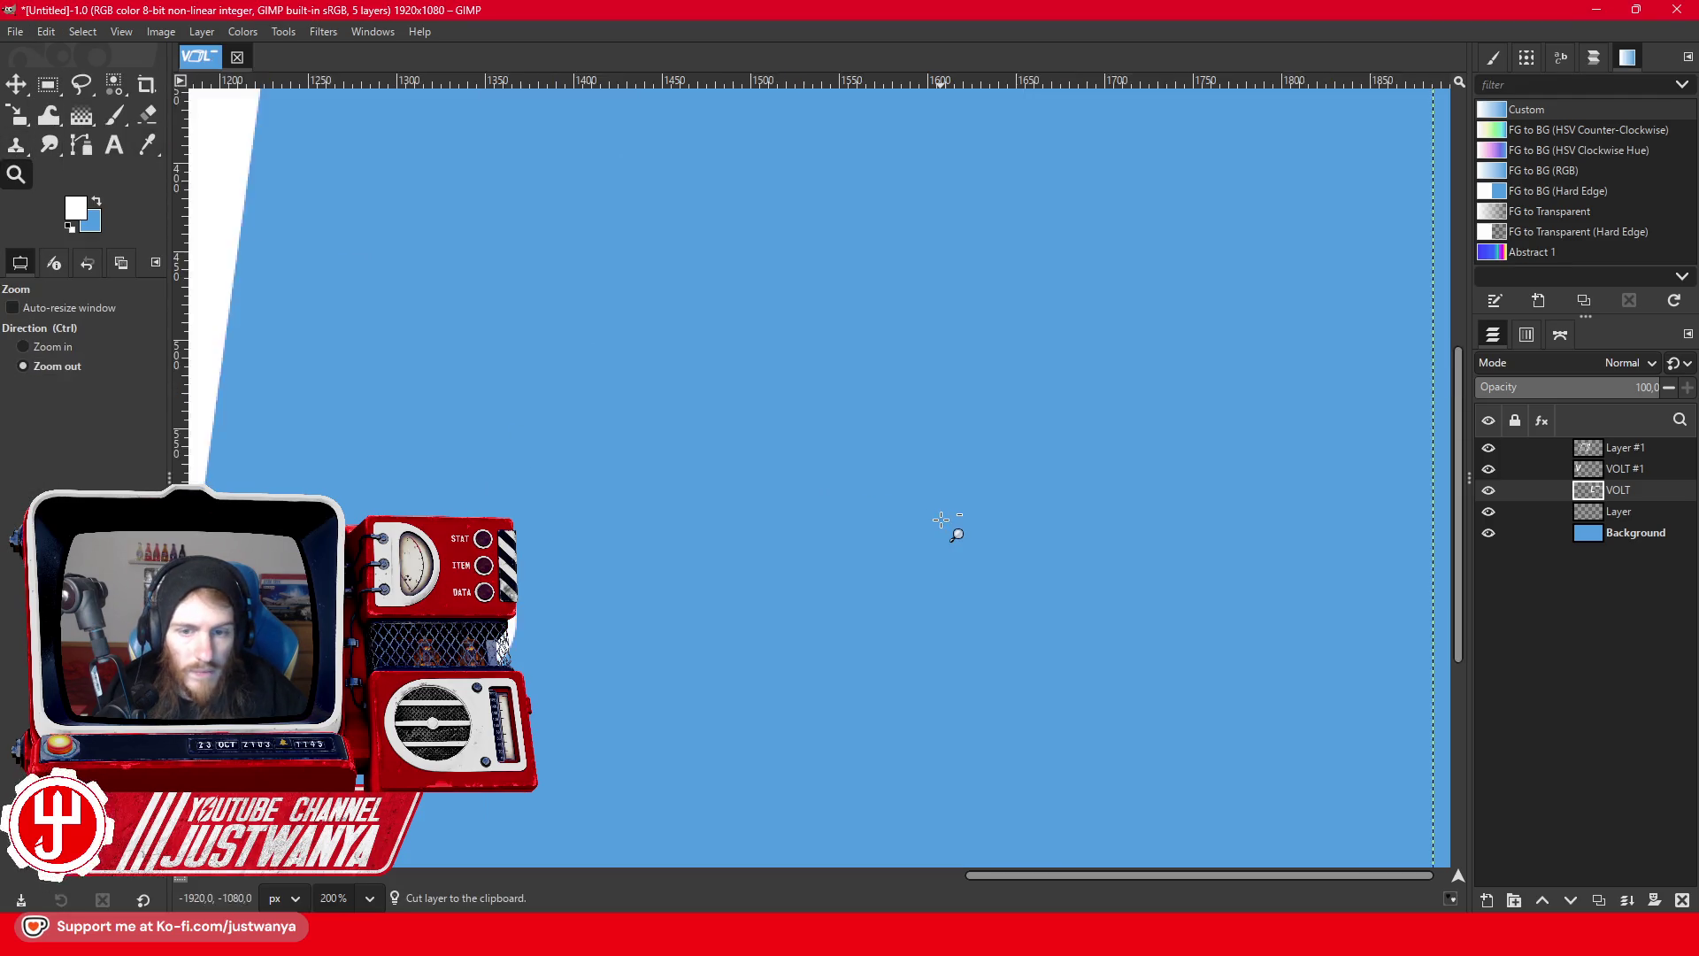
click(941, 520)
click(940, 521)
key(f)
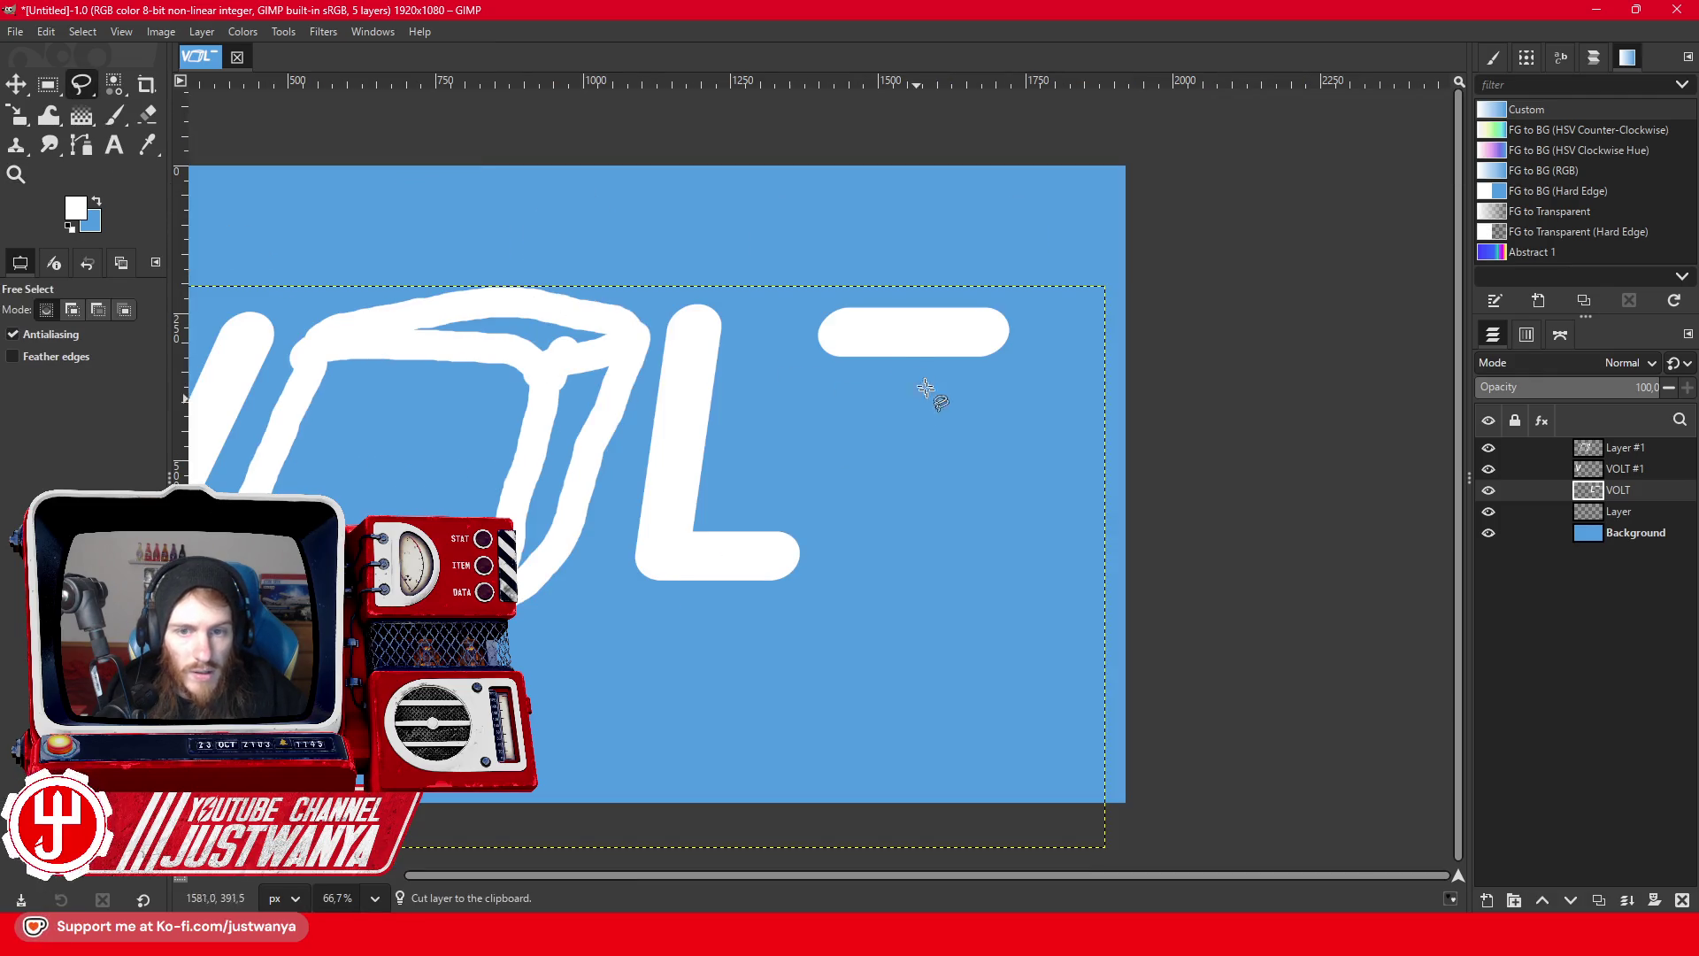
- Free-select a lightning-bolt shape where the T's stem was
click(872, 351)
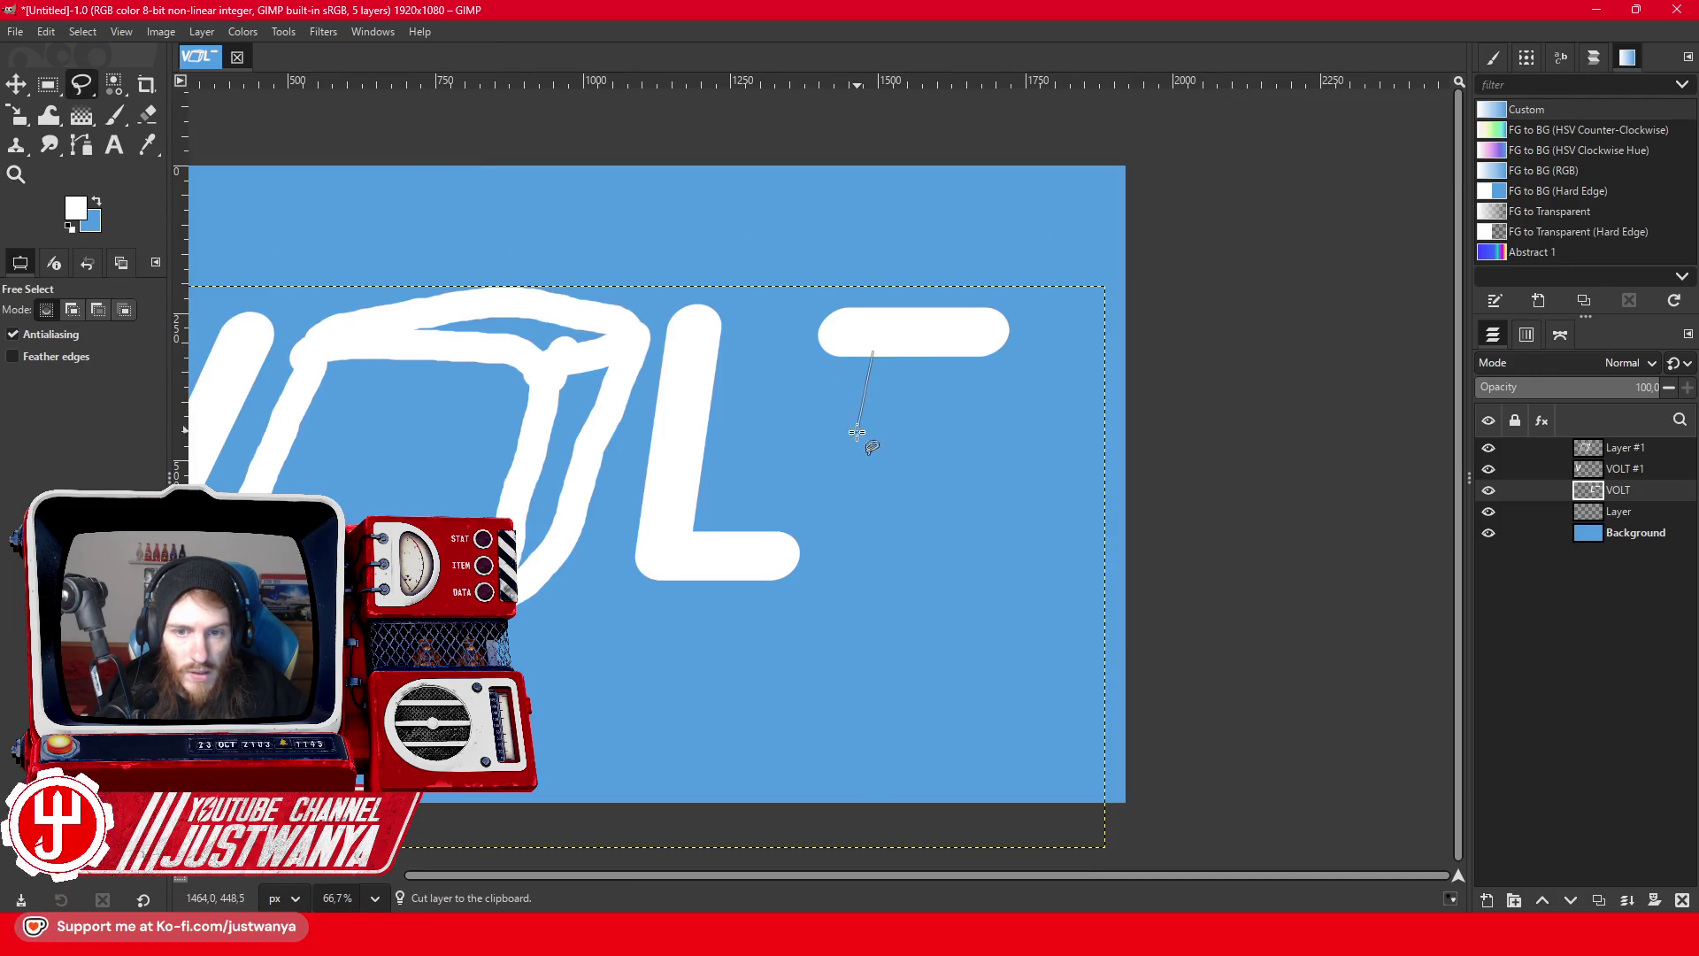
click(849, 453)
click(896, 450)
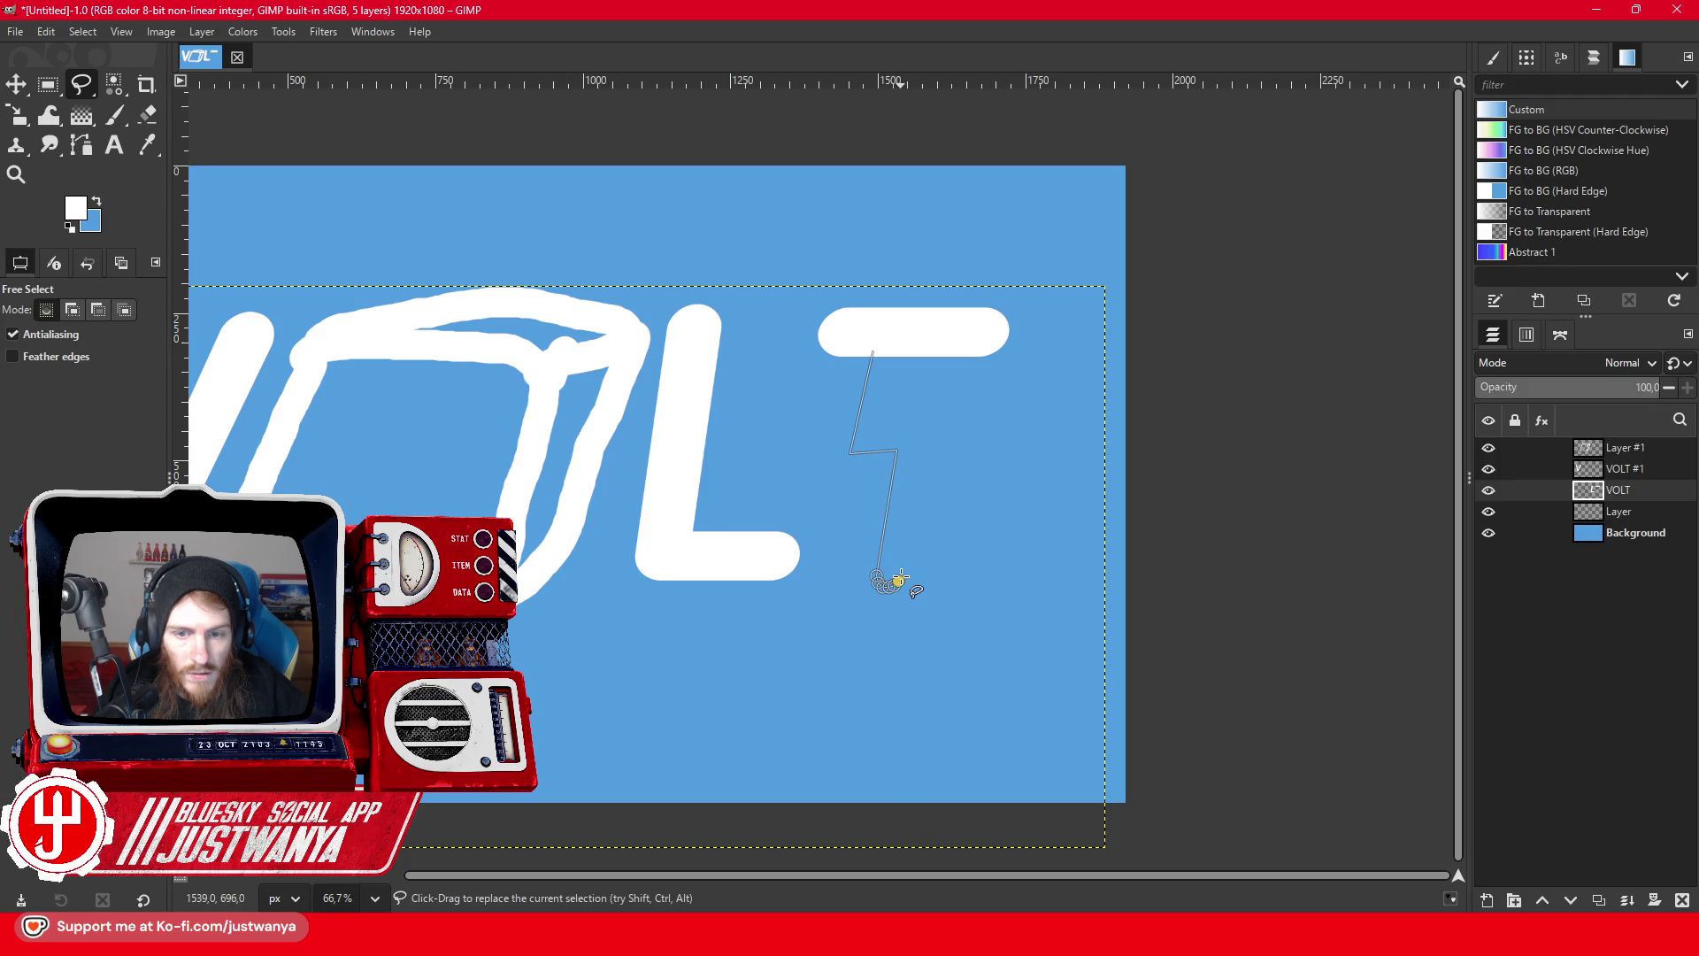
drag(899, 573, 903, 566)
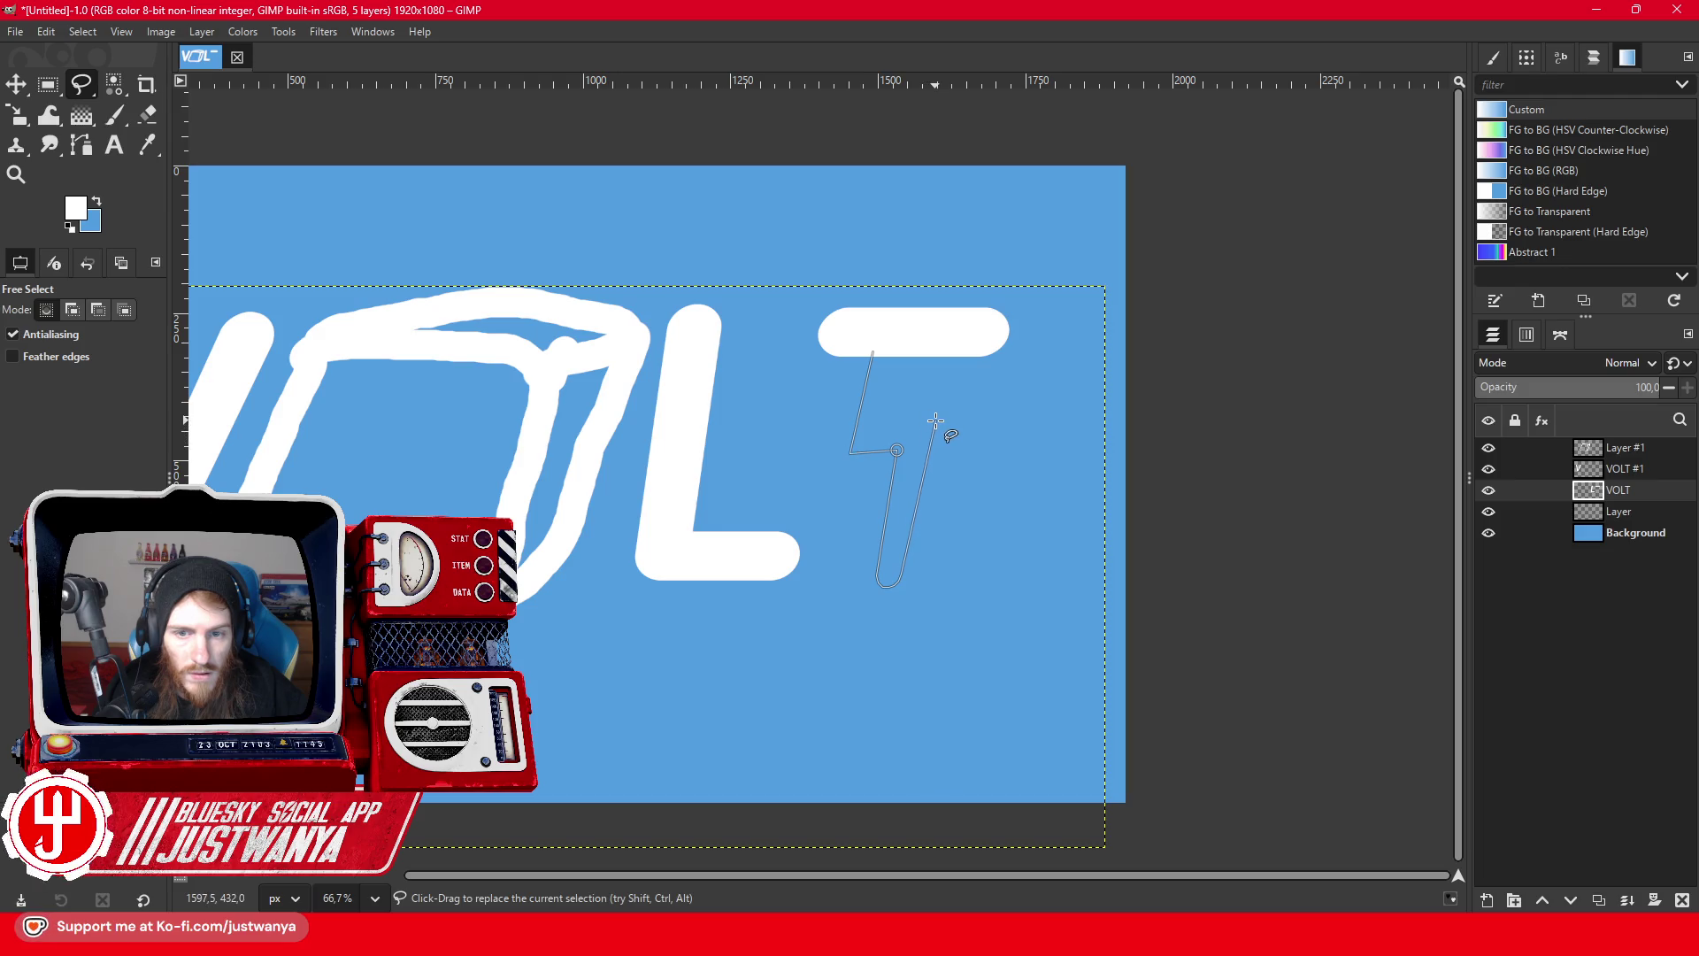
click(899, 419)
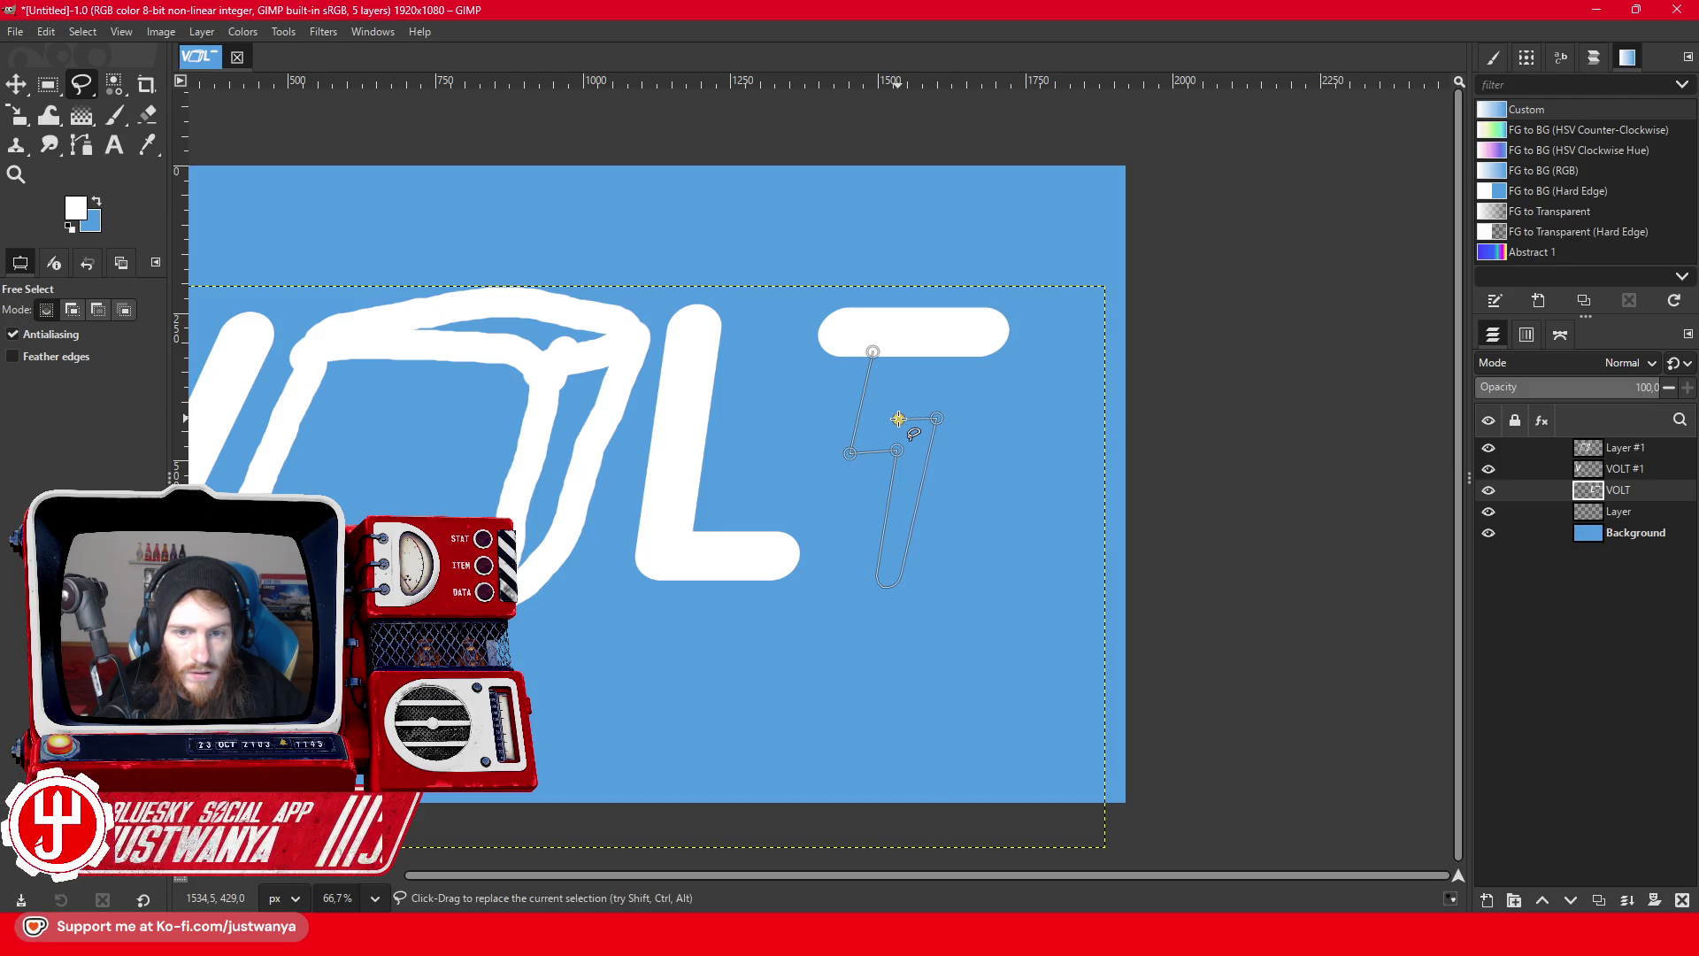
click(872, 352)
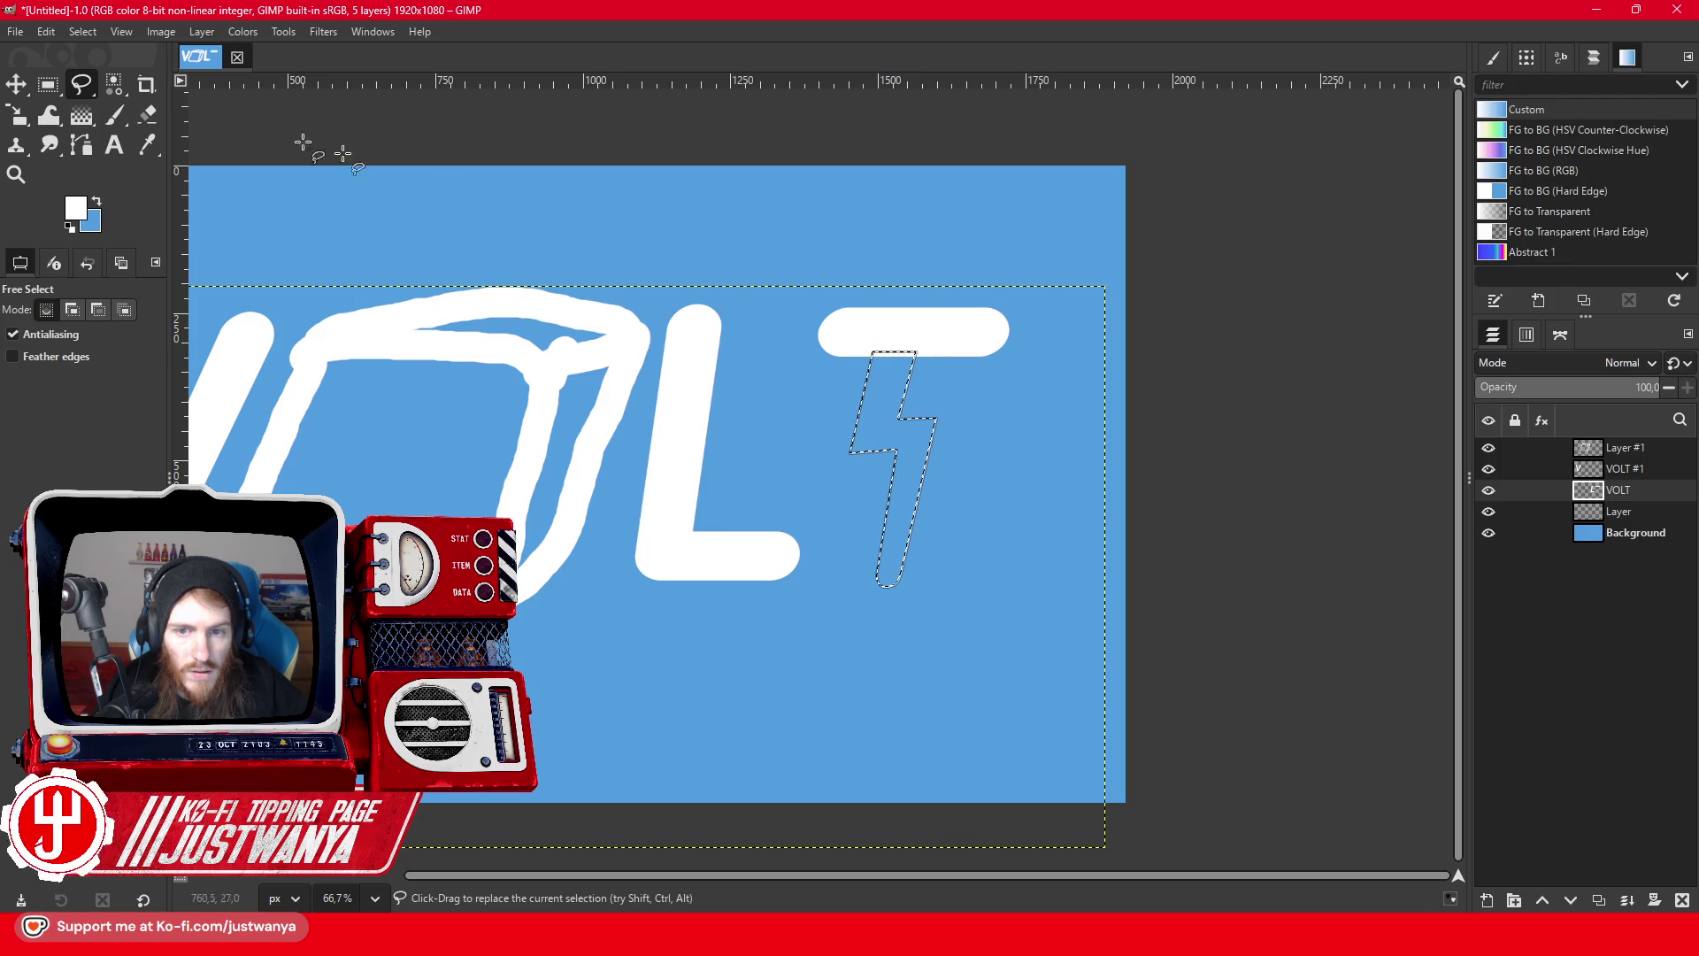
key(r)
- Fill the bolt with white on a new layer, crop it to content, and nudge it right
click(1512, 903)
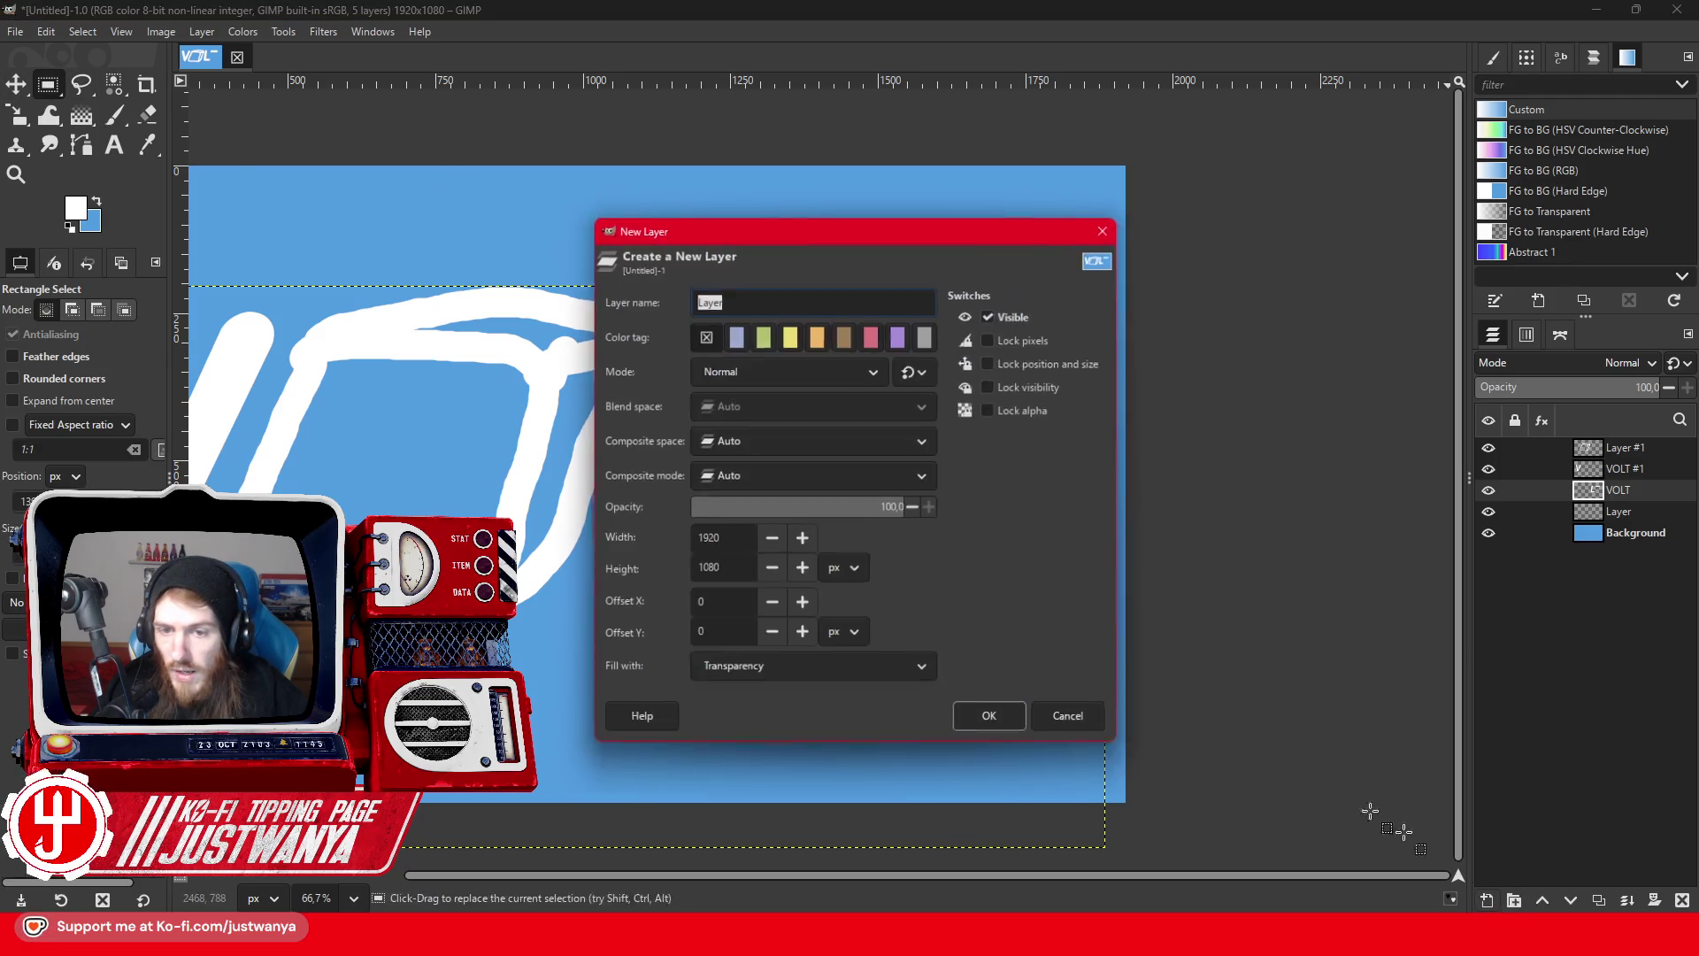
click(992, 715)
click(42, 33)
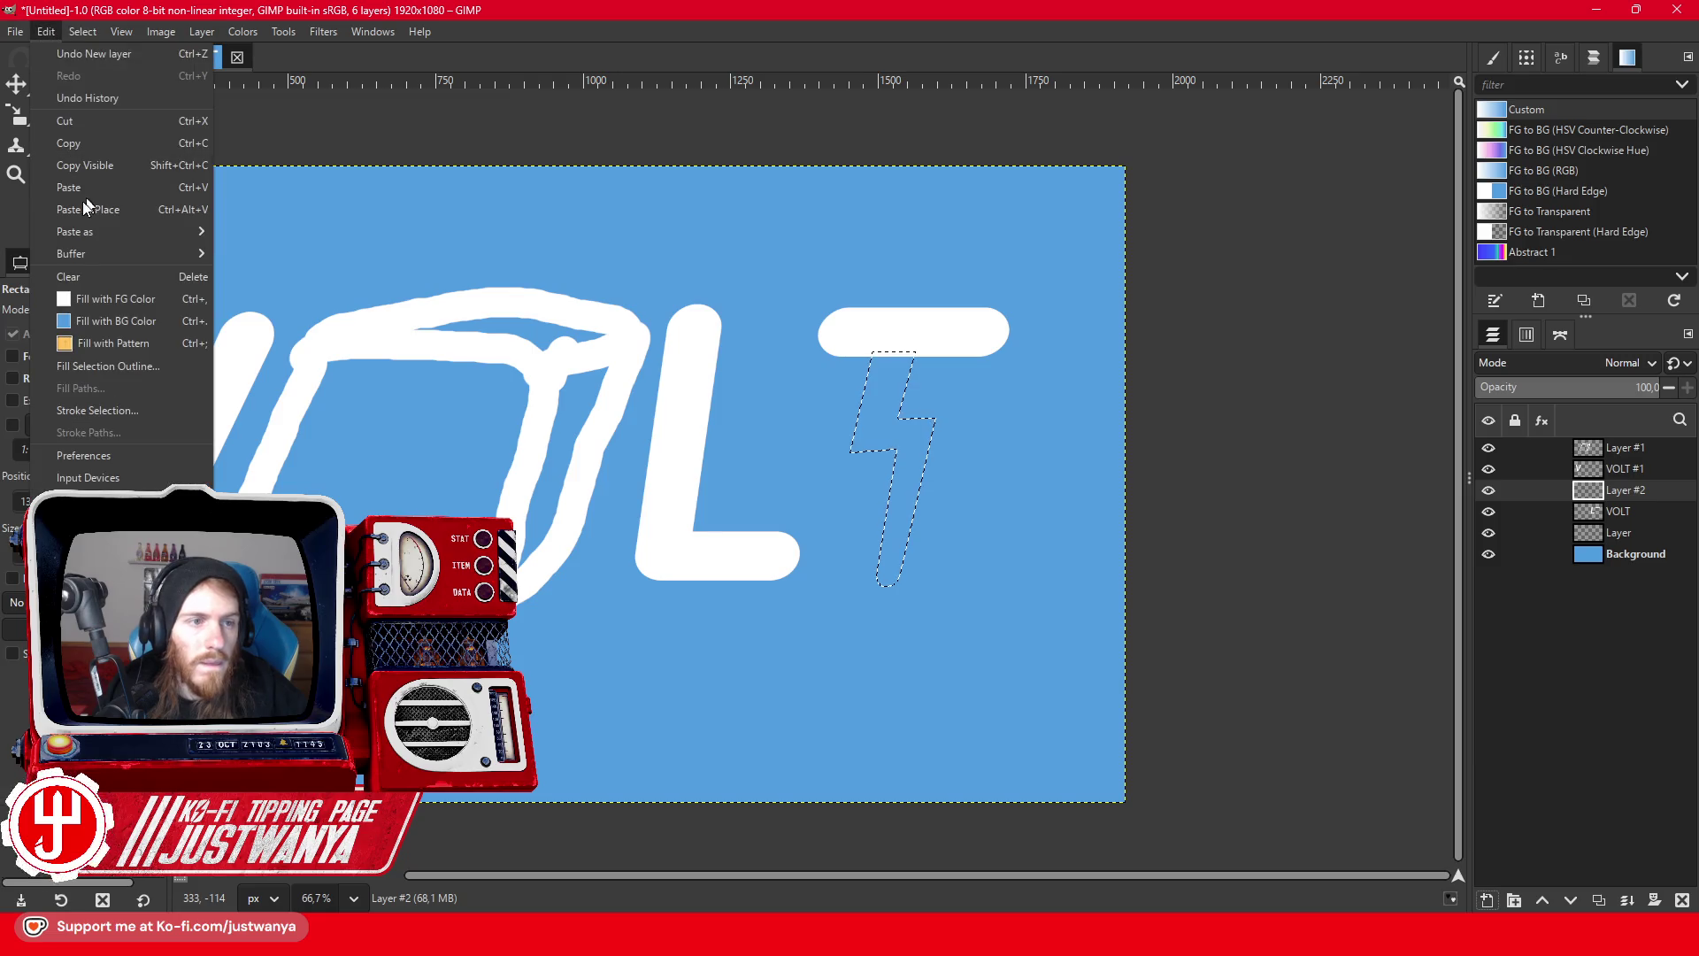
click(80, 294)
key(ctrl+shift+a)
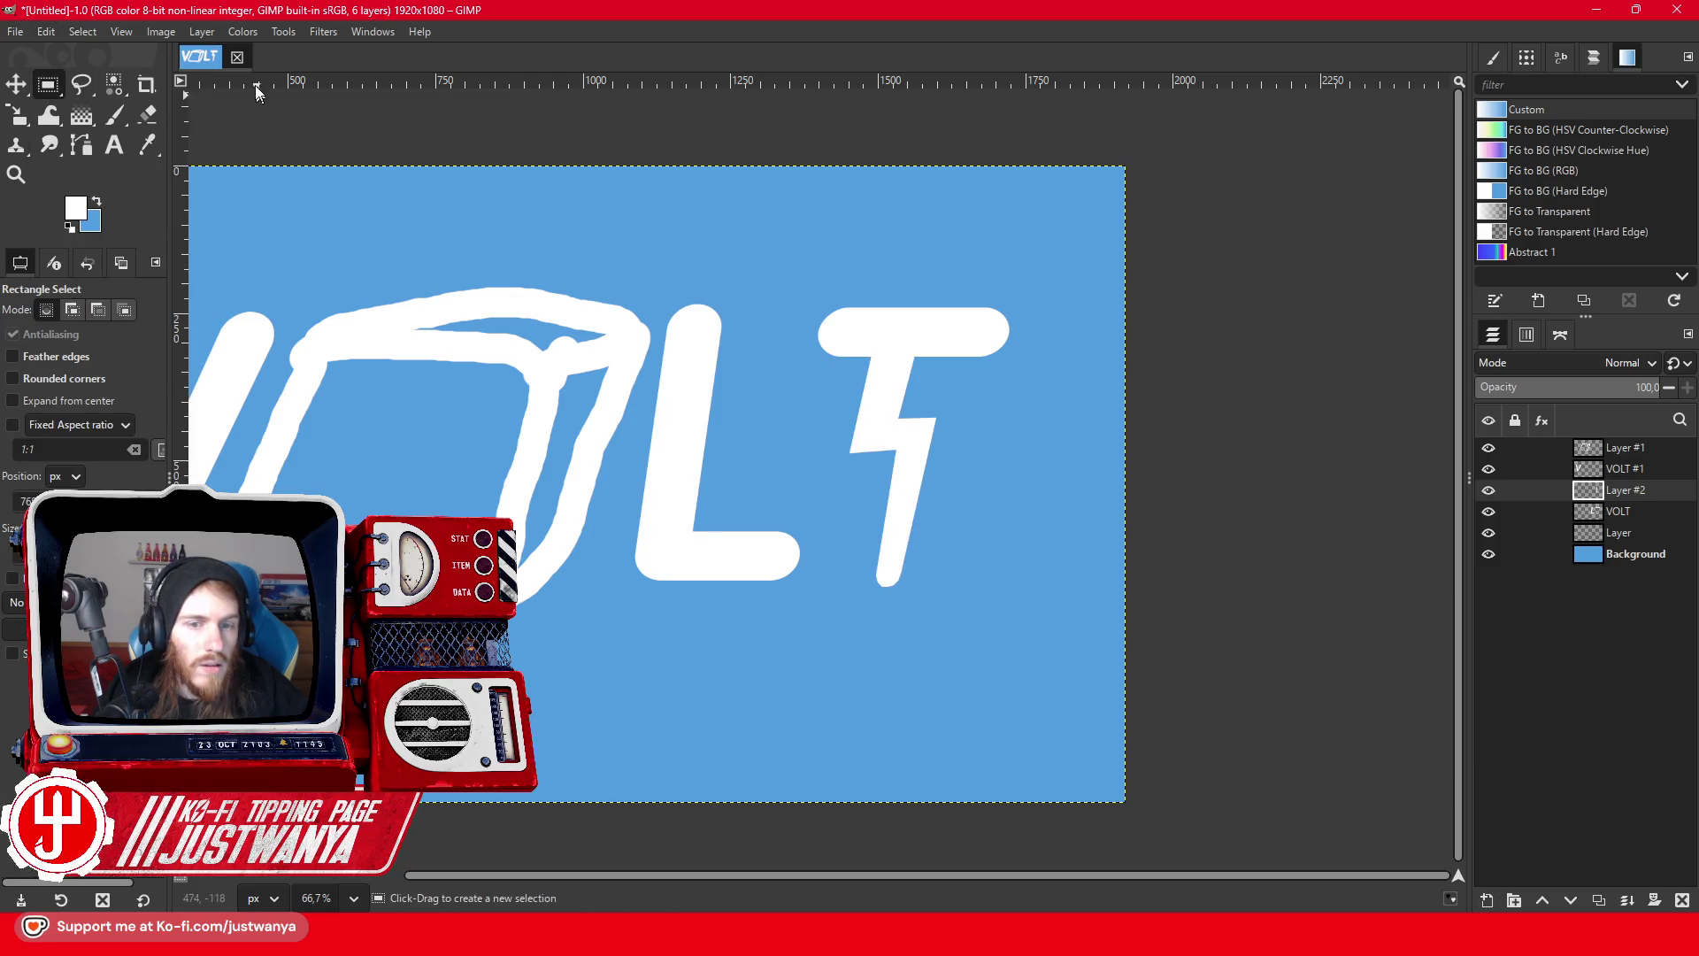
click(201, 31)
key(m)
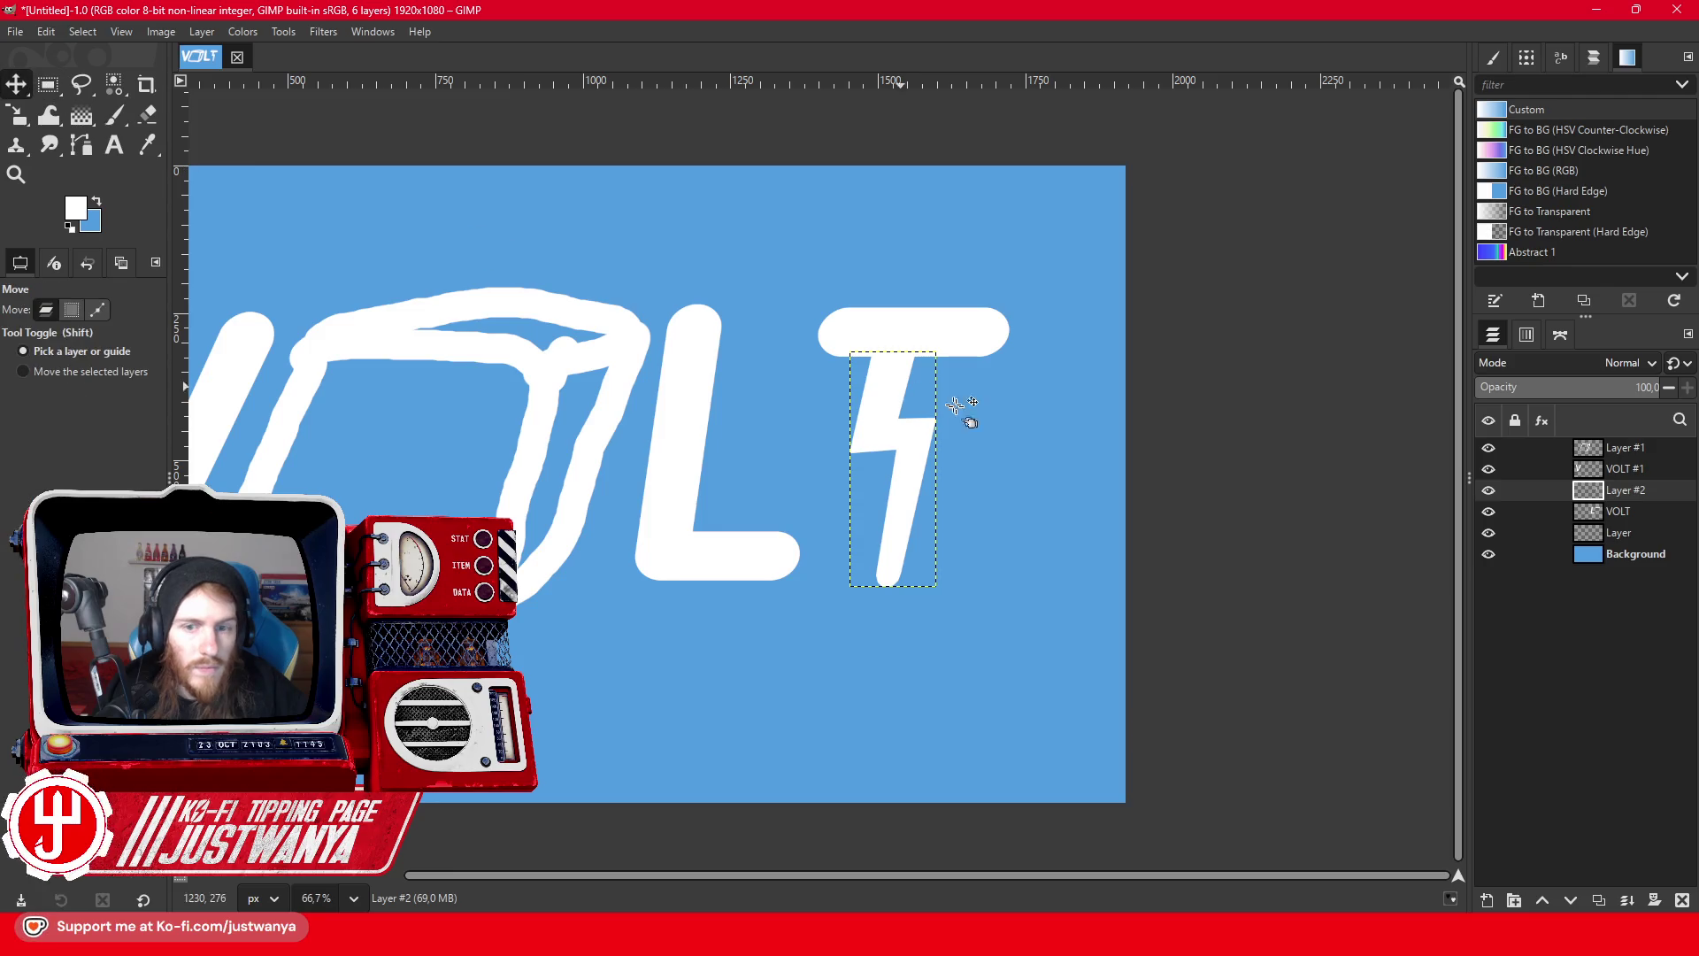
drag(904, 426, 923, 427)
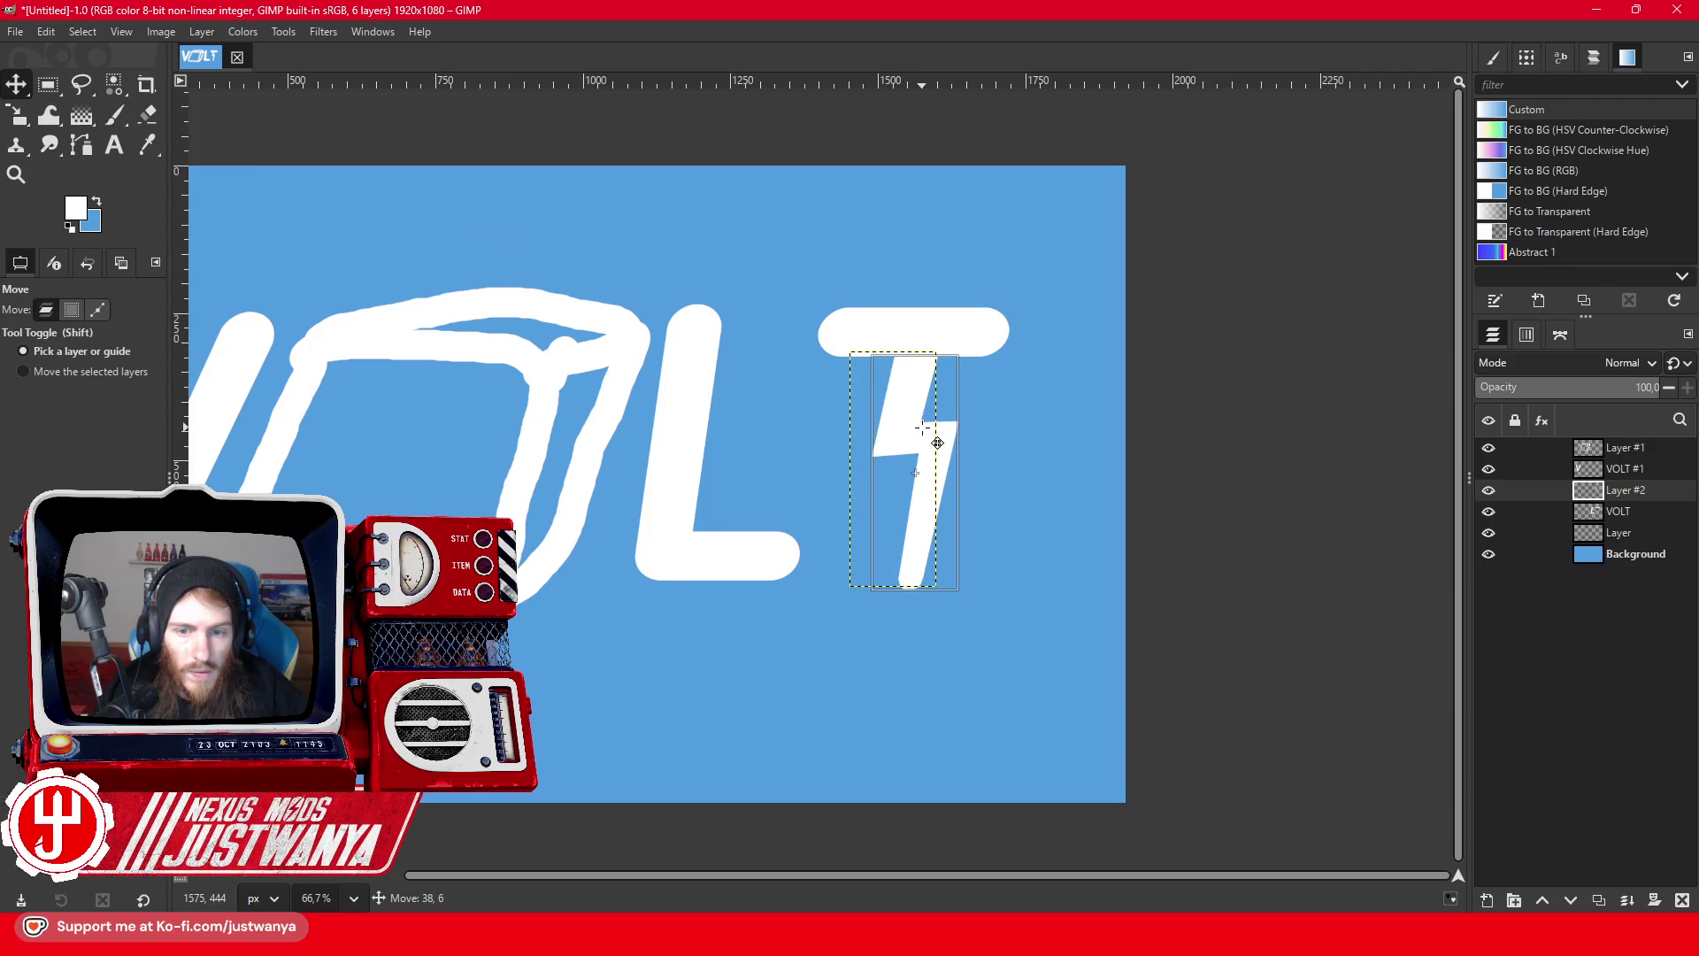
drag(803, 876, 569, 874)
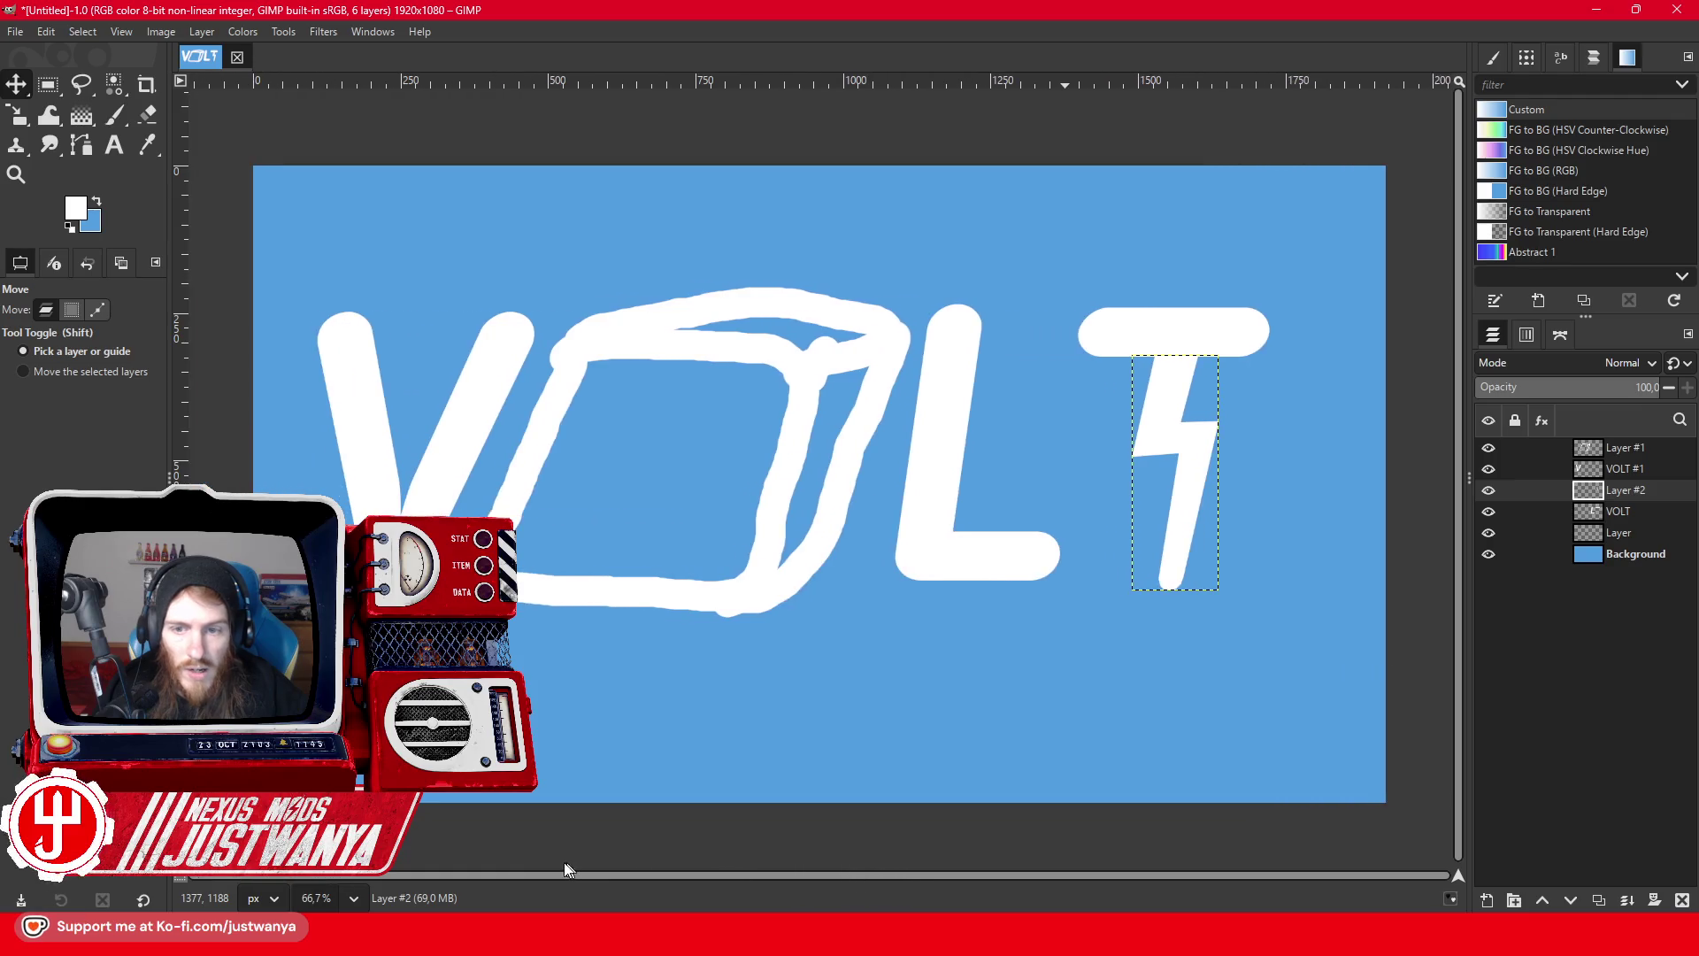
- Hide the blue background and merge the visible lettering layers into one
click(1489, 554)
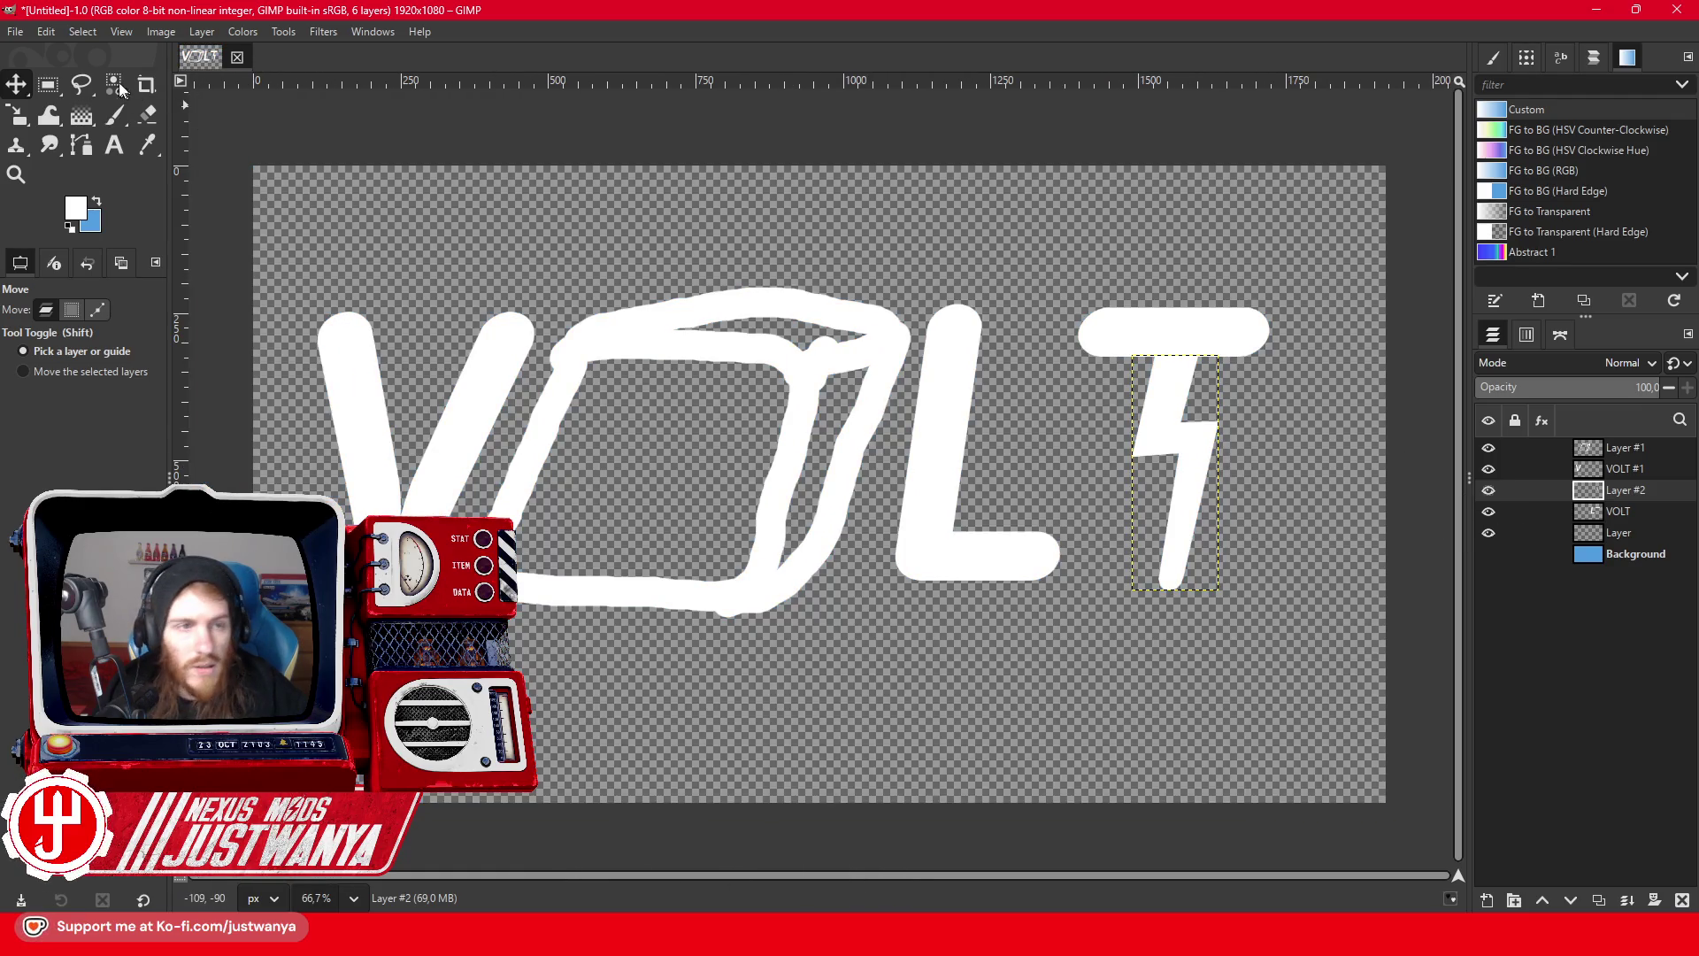
click(160, 34)
click(213, 386)
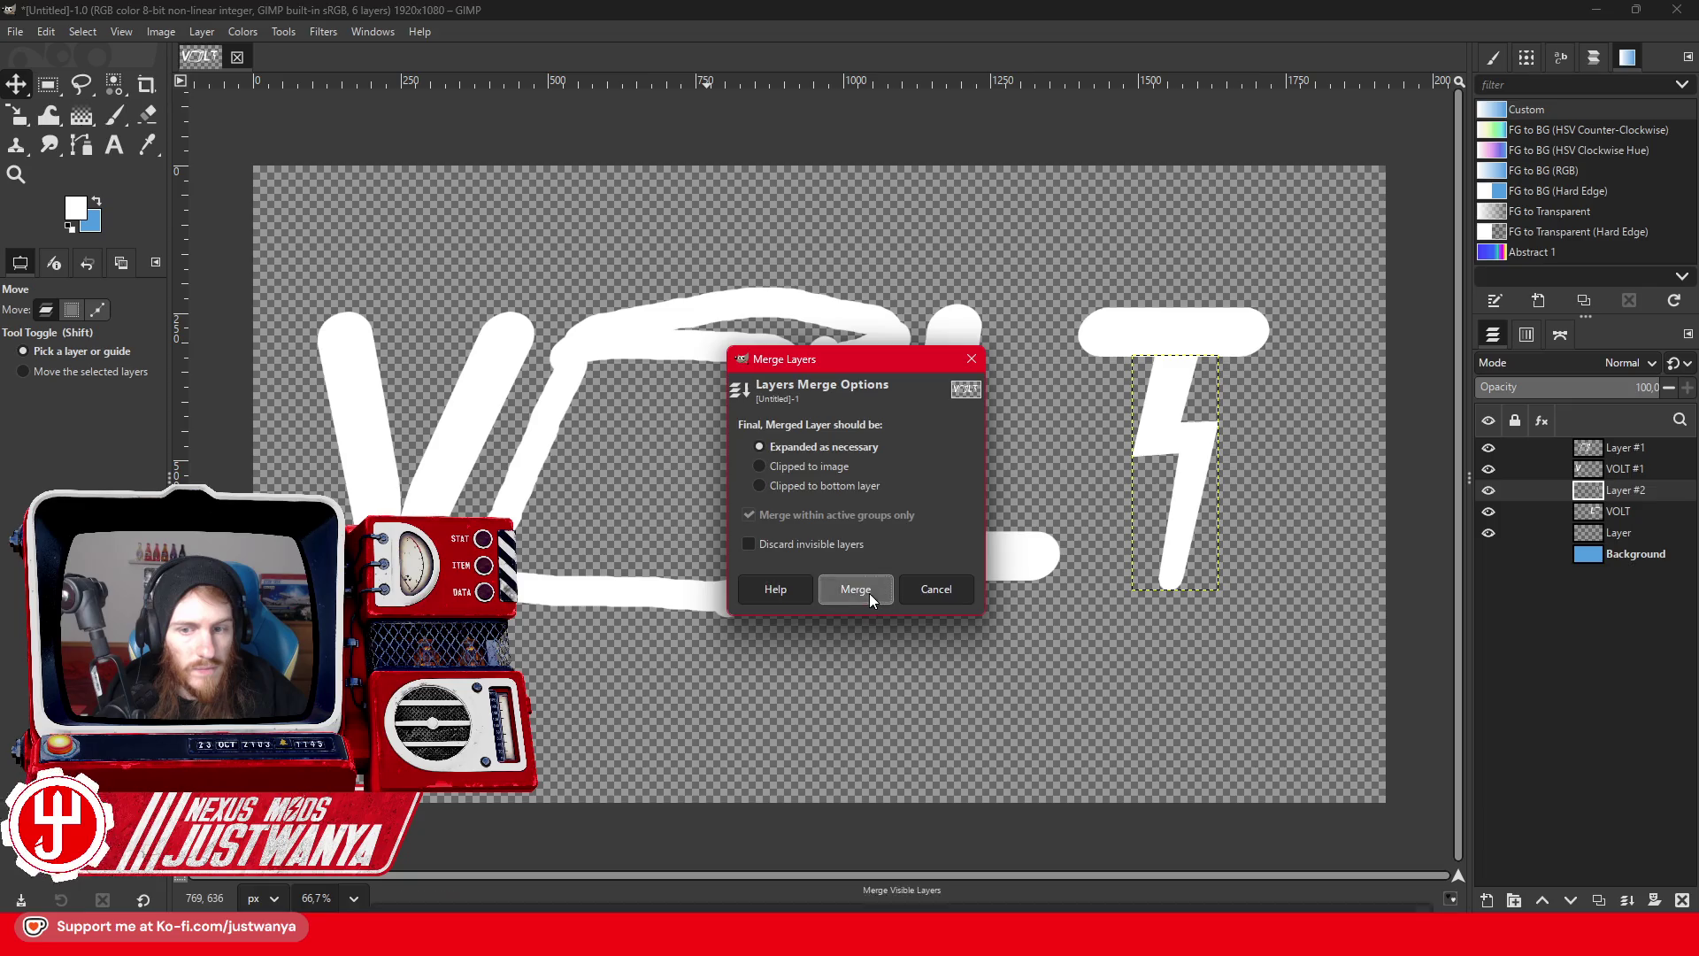
click(858, 590)
- Cut the lightning T onto its own layer, shift it left toward the L, and reshow the background
click(80, 85)
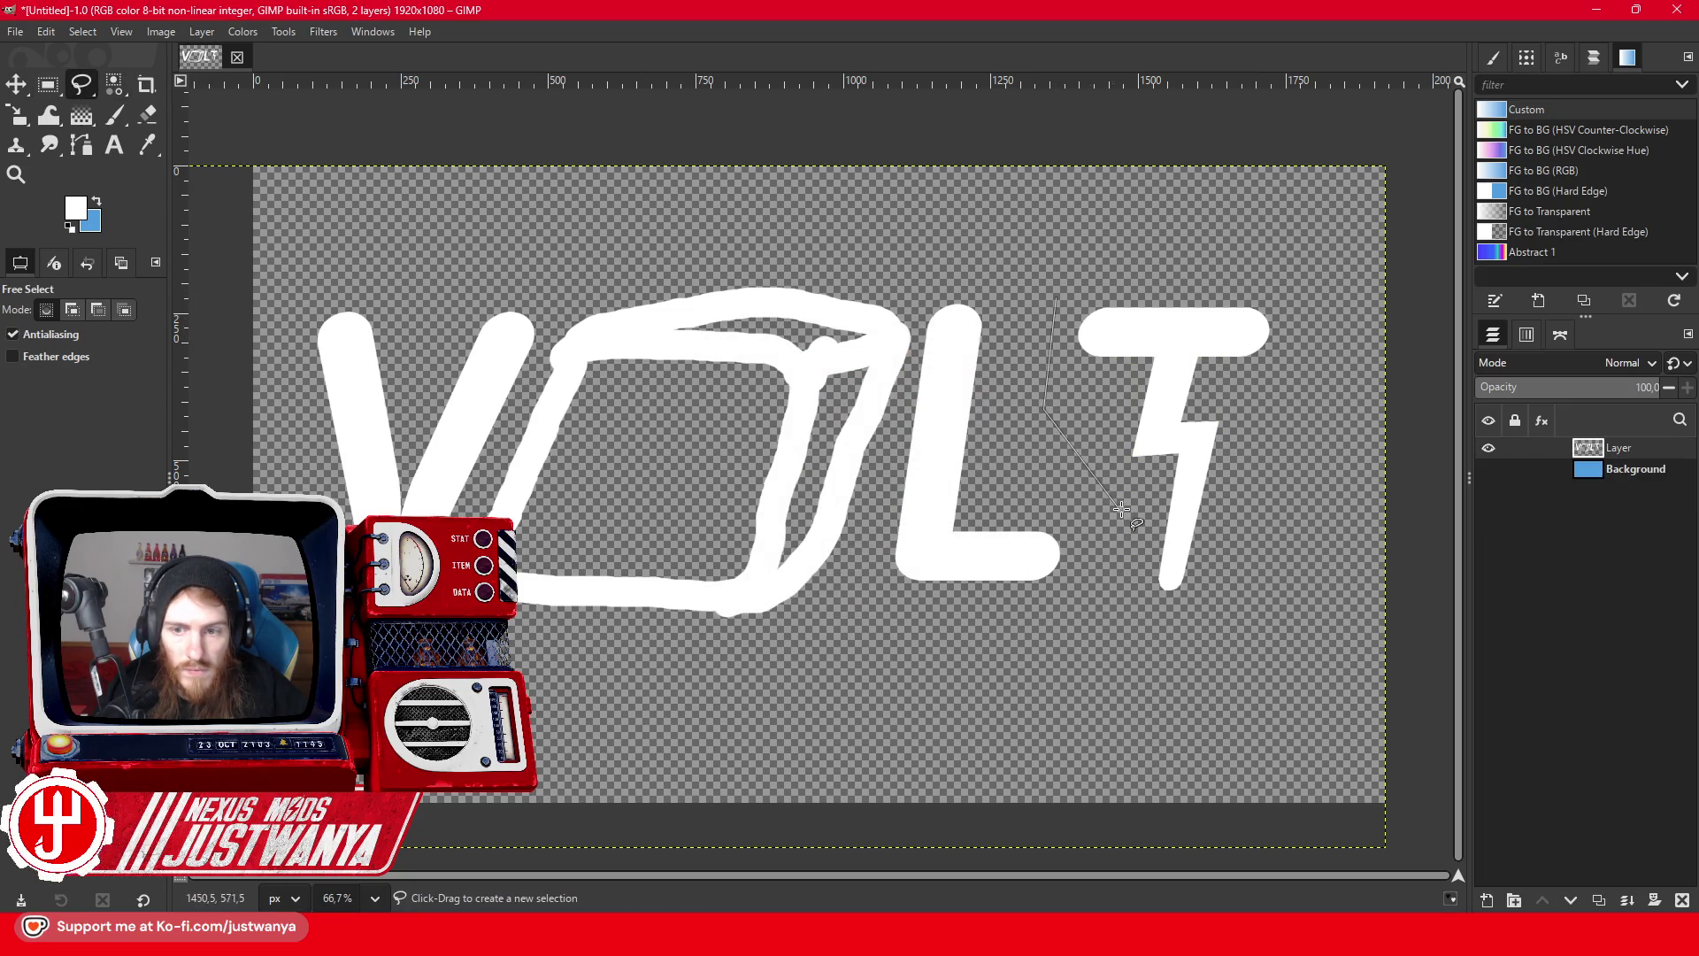
click(1059, 287)
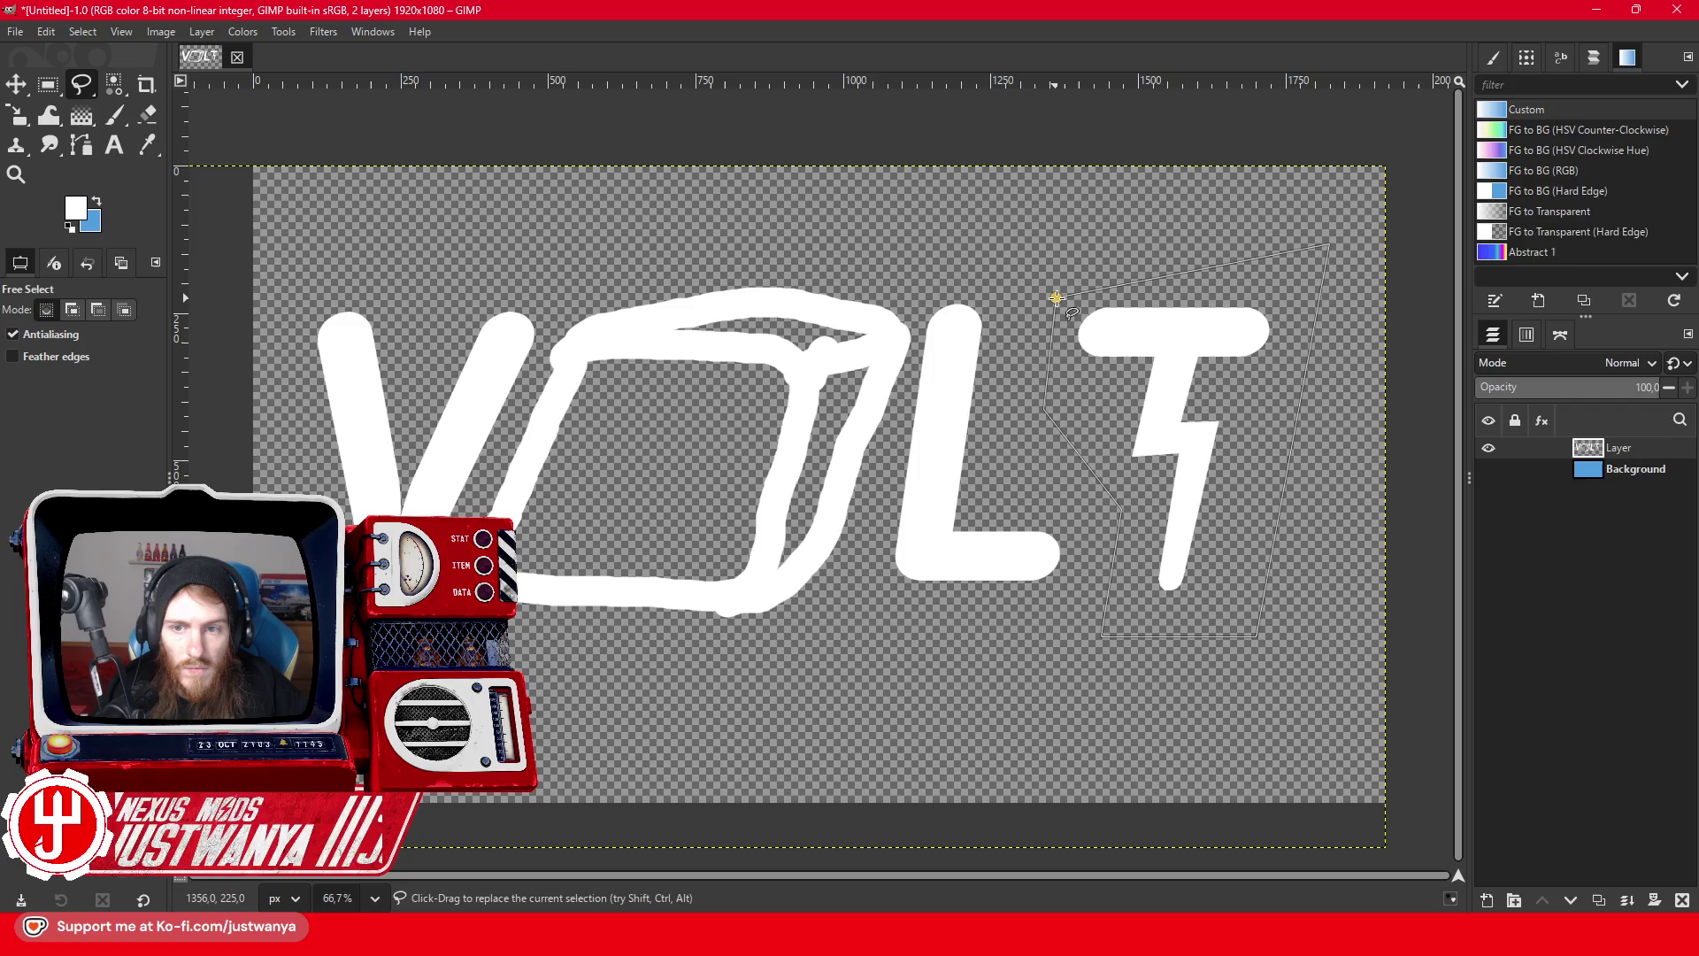
click(48, 85)
click(46, 31)
click(60, 121)
click(46, 31)
click(87, 209)
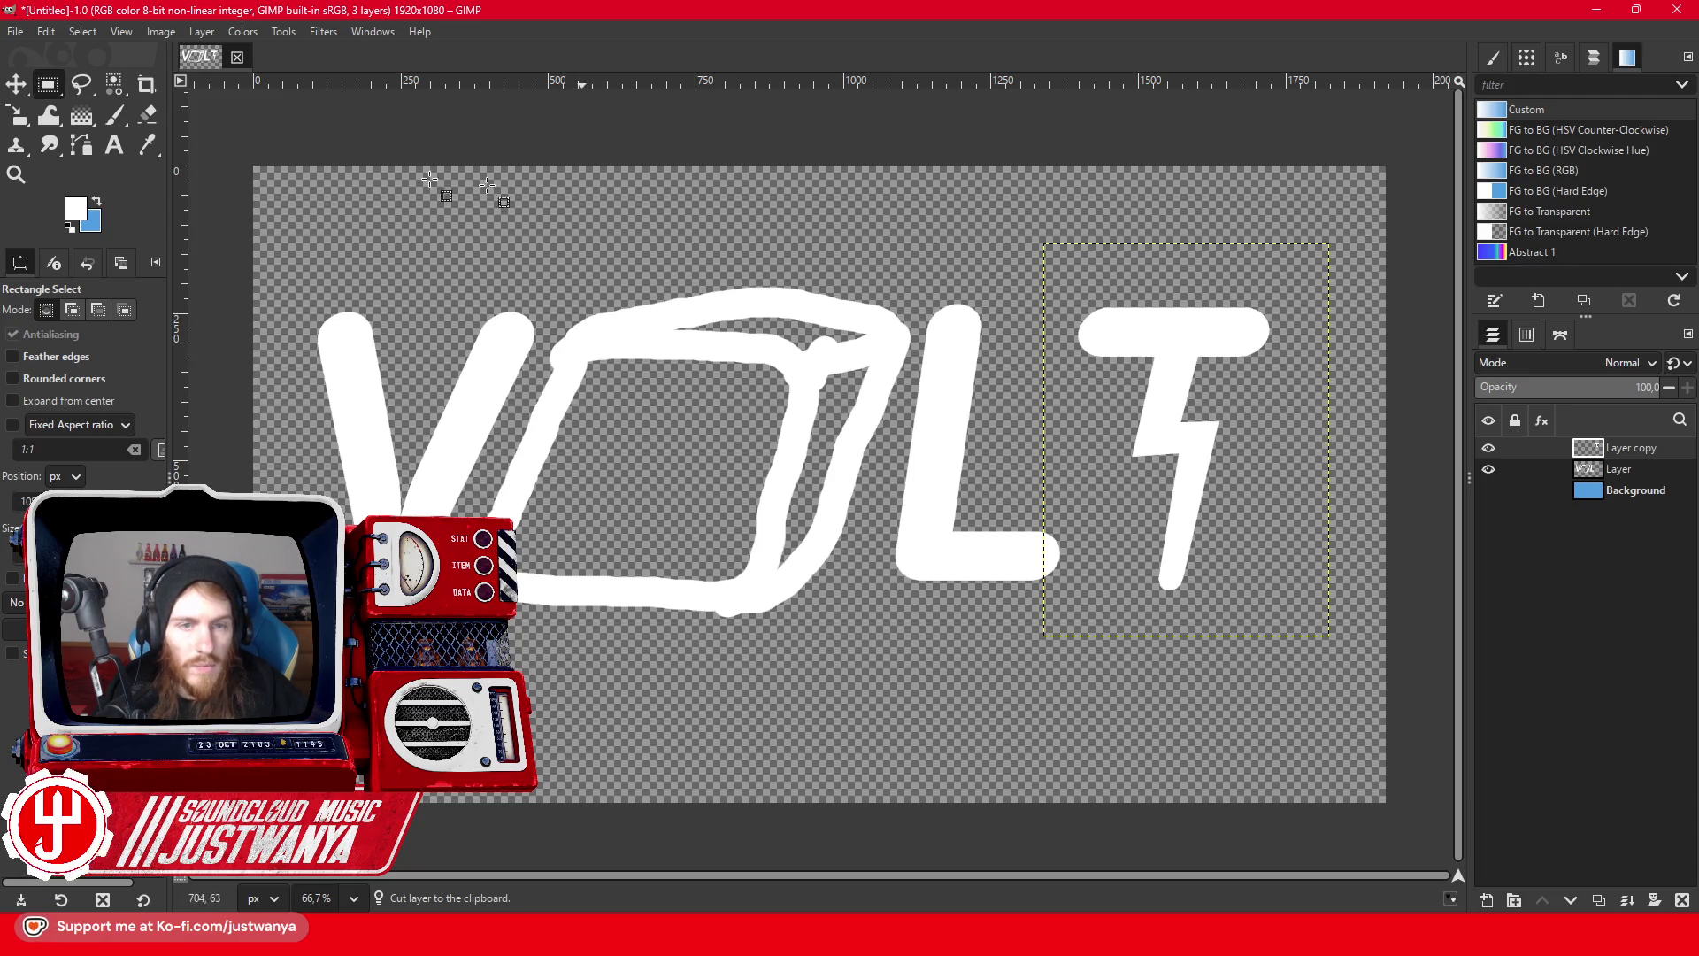
click(17, 85)
drag(1186, 334, 1118, 330)
click(1487, 491)
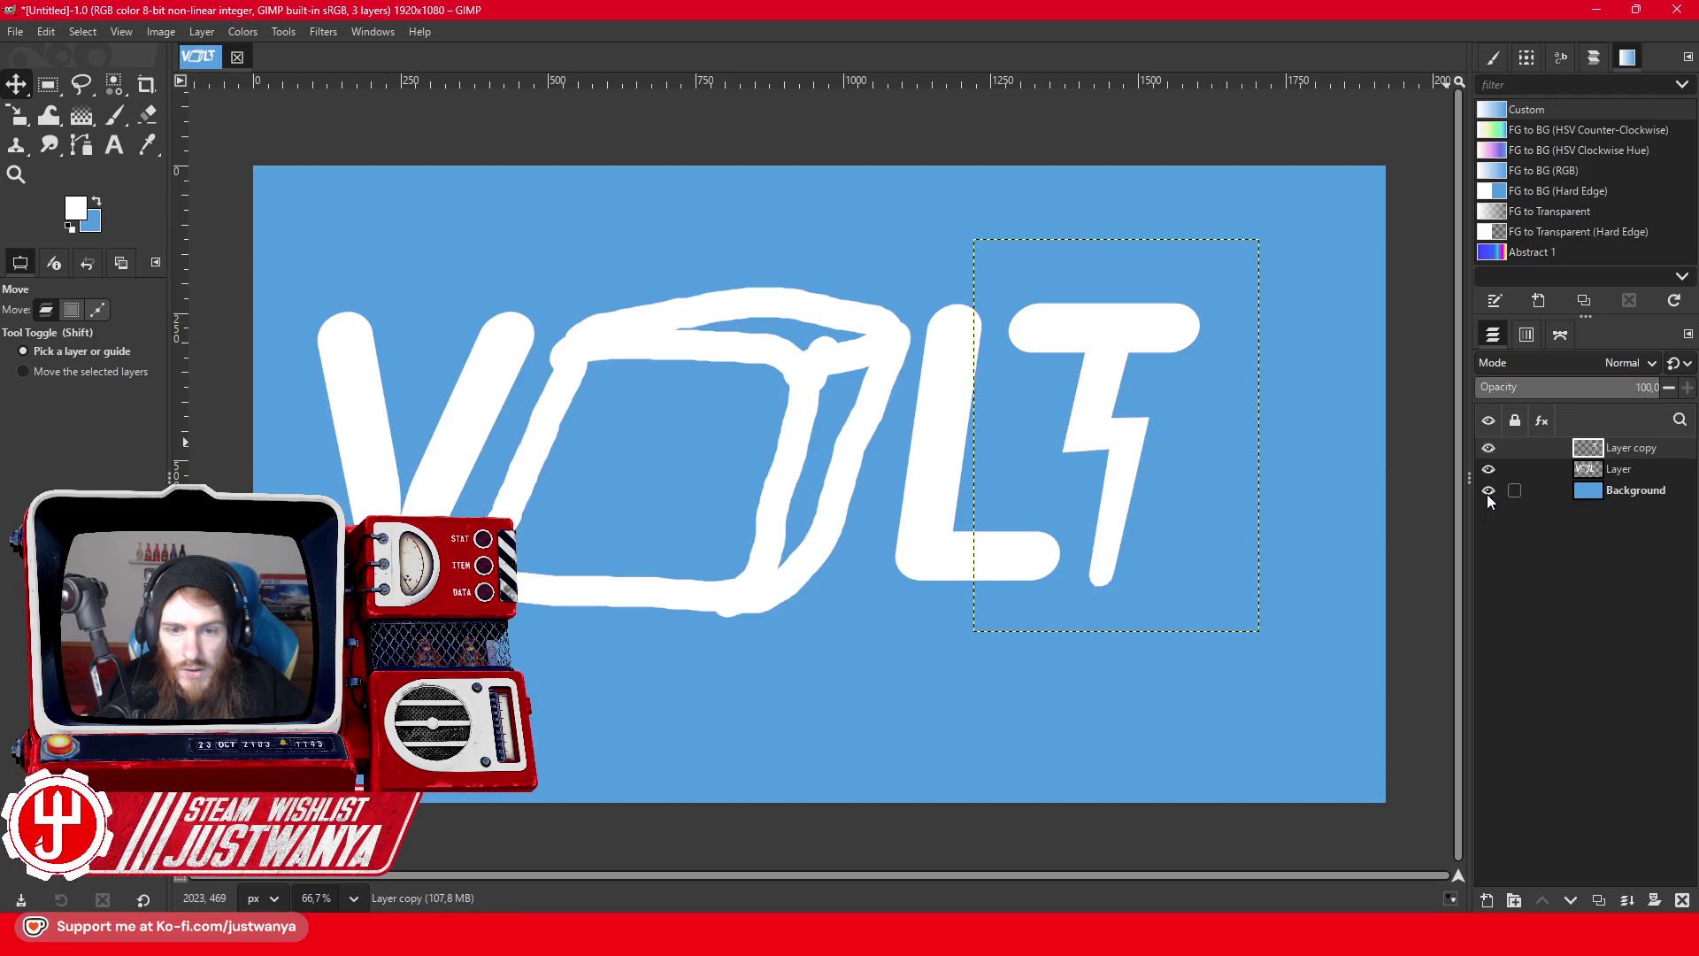
- Crop the VOL letters layer to its content, abandoning a trial scaling
click(1627, 471)
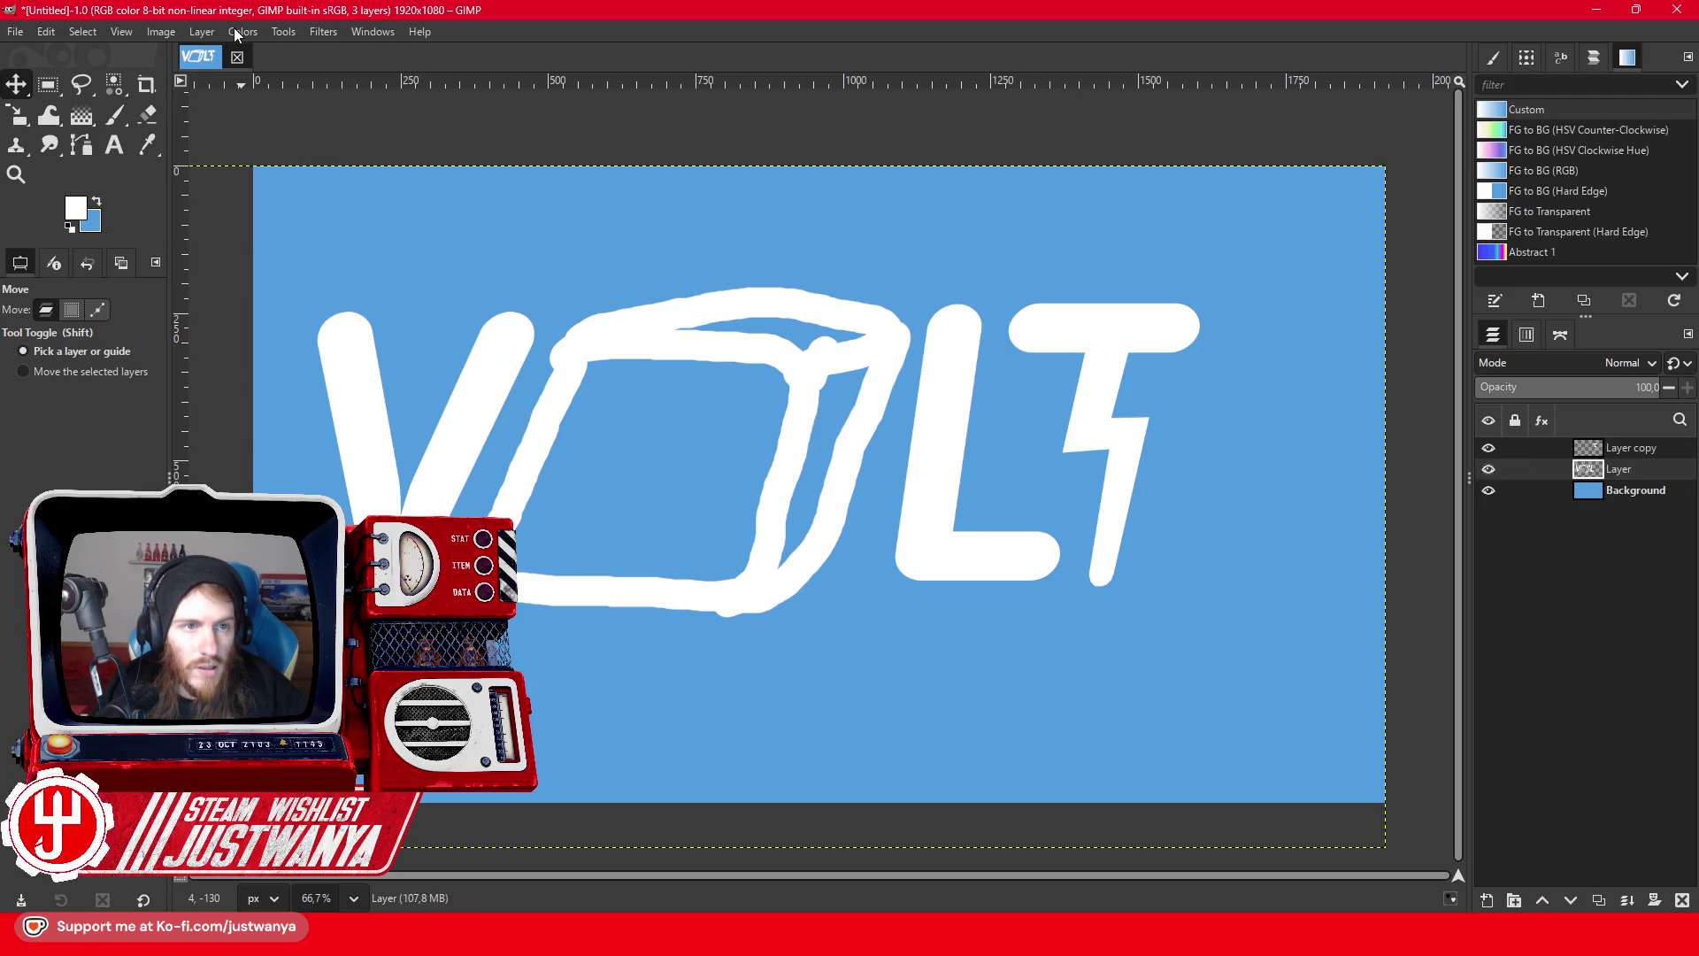
click(202, 32)
click(234, 372)
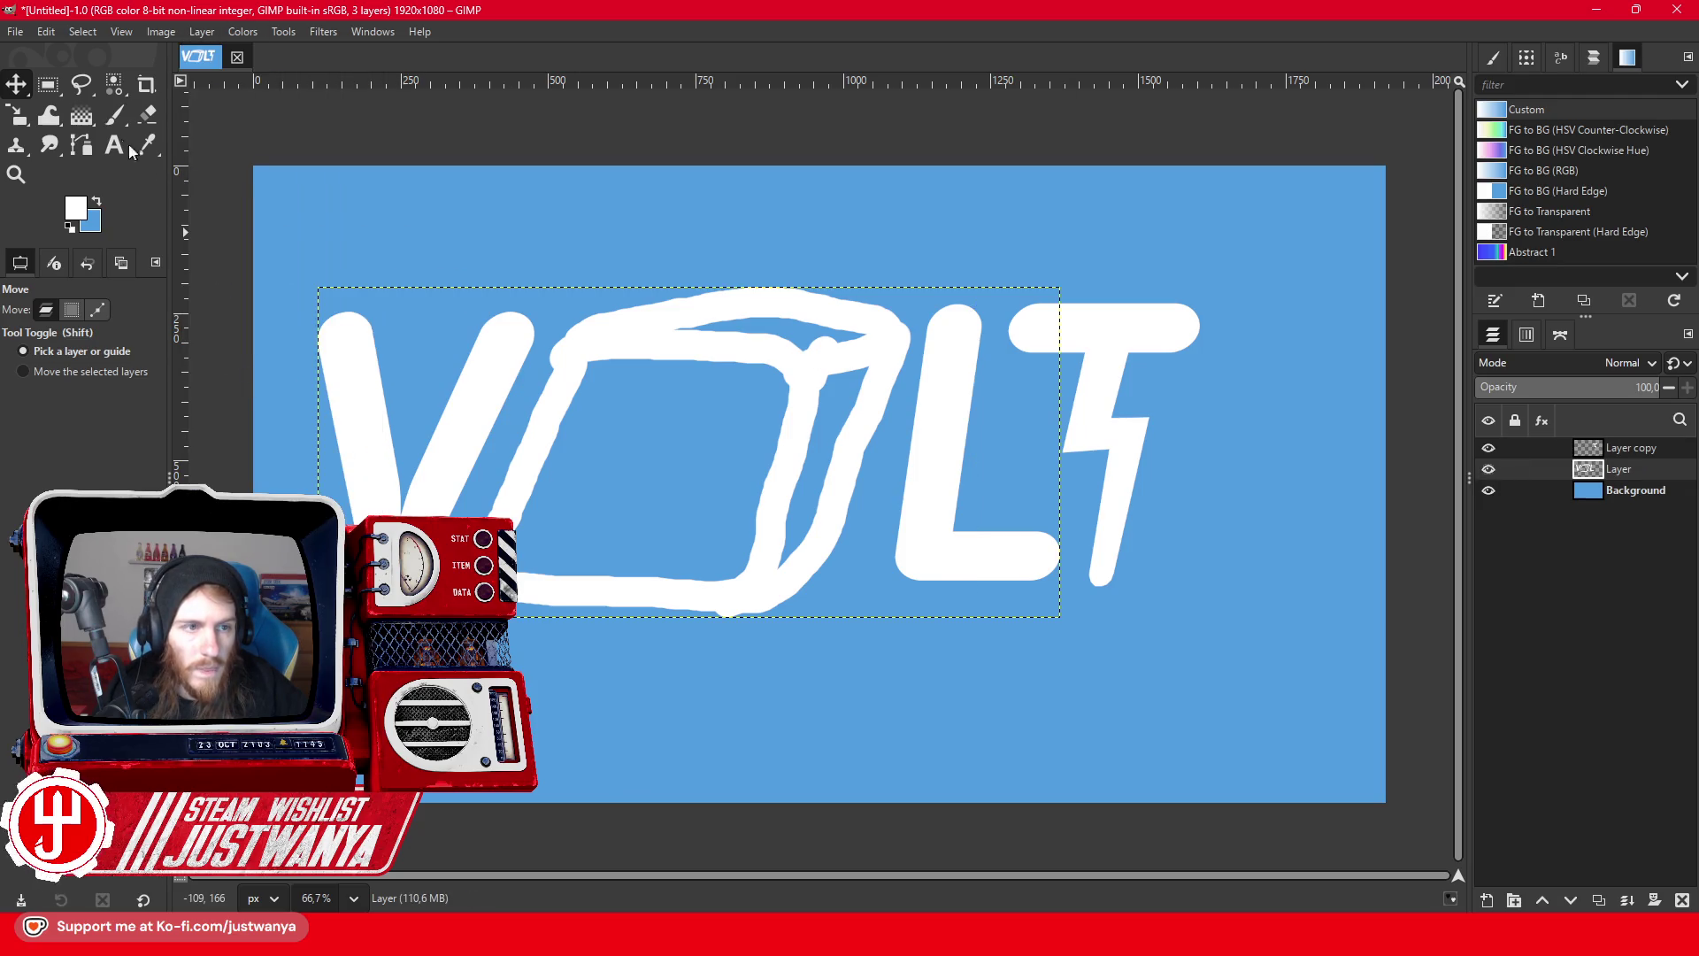
click(18, 121)
click(322, 282)
mouse_move(330, 277)
mouse_down()
mouse_move(536, 340)
mouse_move(536, 311)
mouse_up()
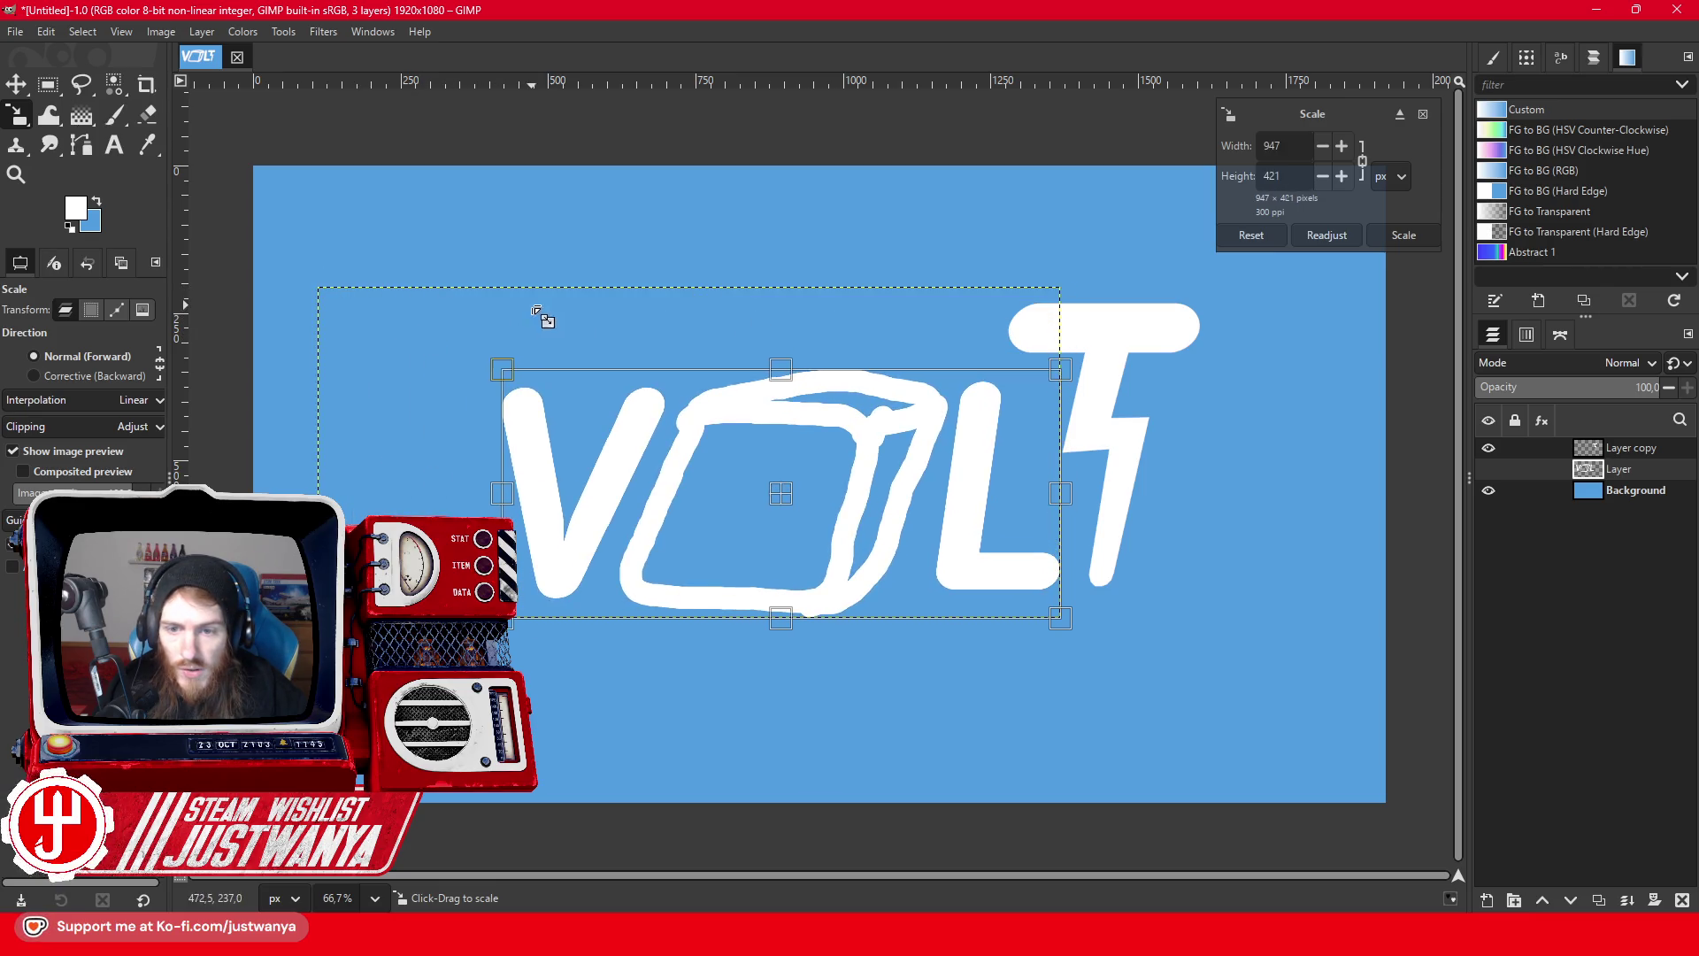
click(1285, 235)
click(52, 87)
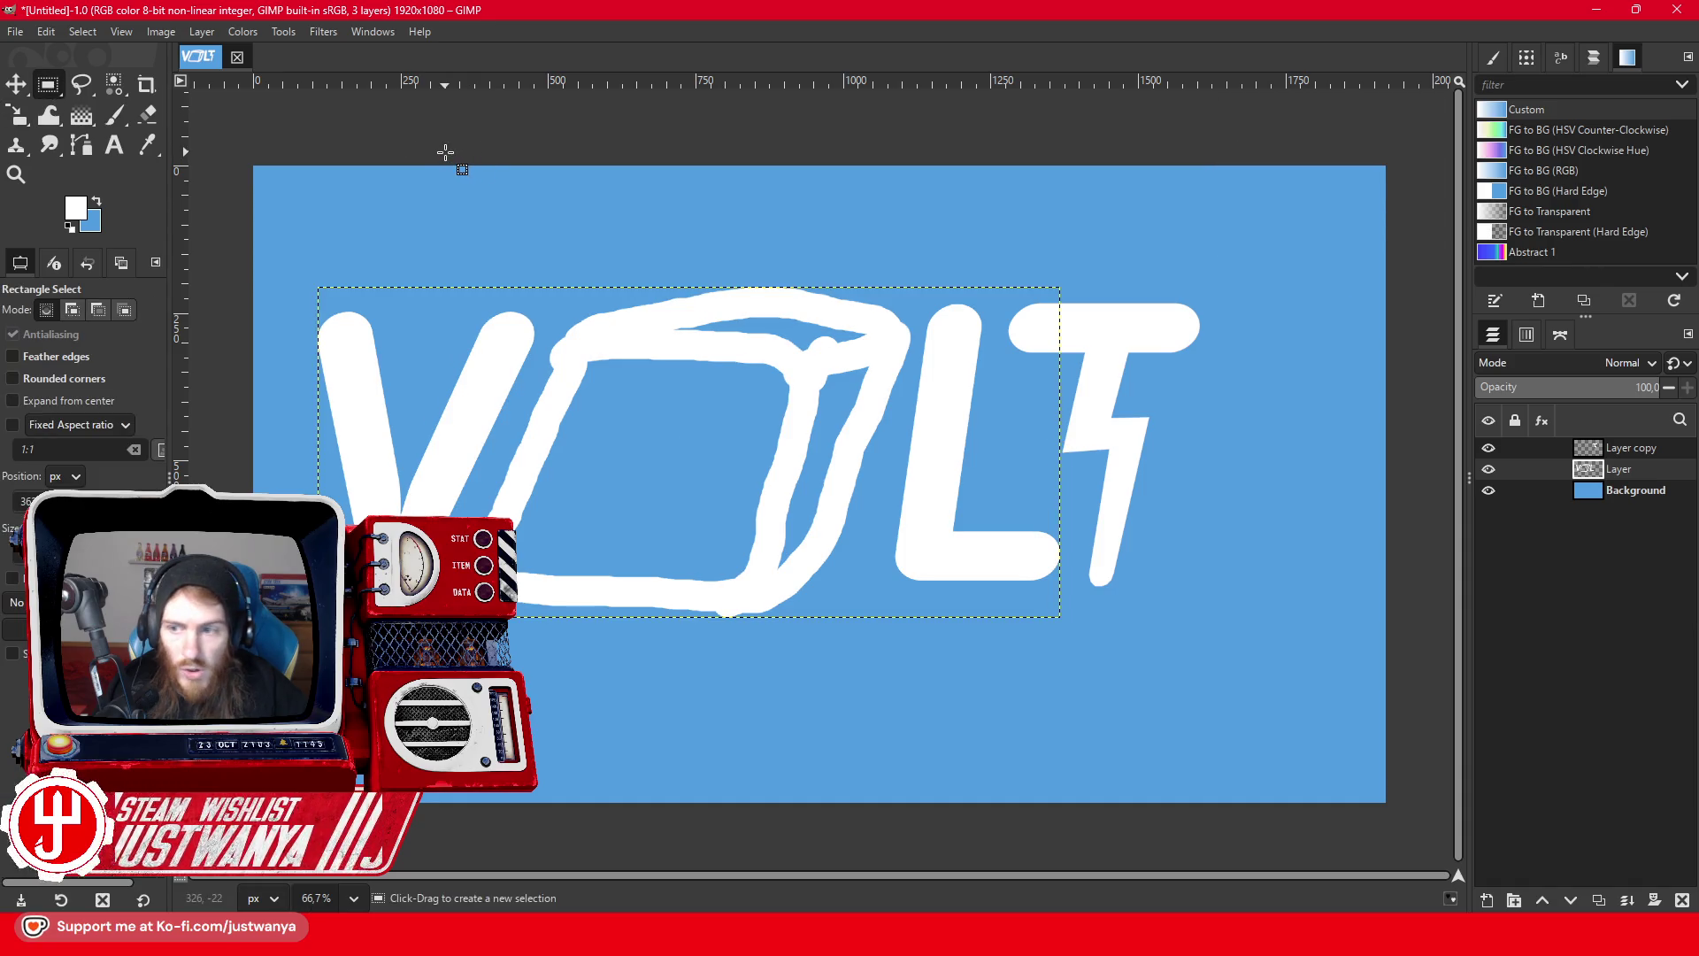
- Free-select the cube O, cut it, and paste it back as a new layer
key(f)
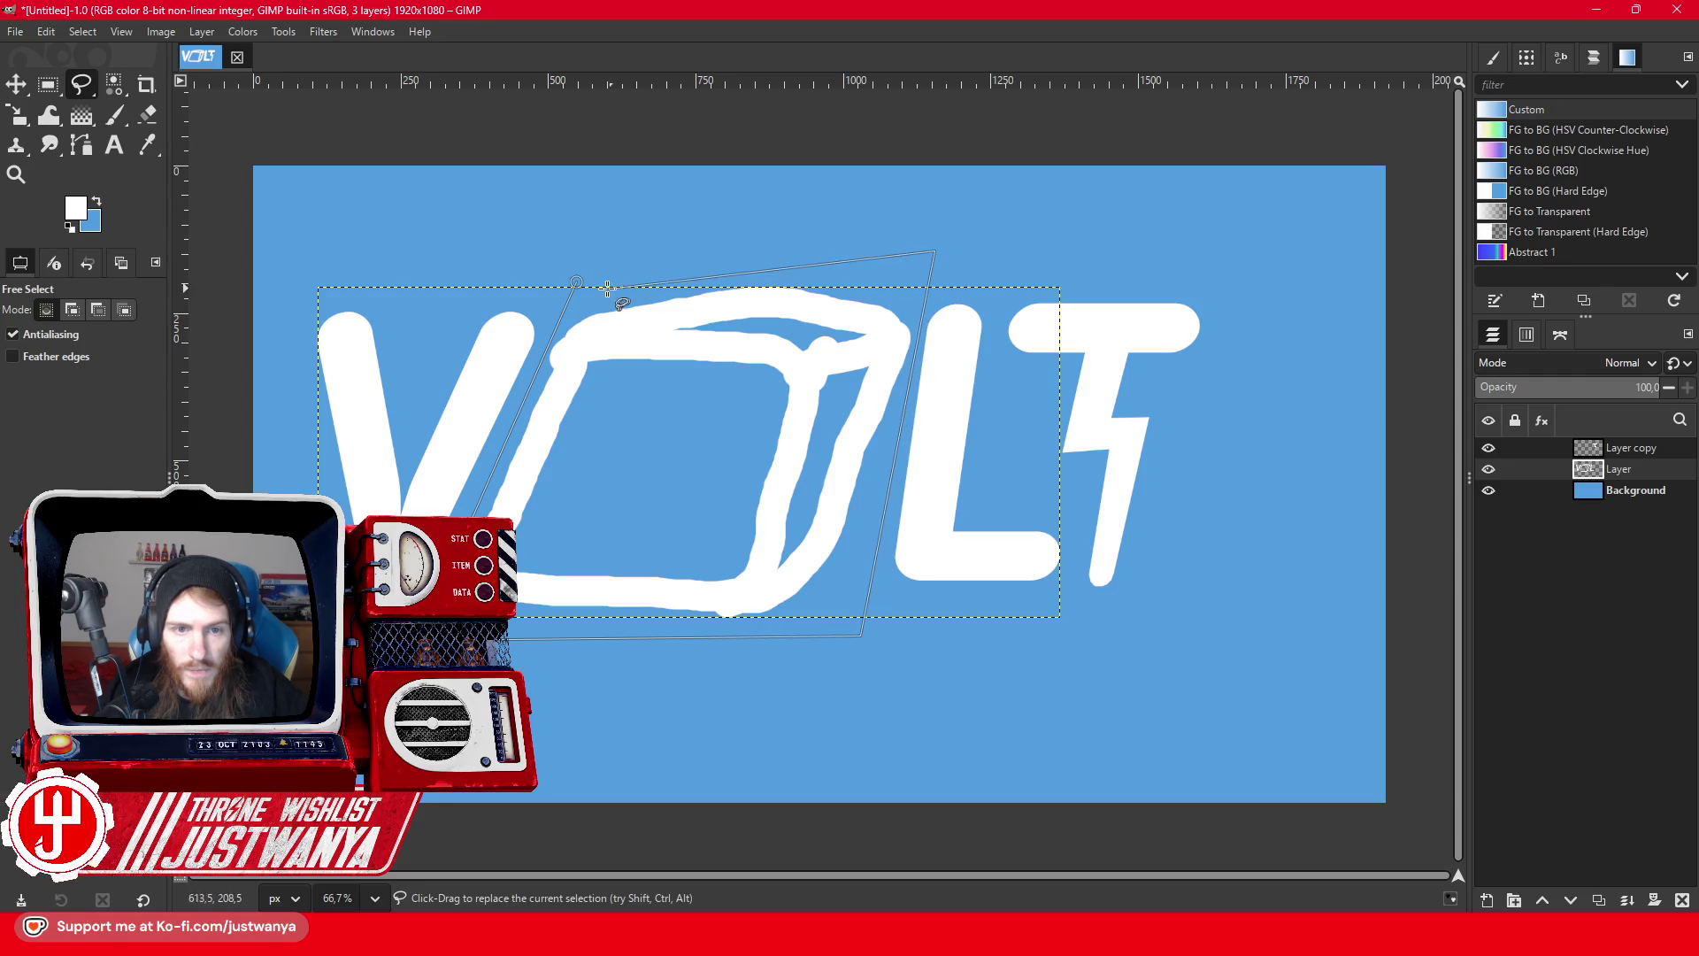
click(49, 84)
click(46, 31)
click(67, 131)
click(46, 32)
click(66, 189)
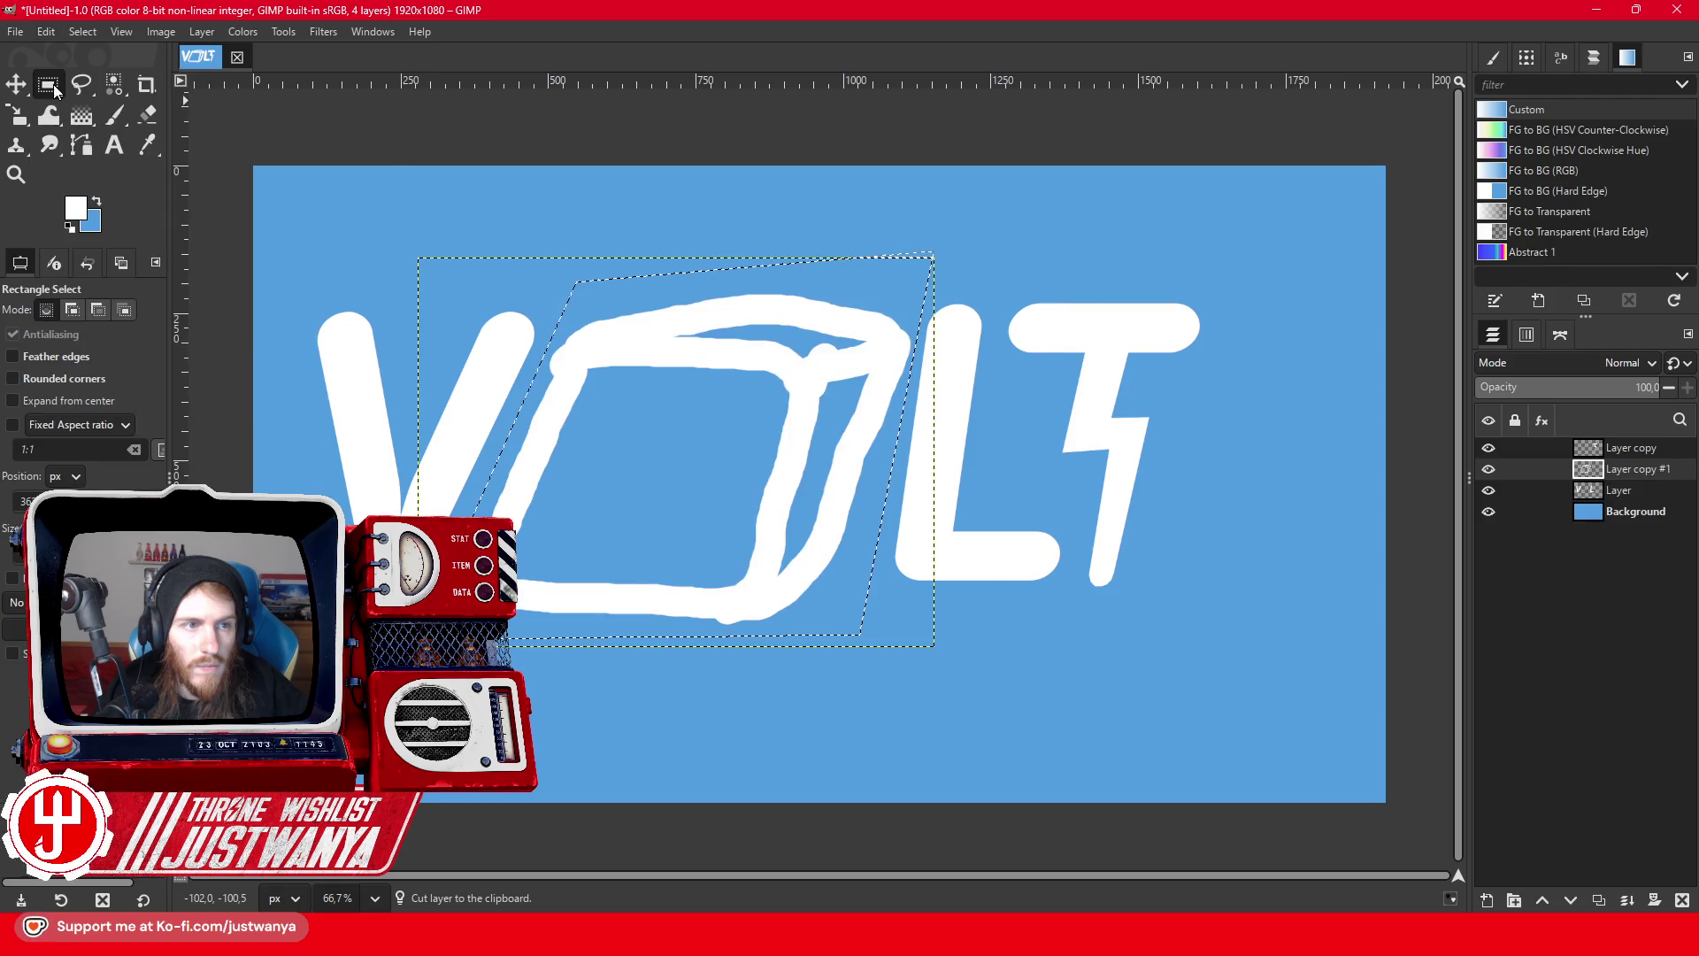
- Scale the cube down to 709x534 px and nudge the letters layer slightly
click(19, 115)
click(507, 292)
drag(932, 259, 859, 316)
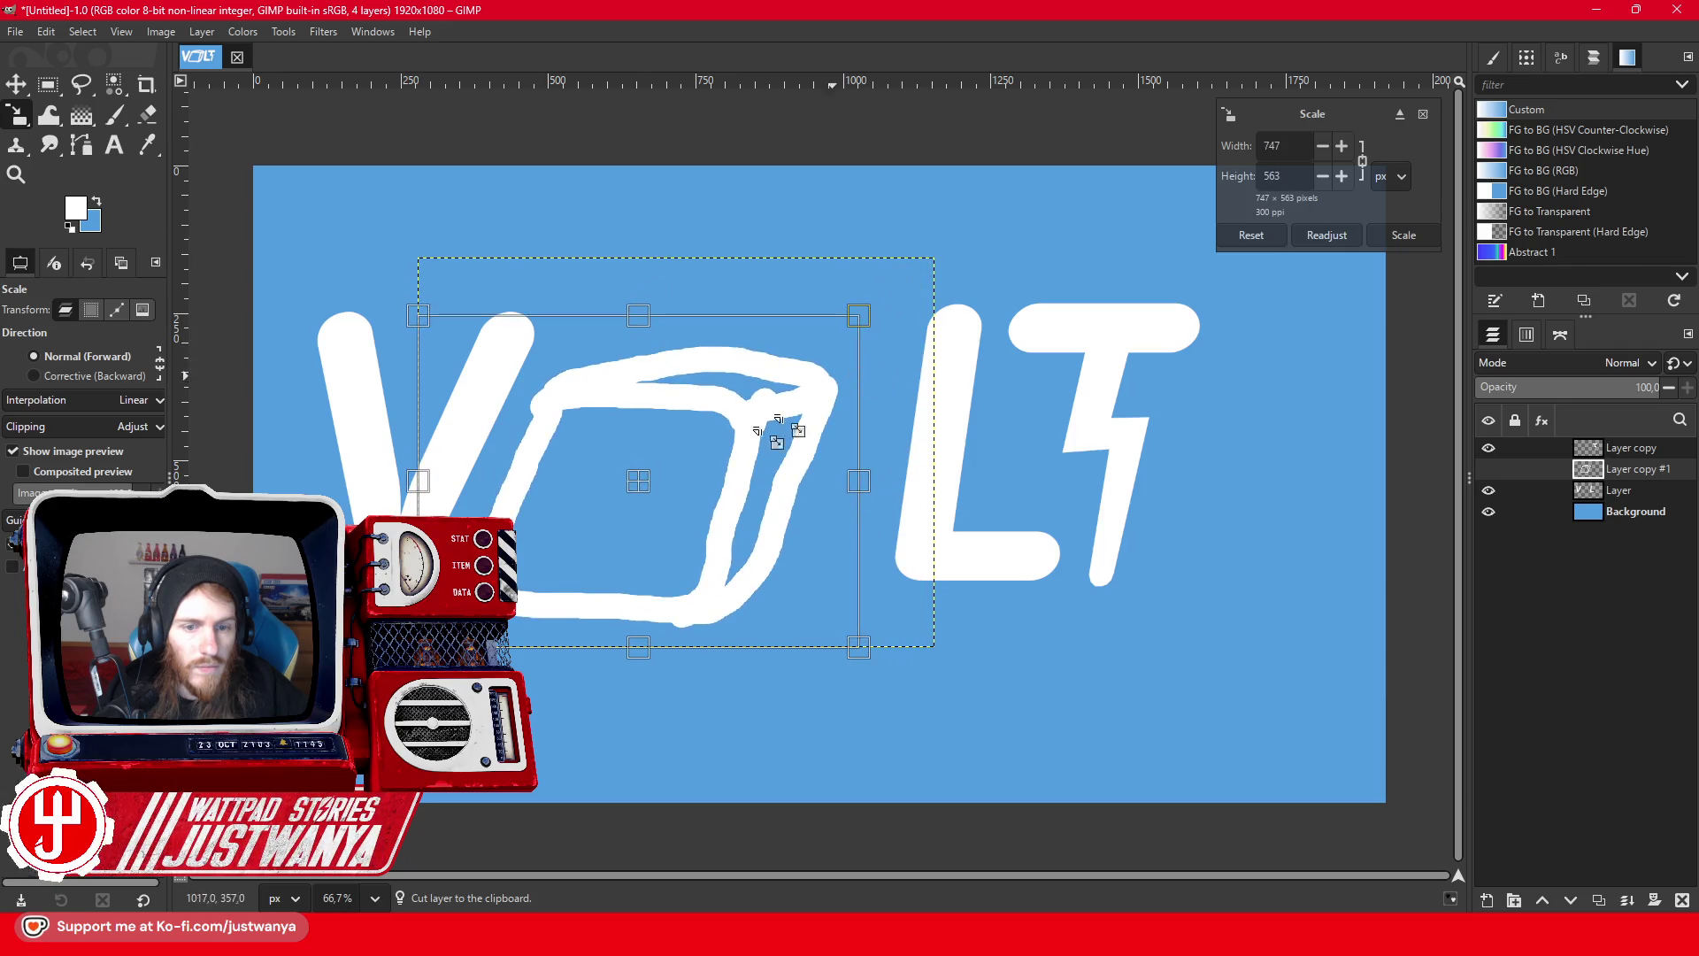
mouse_move(632, 467)
mouse_down()
mouse_move(674, 466)
mouse_move(655, 455)
mouse_up()
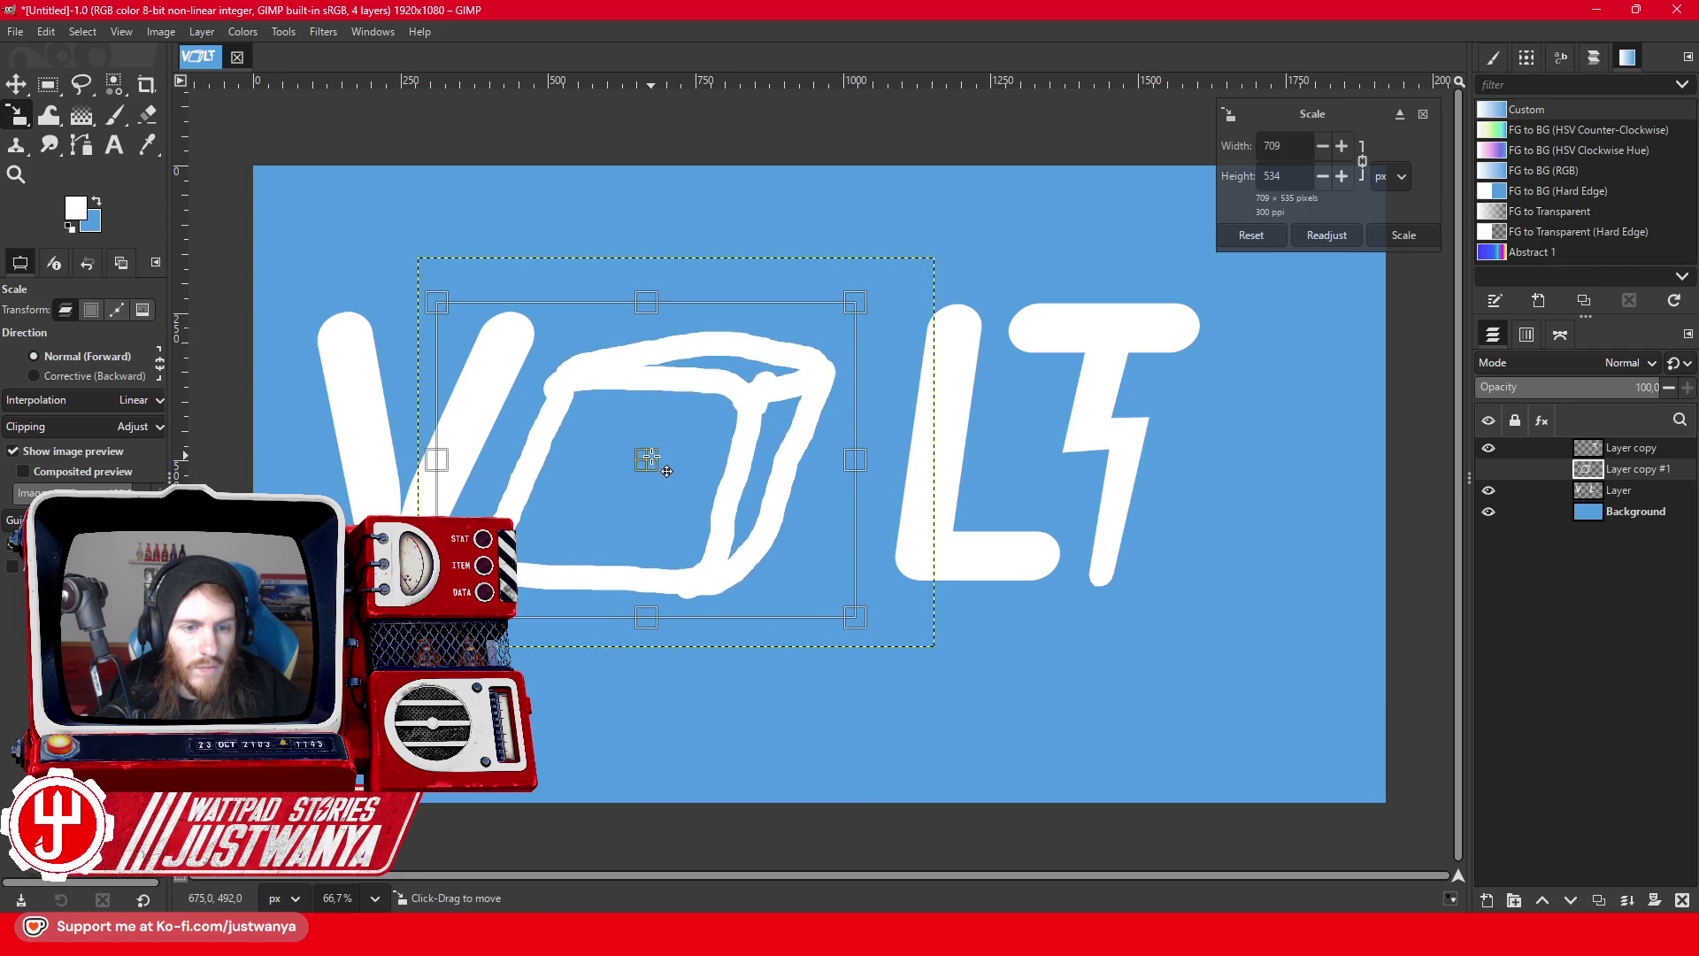
click(1377, 235)
click(17, 85)
mouse_move(948, 474)
mouse_down()
mouse_move(910, 486)
mouse_move(949, 468)
mouse_up()
click(690, 337)
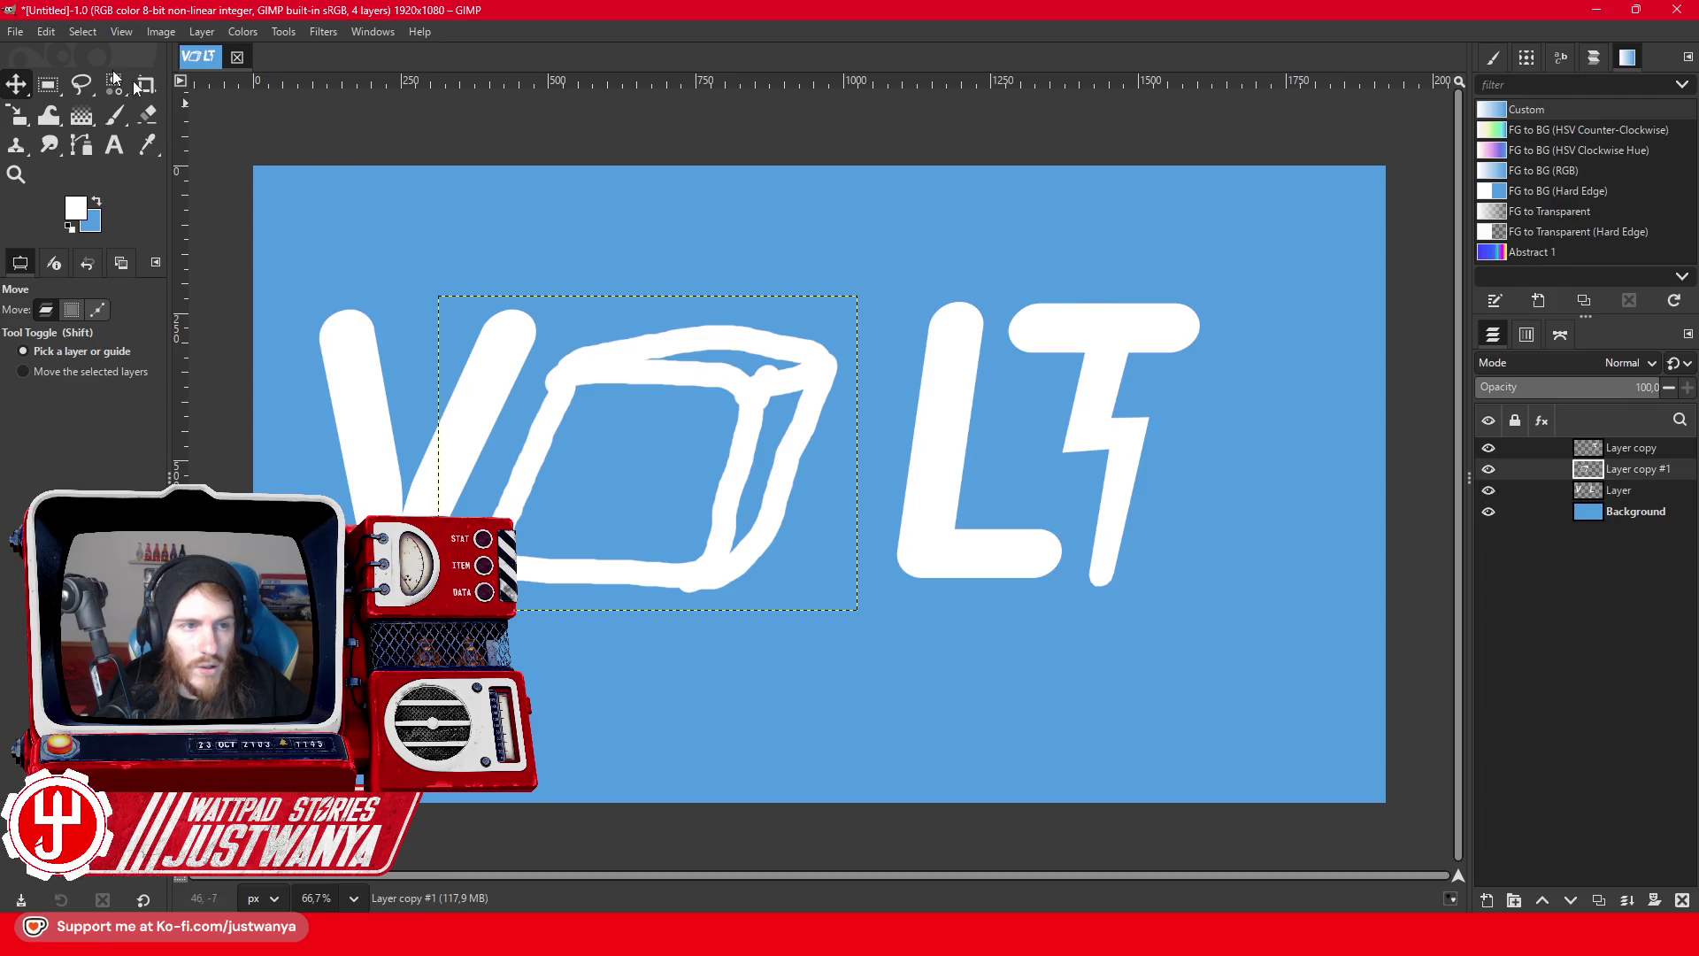
- Cut the L from the letters layer and paste it as its own layer
click(49, 86)
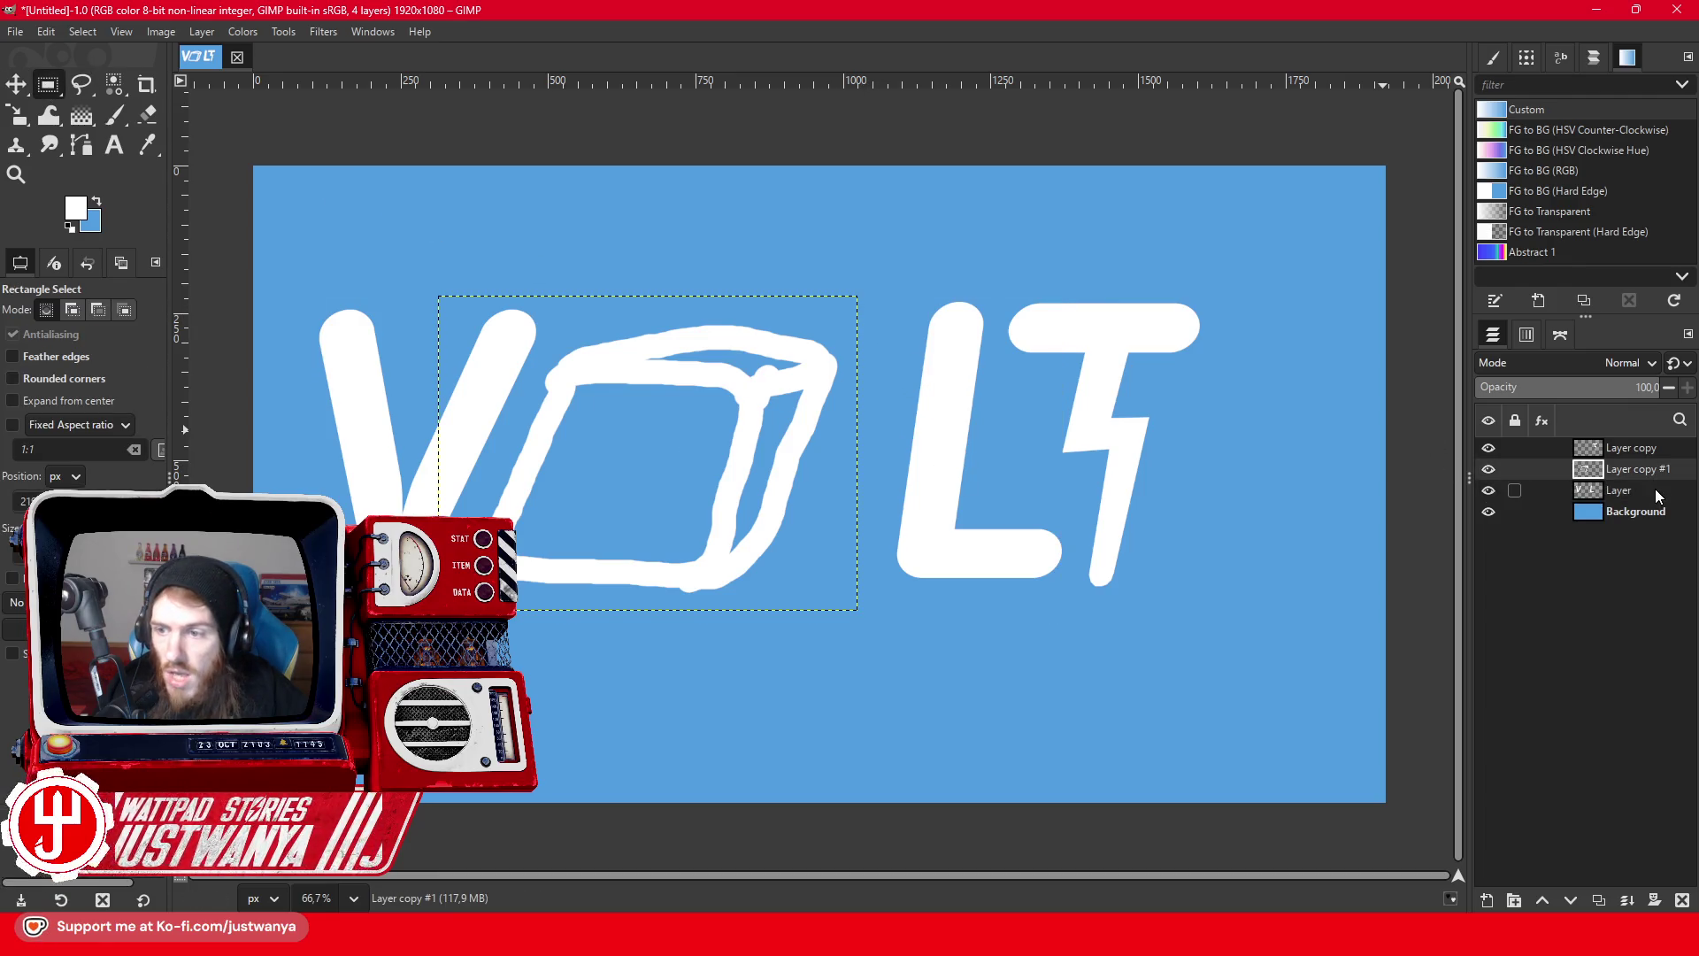
click(1564, 494)
drag(863, 262, 1165, 680)
click(46, 32)
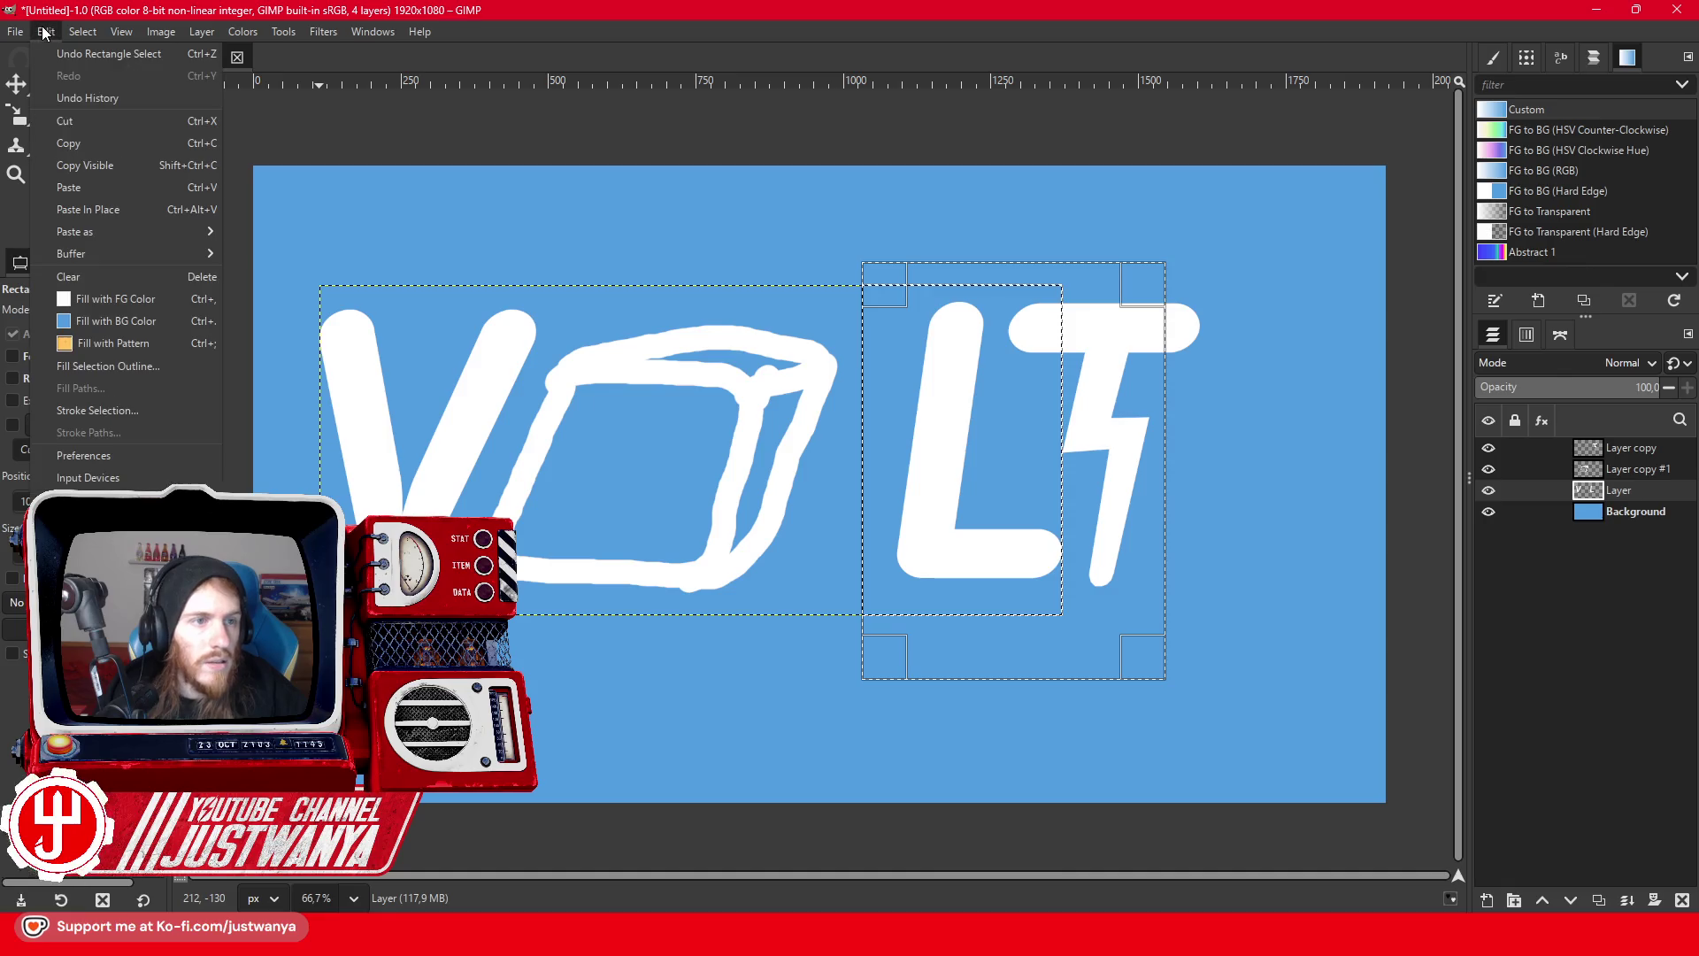
click(65, 121)
click(40, 32)
click(76, 186)
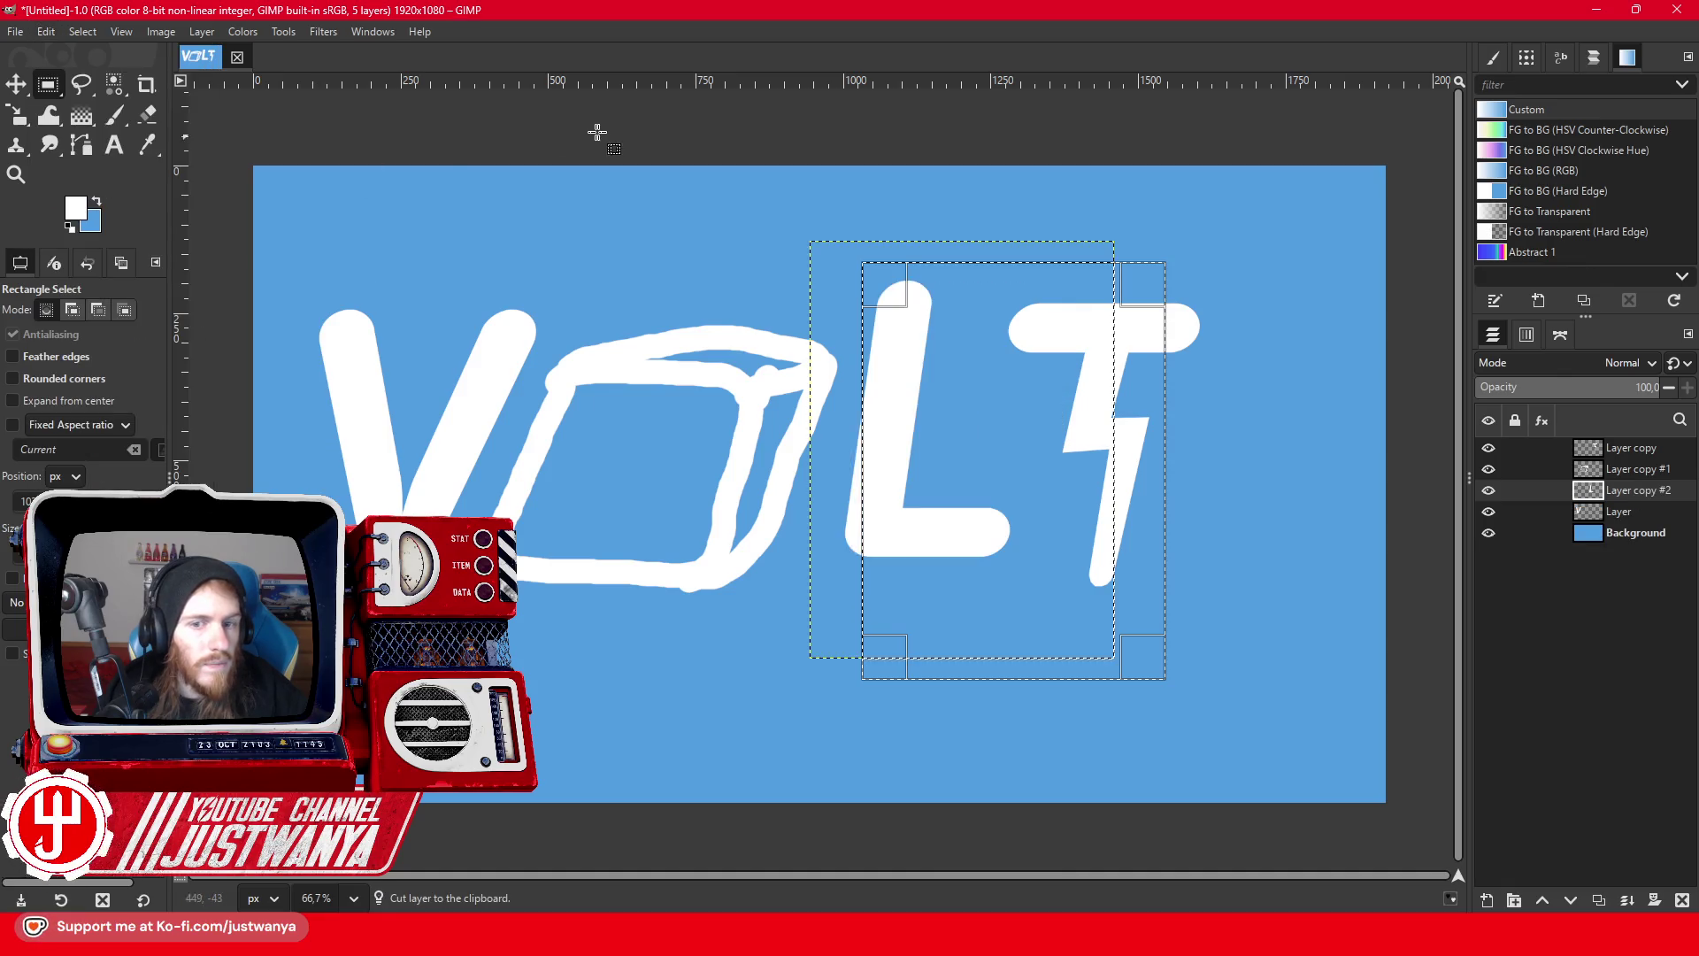
- Nudge the L down-left and move the lightning T about 65 px left
click(20, 88)
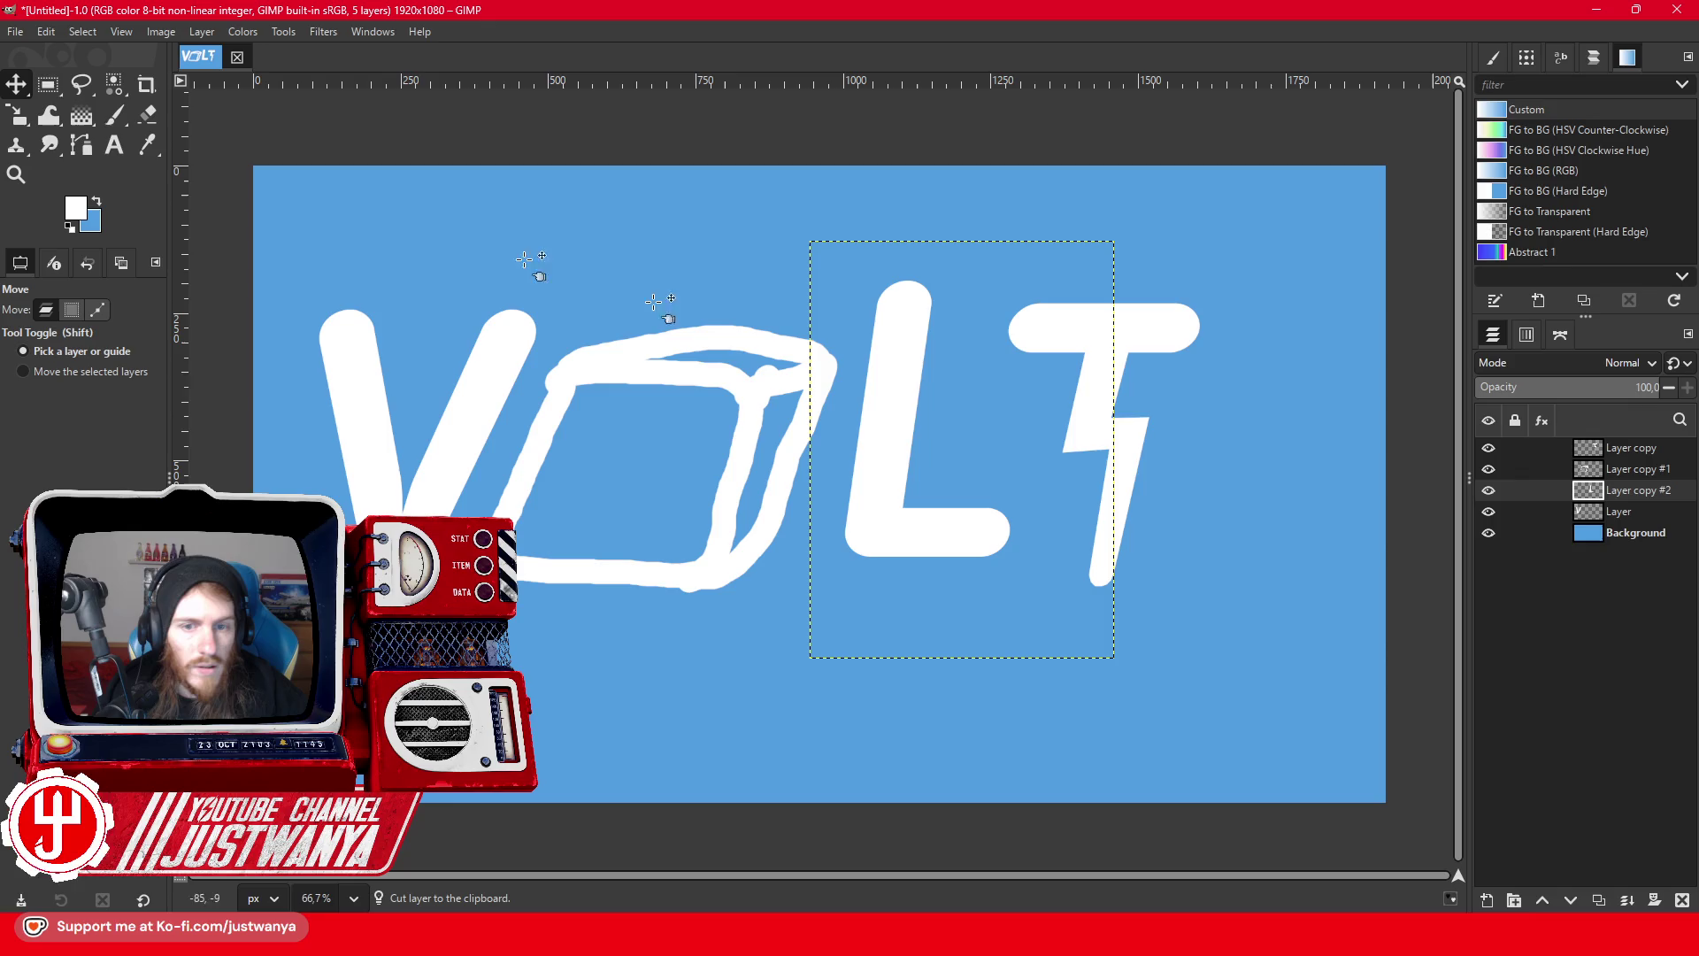
drag(883, 480, 865, 510)
drag(1058, 334, 1001, 334)
click(1635, 532)
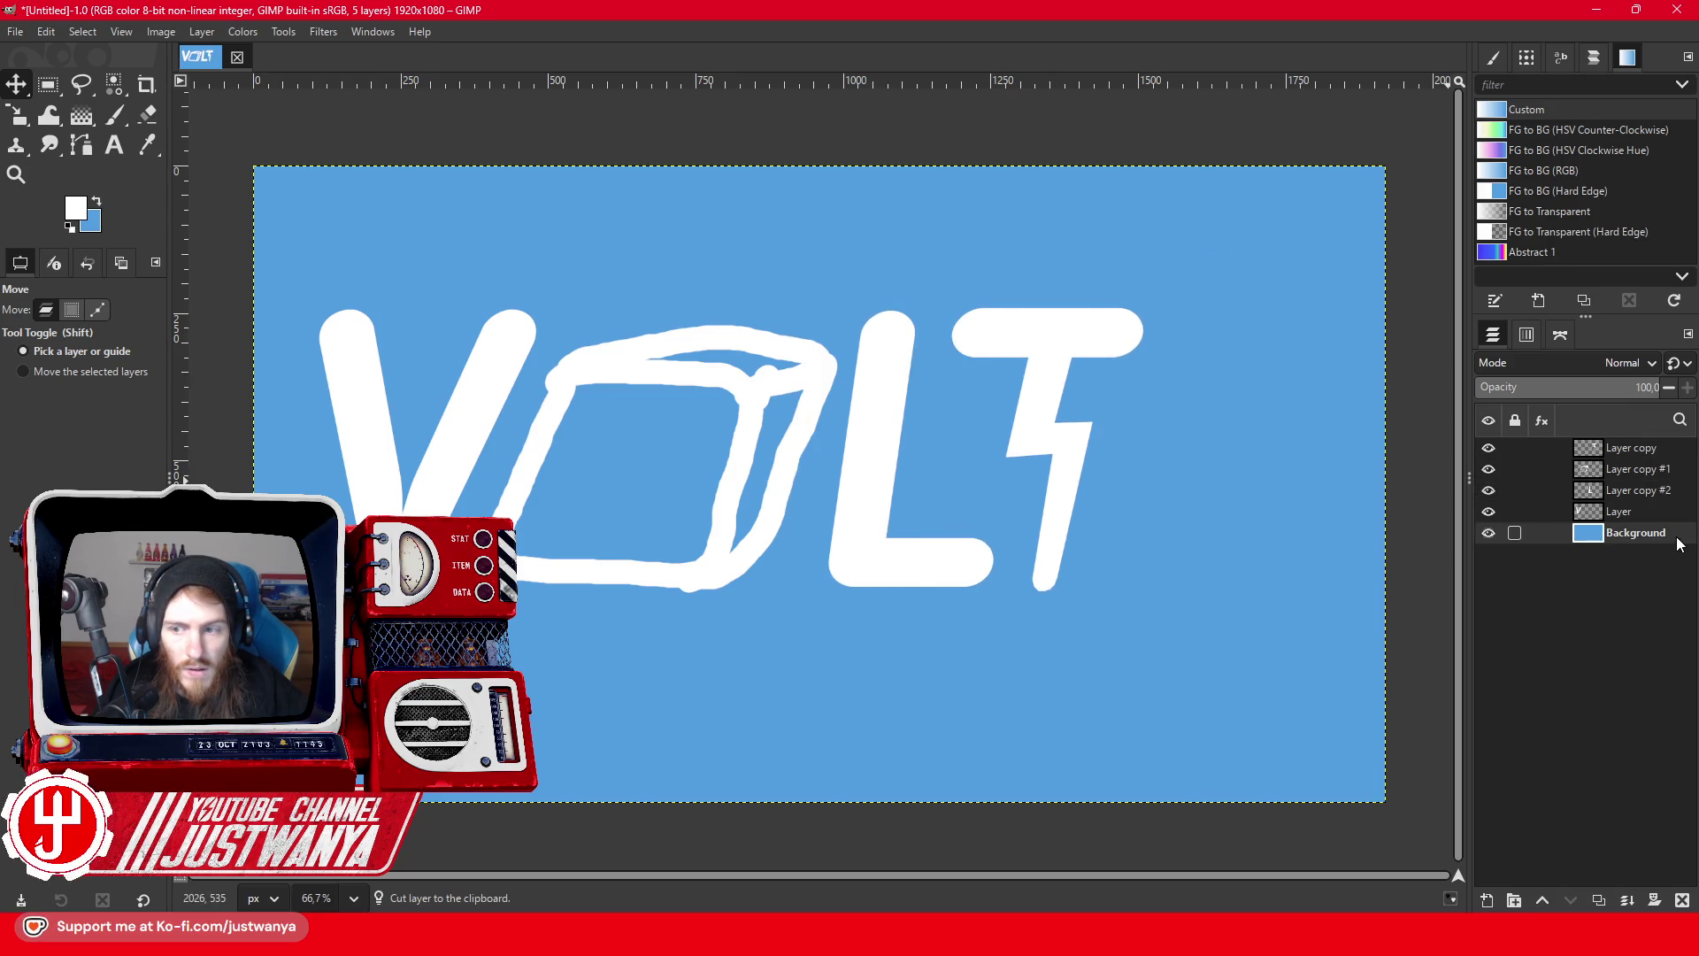
- Draw a rectangular selection around the VOLT logo, extending its top edge upward
key(r)
mouse_move(258, 256)
mouse_down()
mouse_move(991, 605)
mouse_move(1291, 718)
mouse_move(1180, 694)
mouse_move(1163, 758)
mouse_move(1169, 736)
mouse_up()
drag(770, 292, 783, 204)
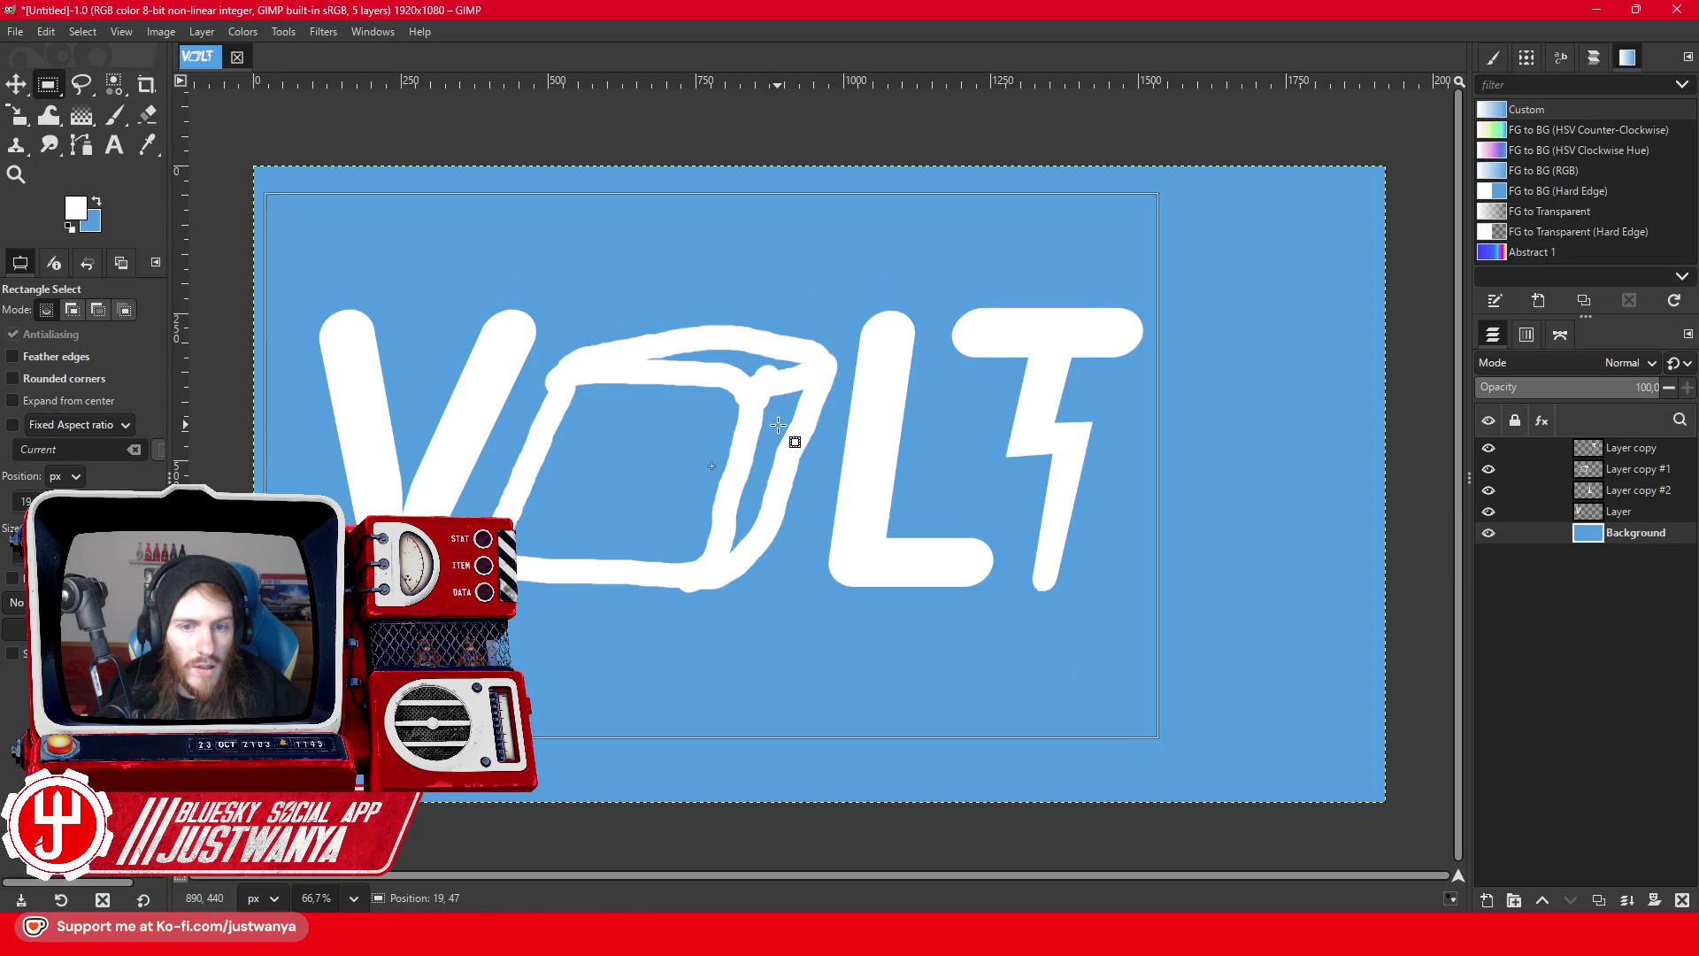
click(82, 31)
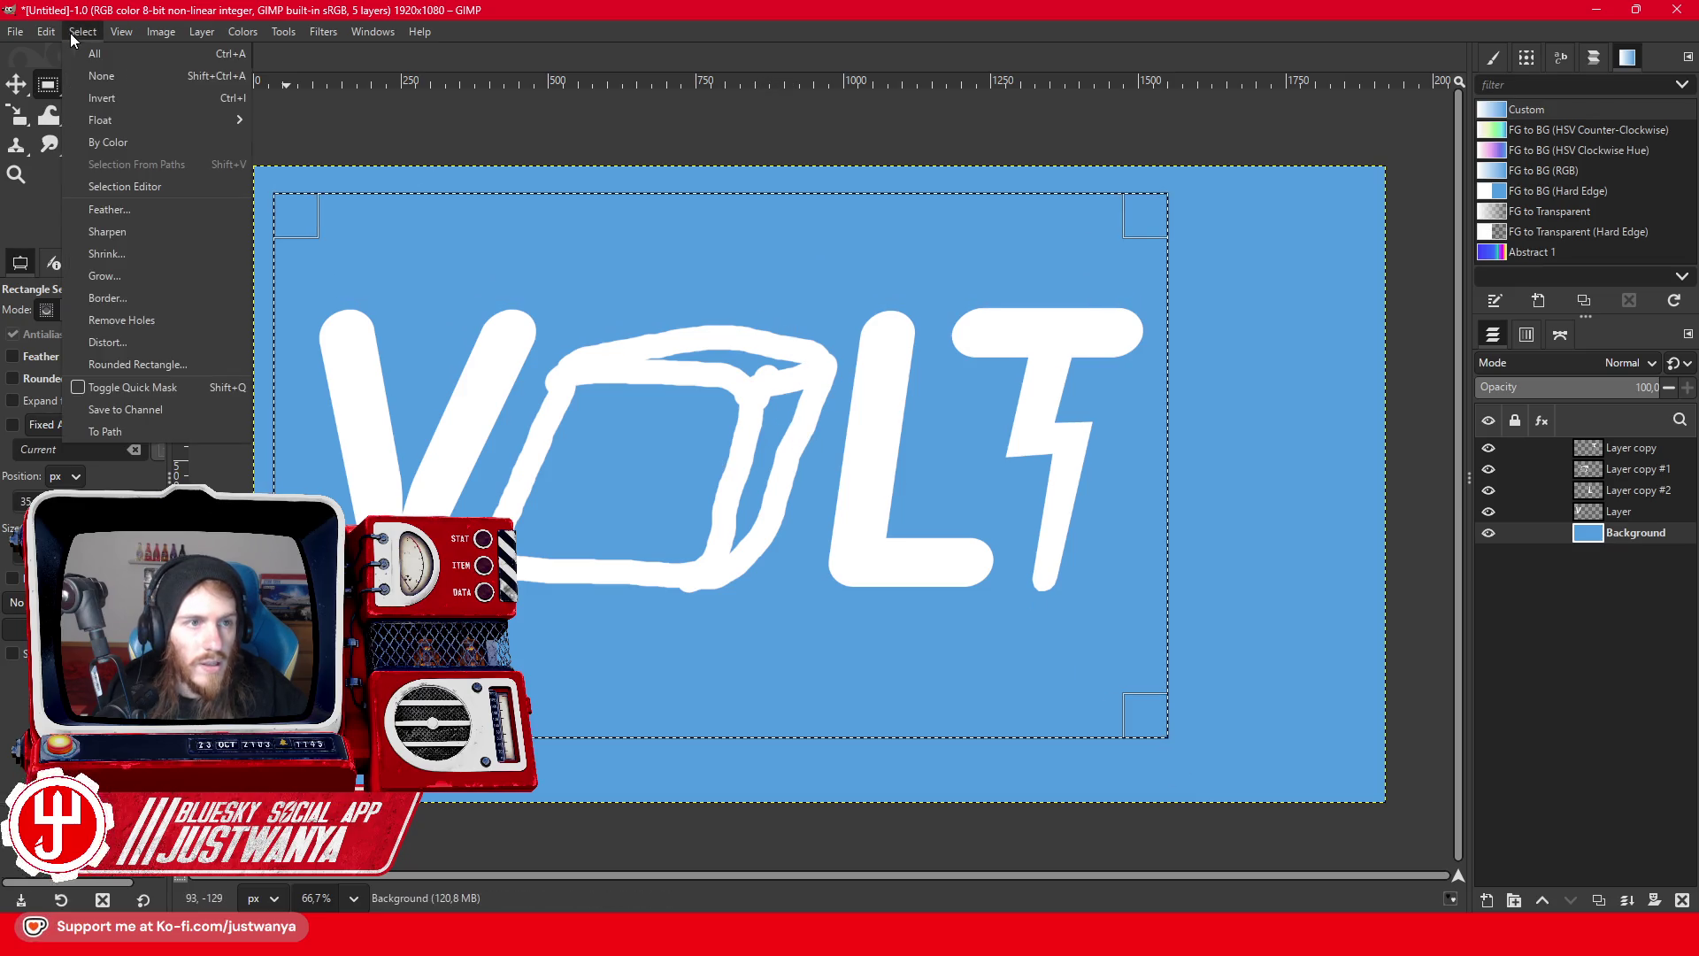
click(102, 98)
click(40, 32)
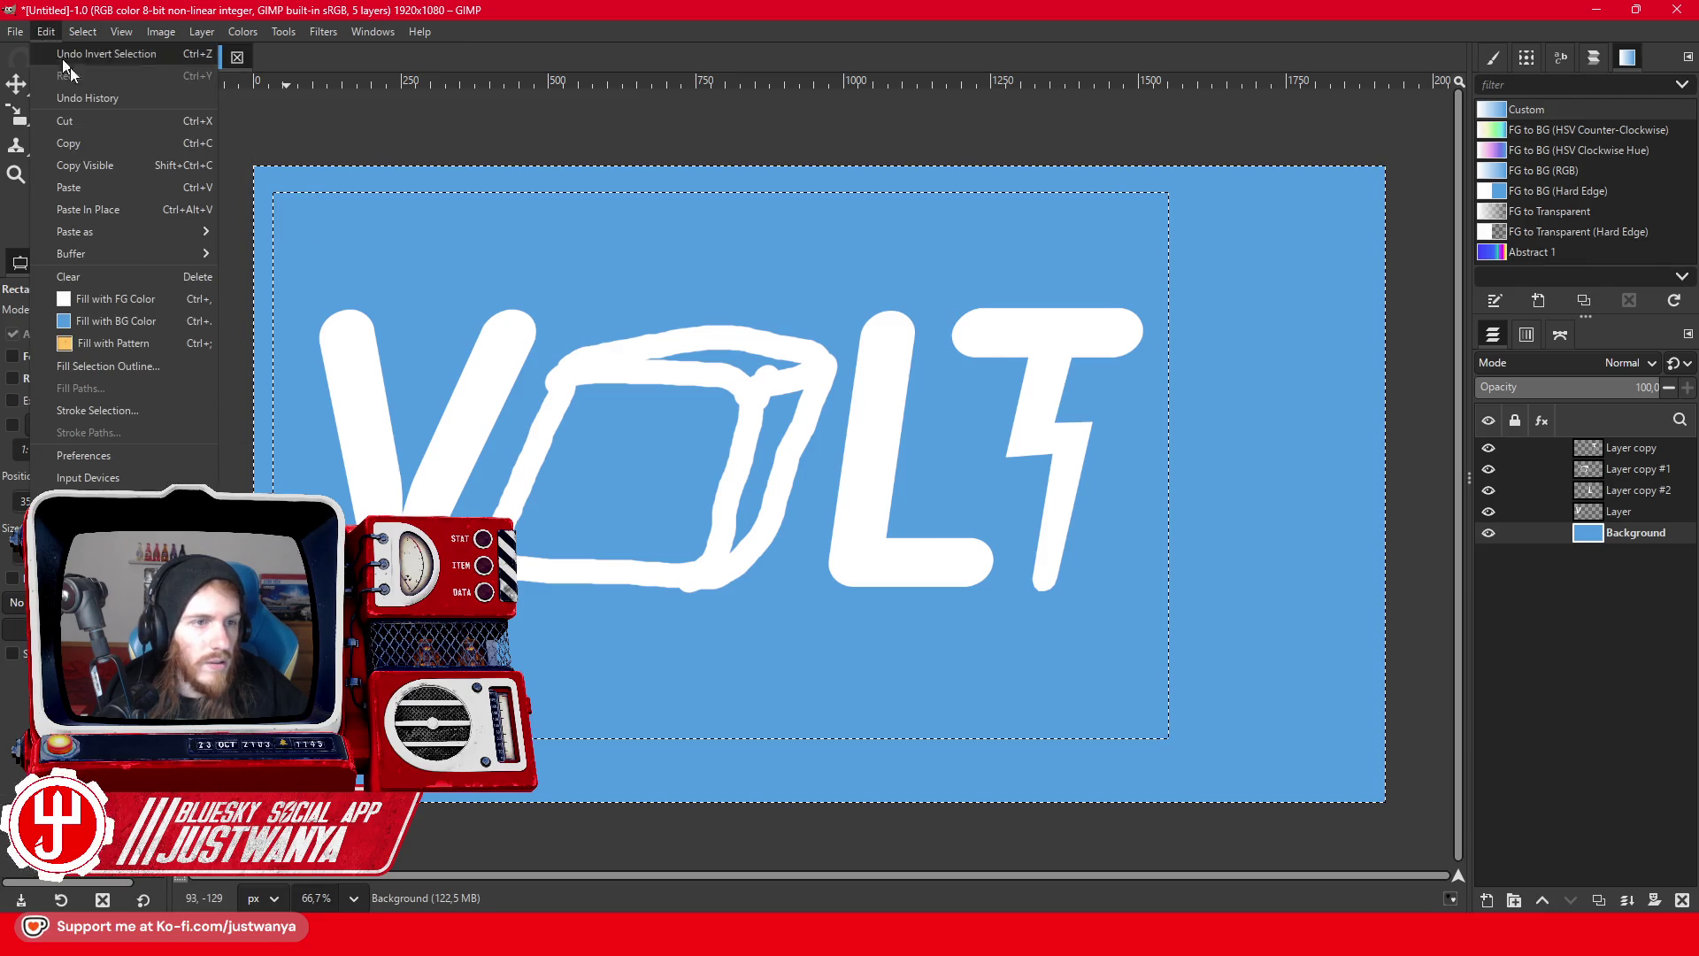
click(59, 55)
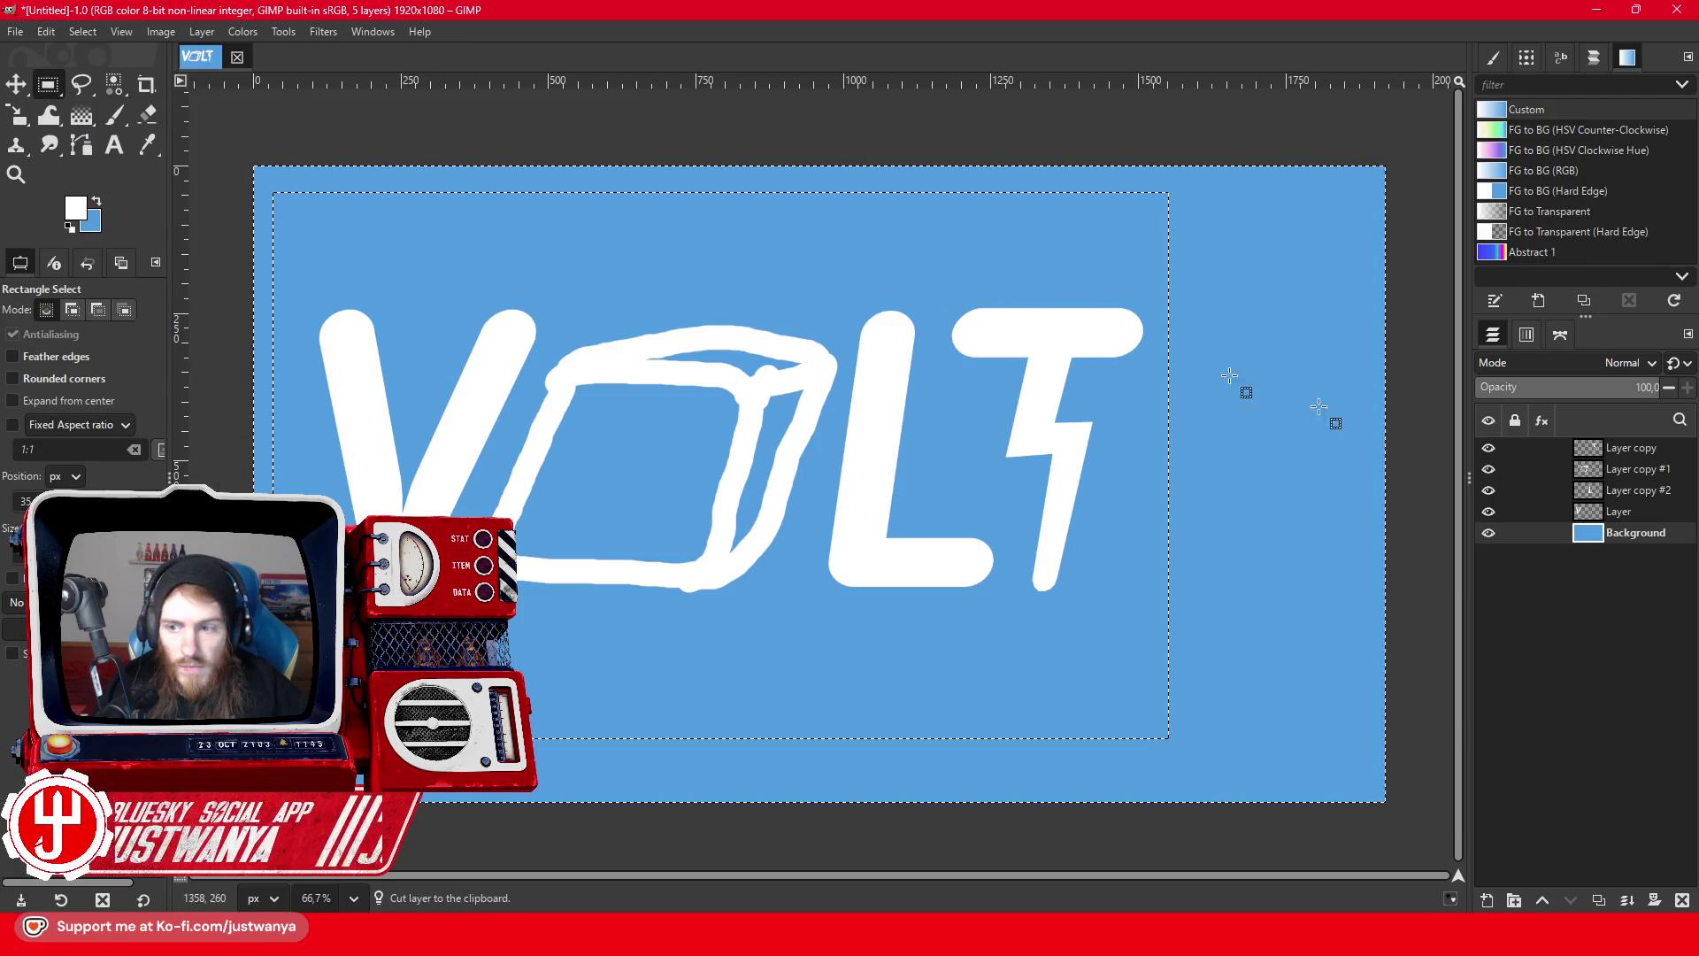
- Add alpha to the Background layer, cut the outer margin, and crop the image to content
right_click(1633, 535)
click(1510, 809)
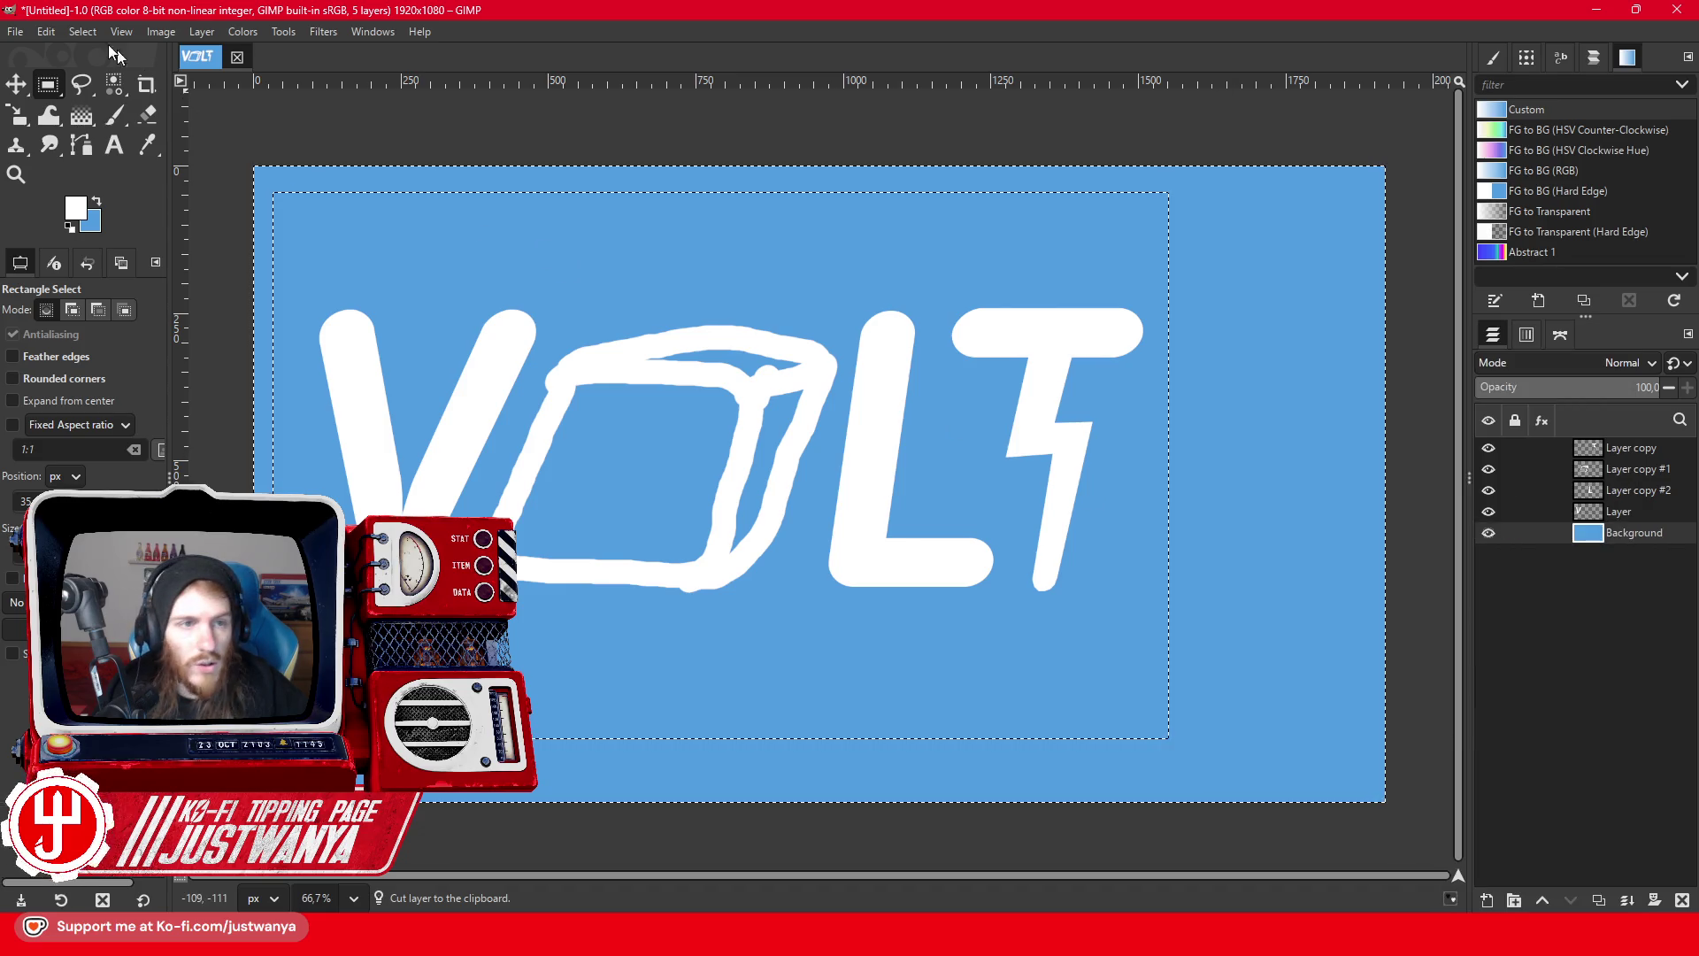
click(46, 31)
click(64, 121)
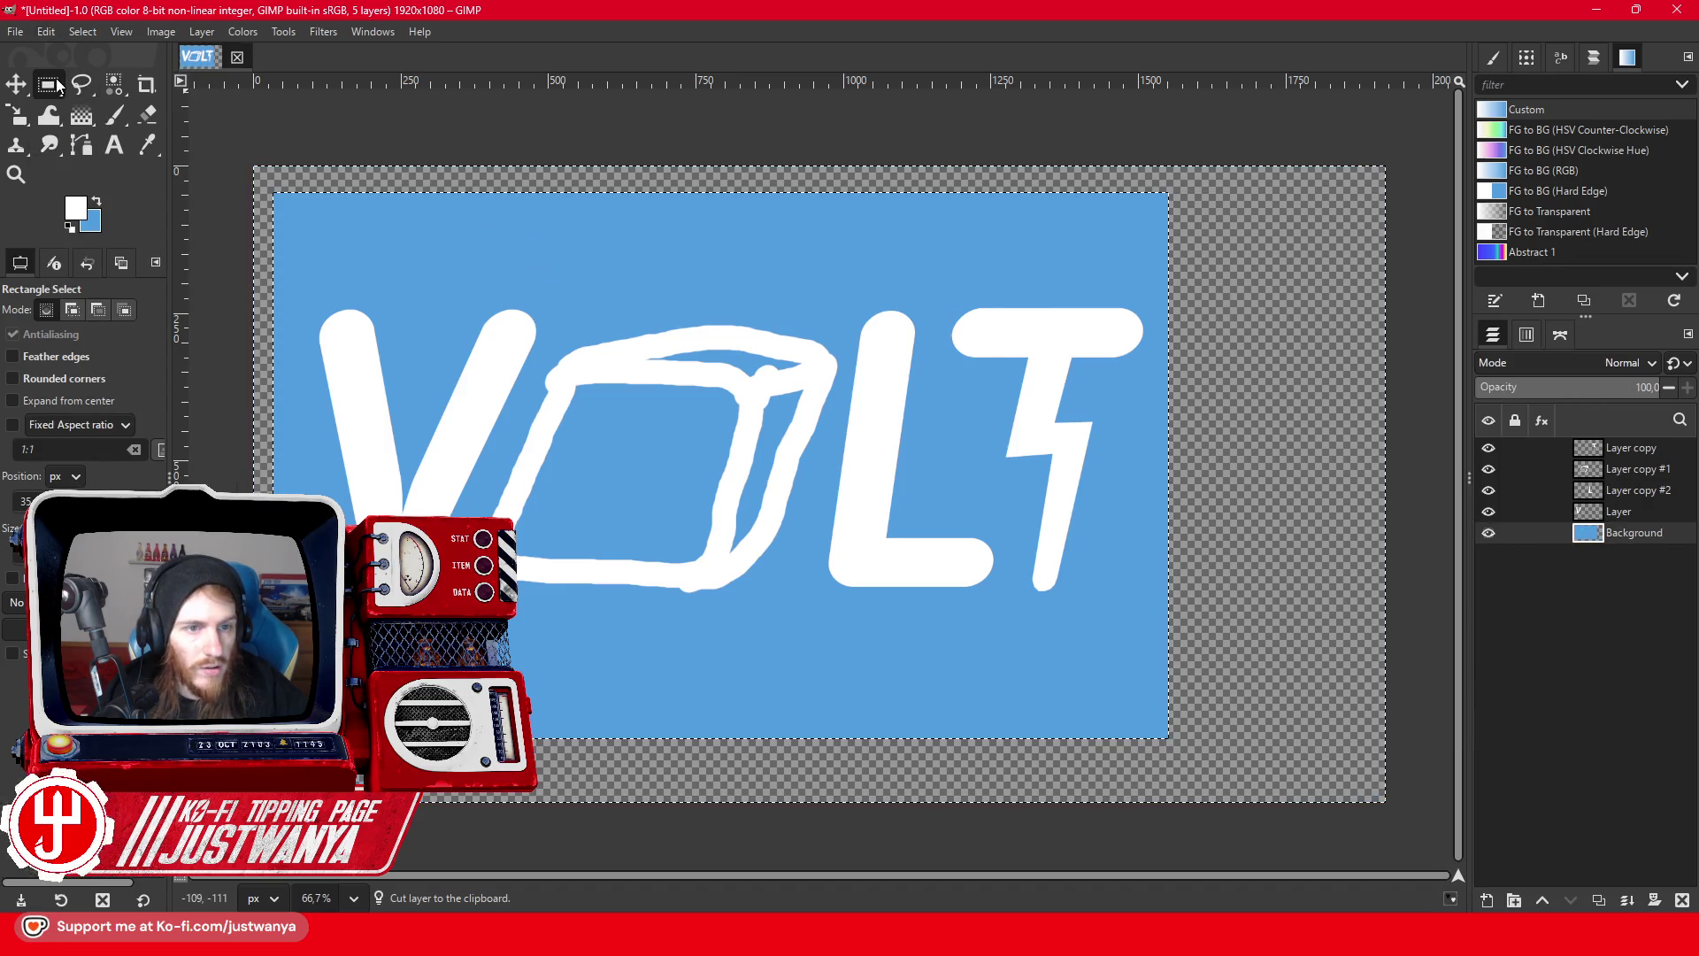
click(155, 34)
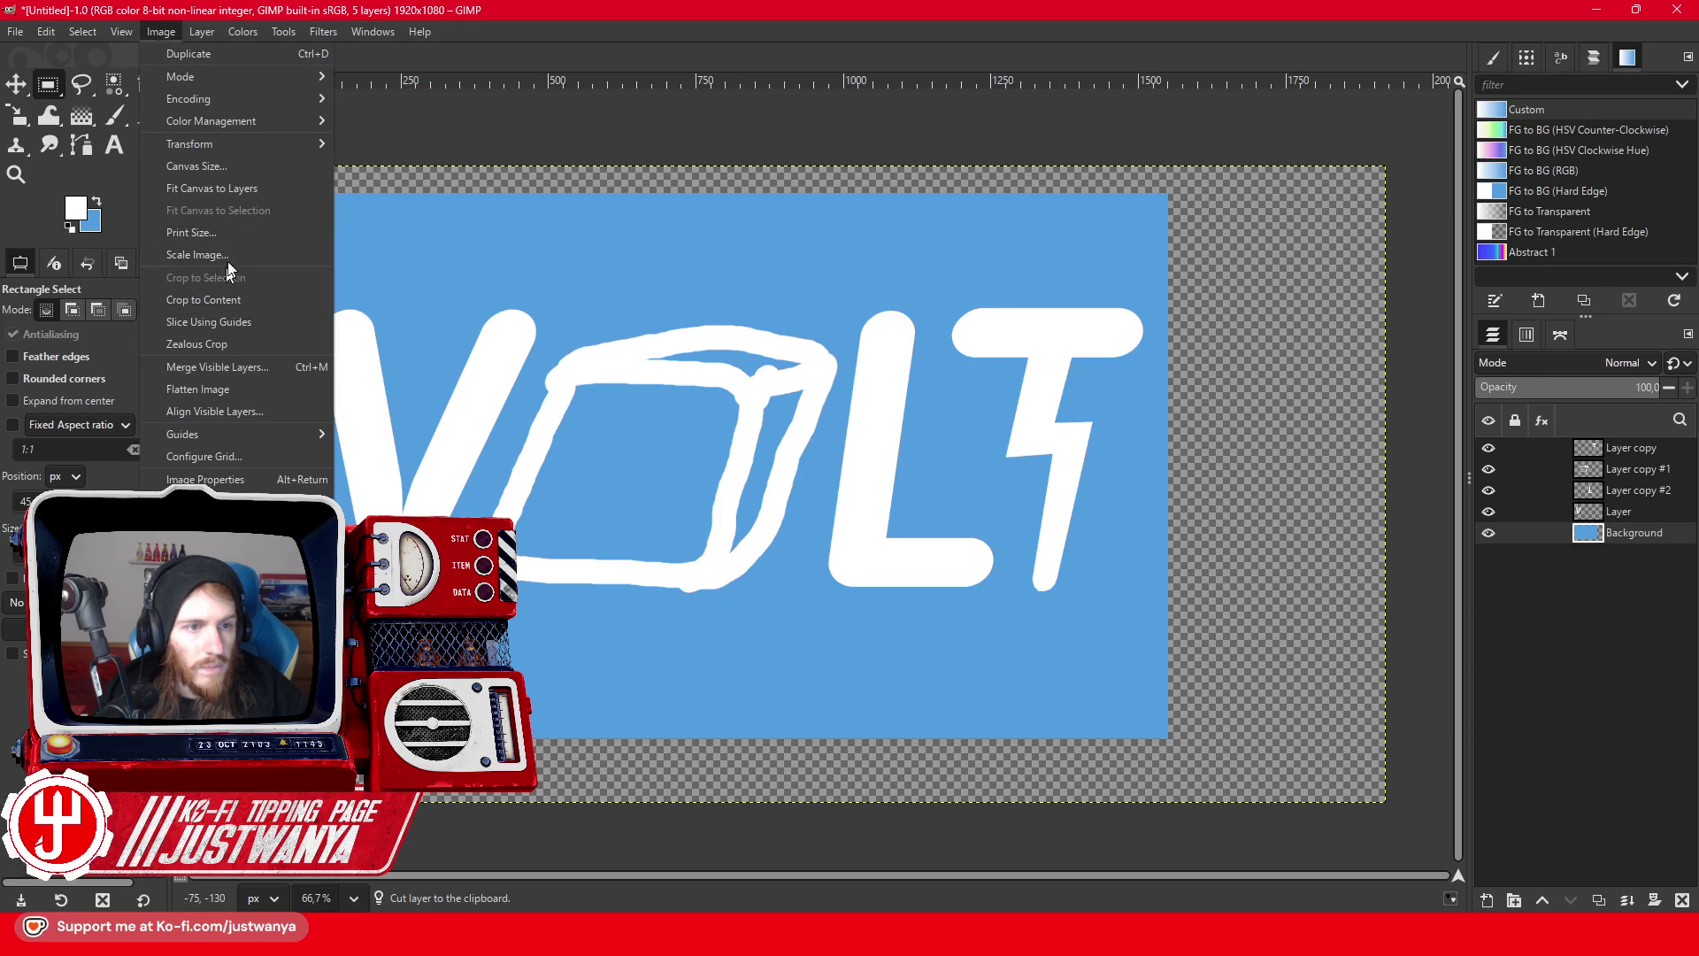
click(237, 313)
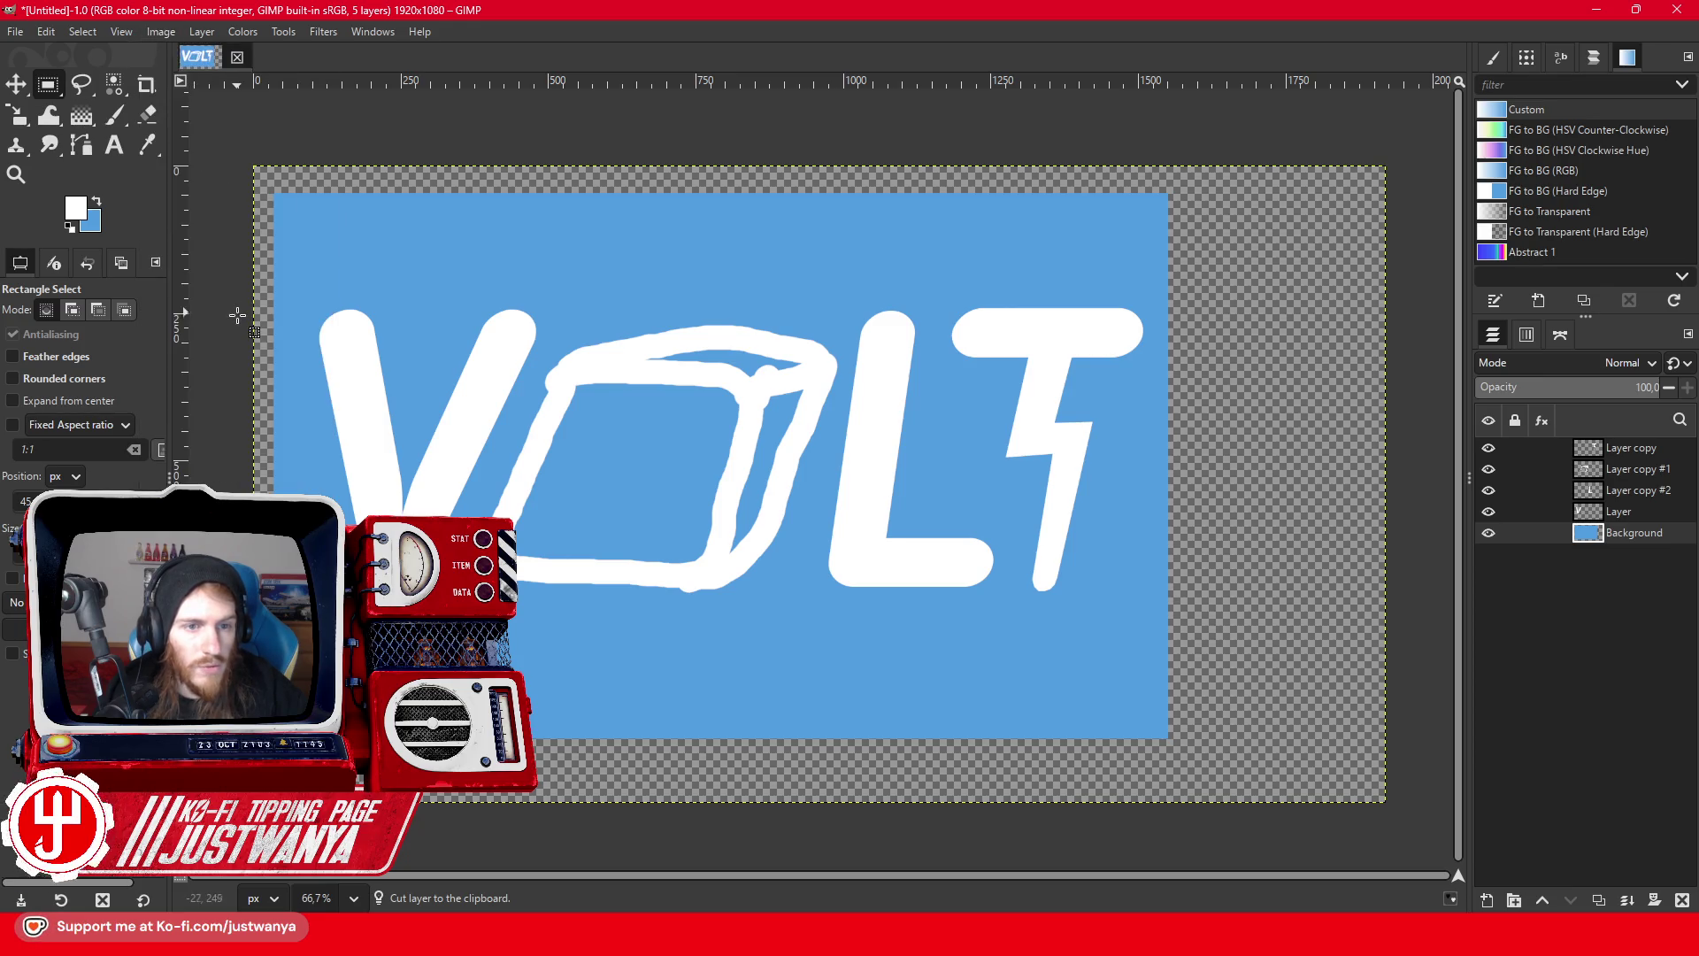
click(163, 32)
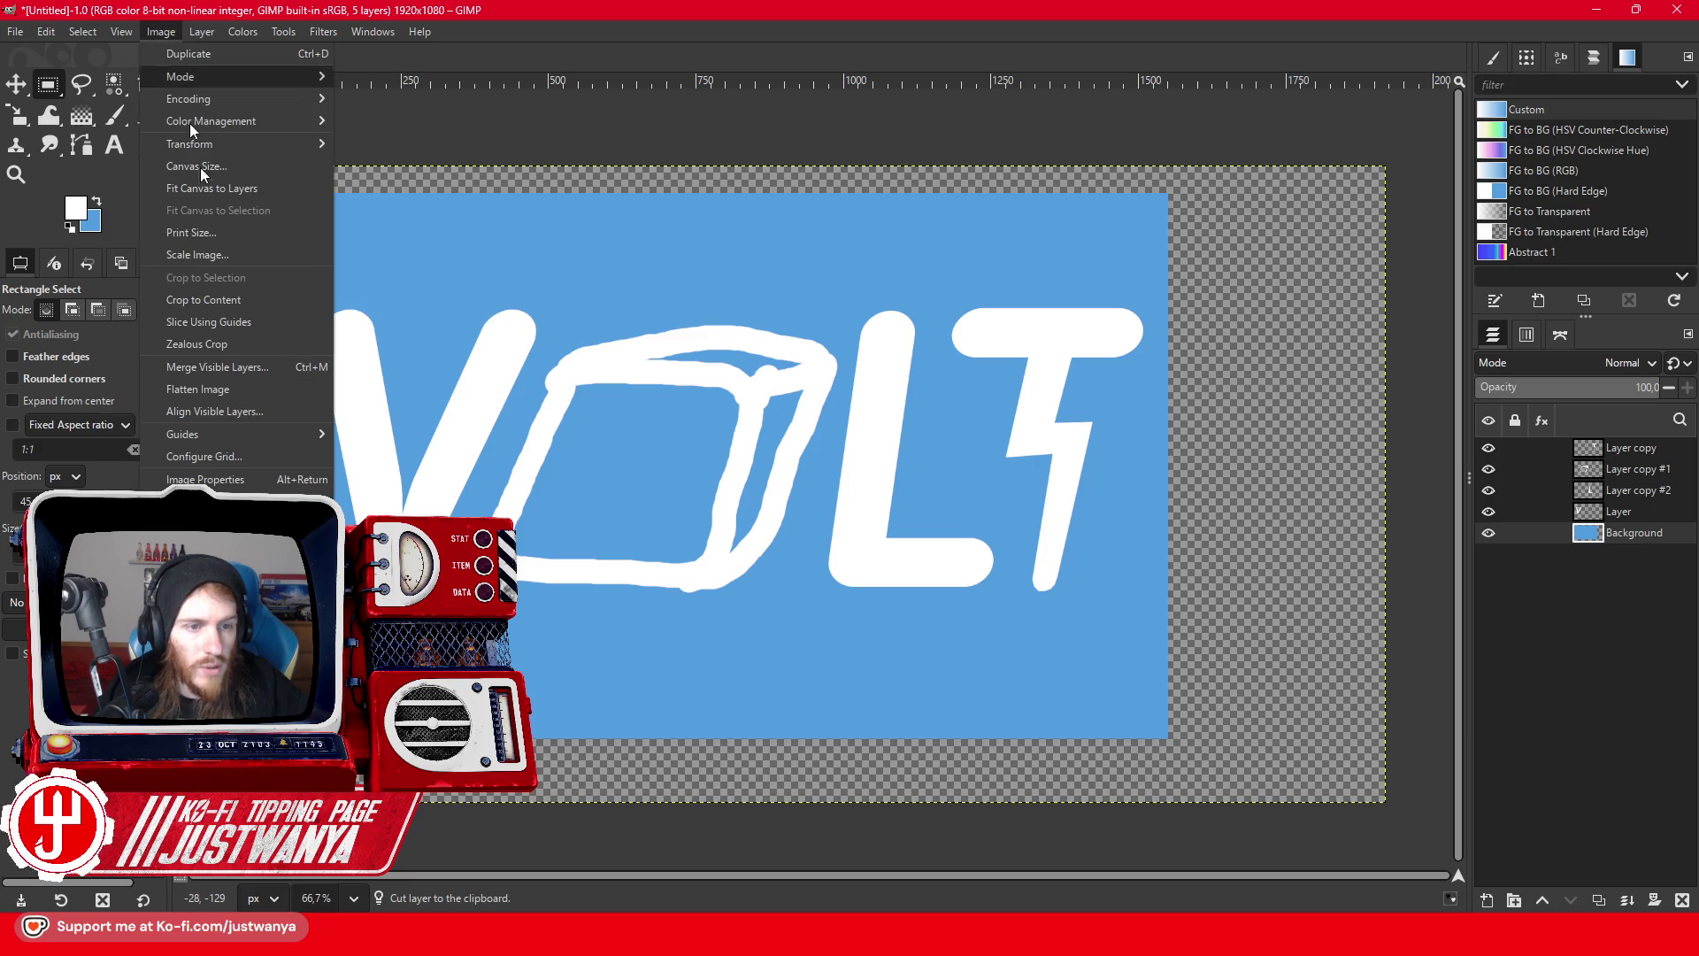
click(234, 320)
click(15, 32)
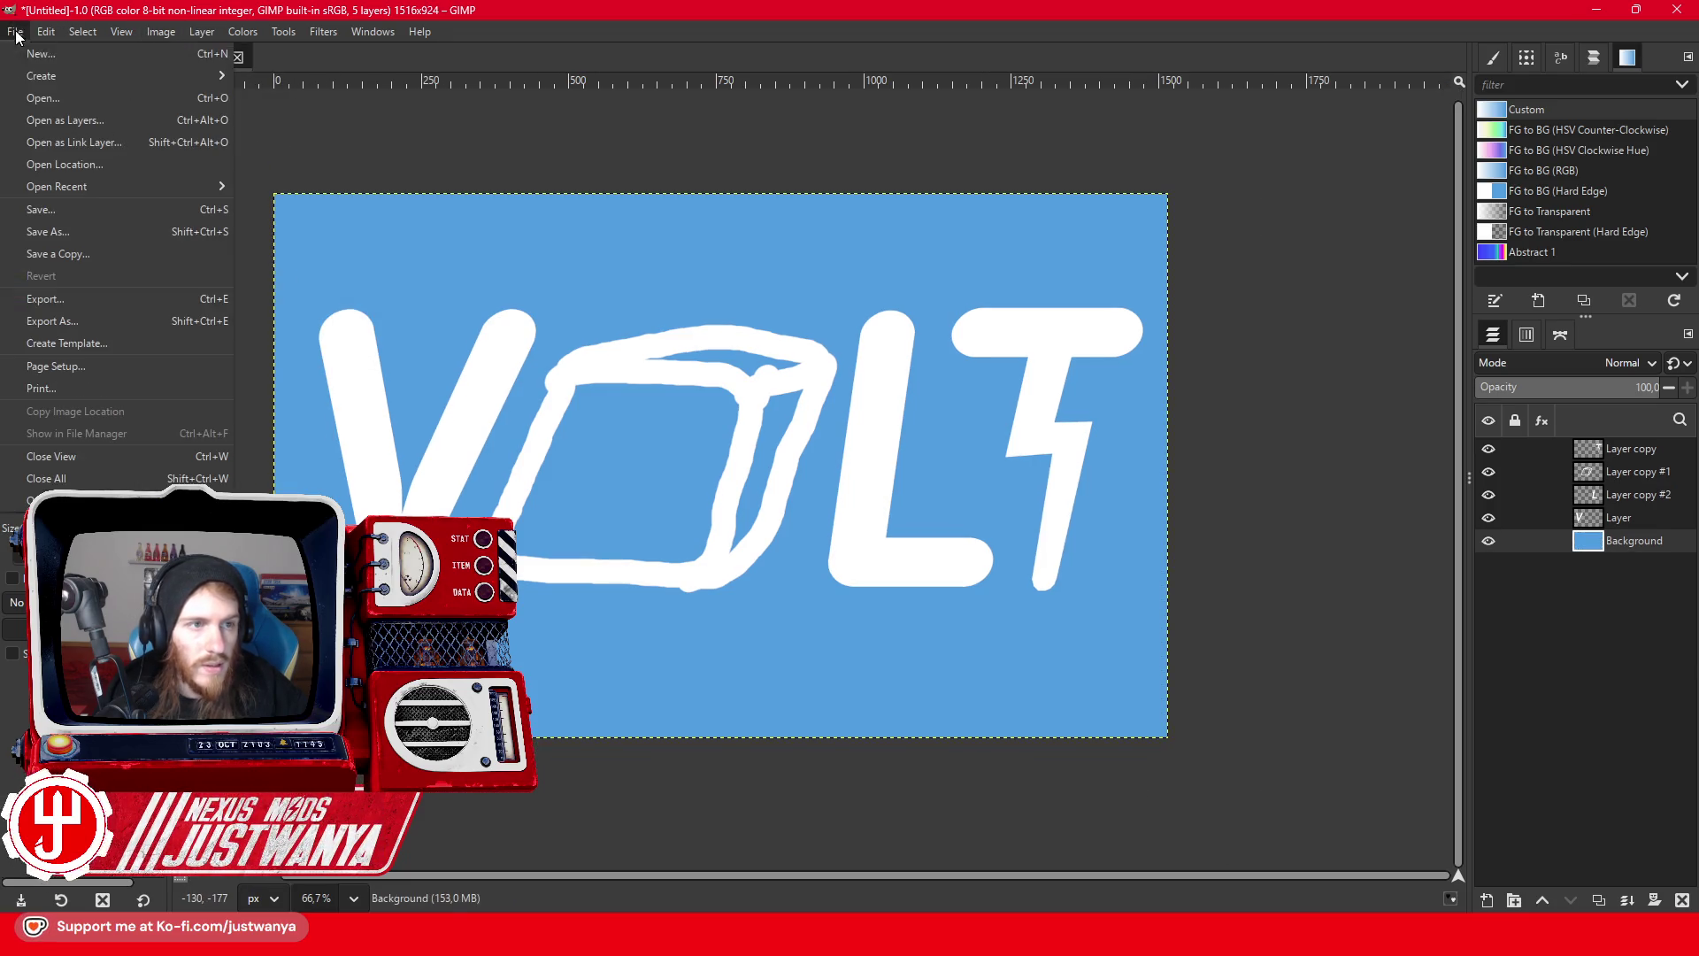
- Export the image as idea.png to the Desktop with default PNG options
click(84, 315)
click(231, 227)
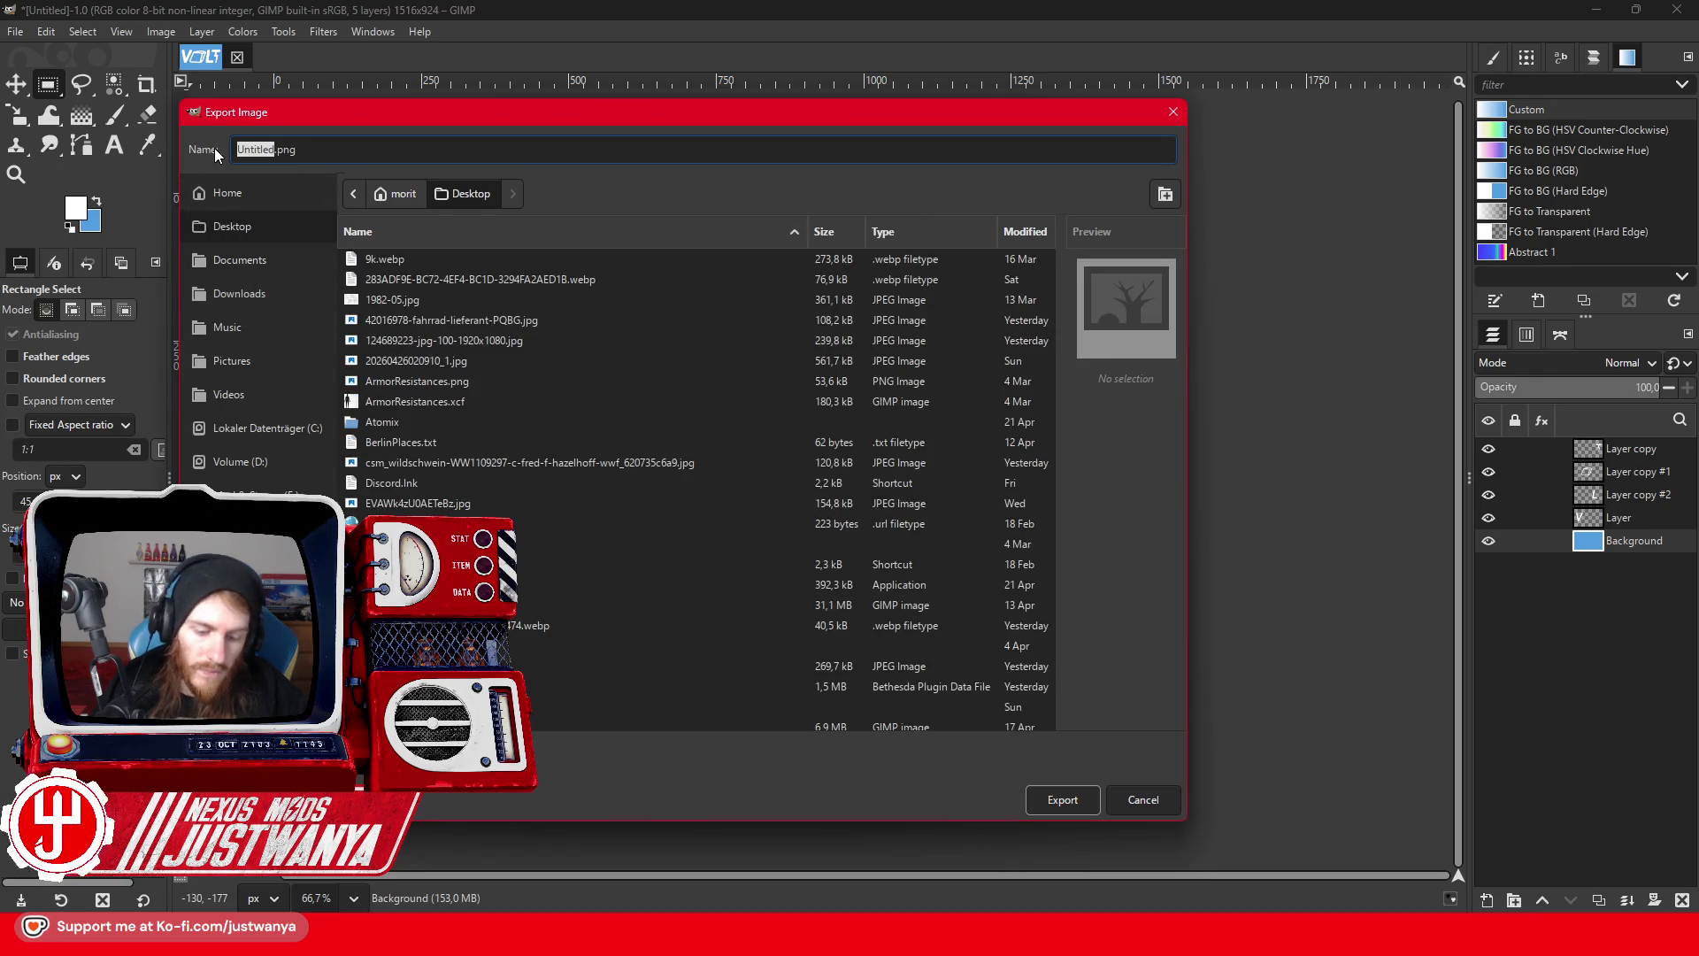
key(Return)
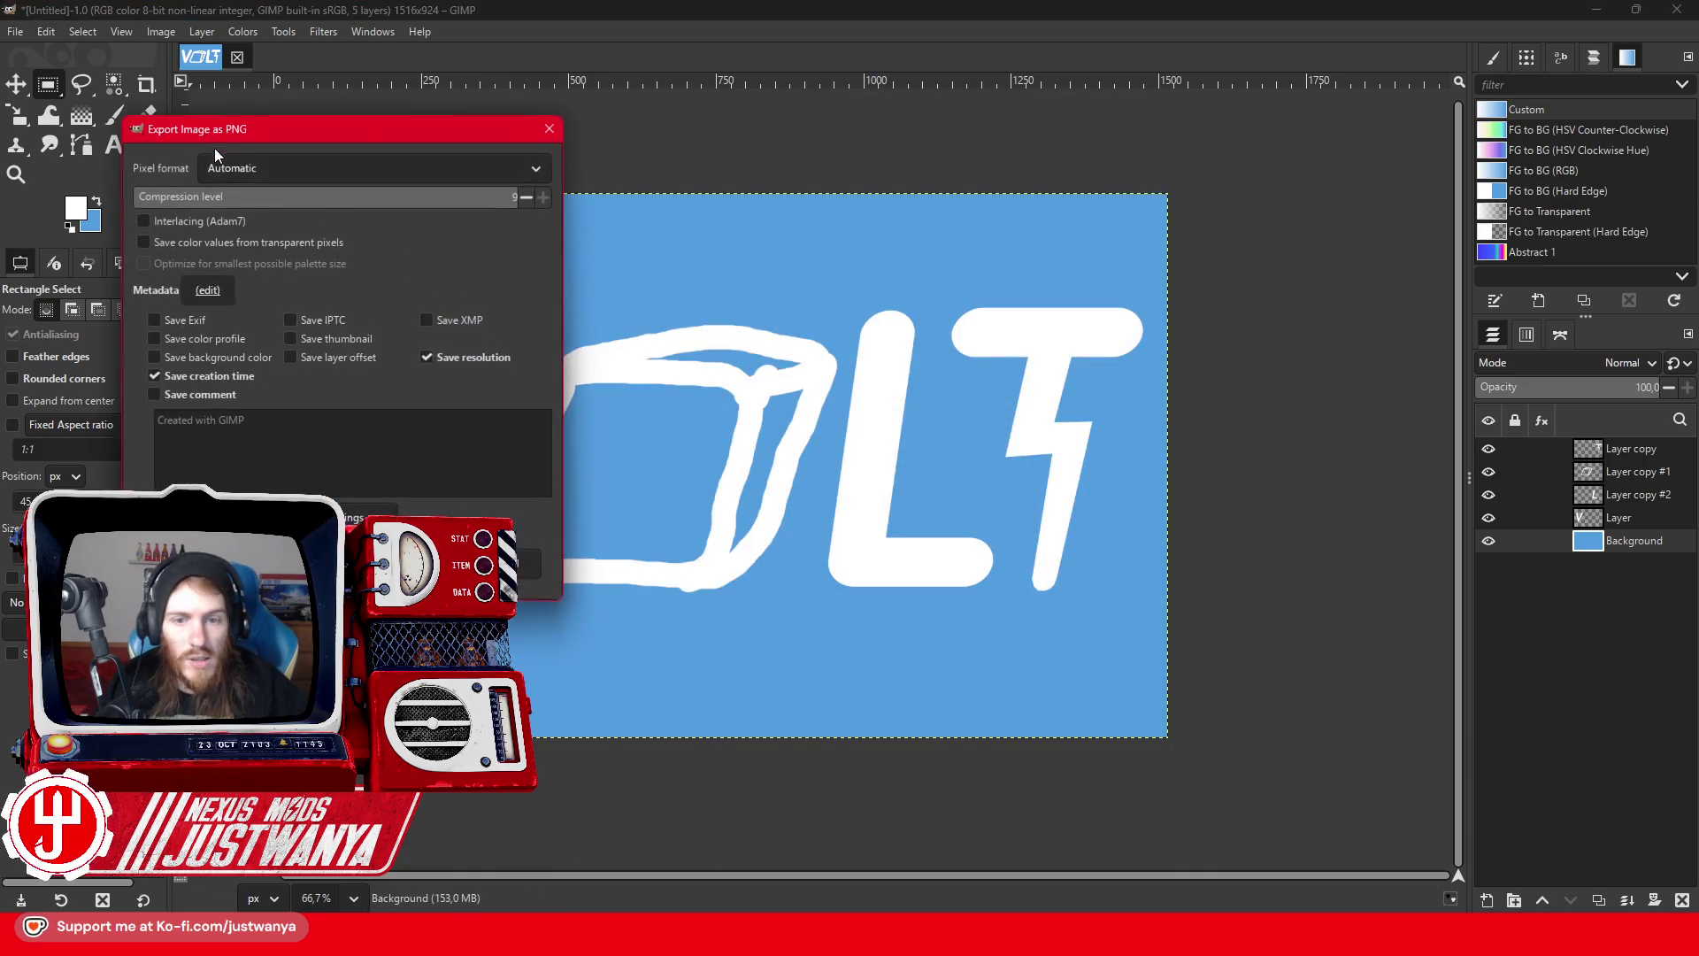
key(Return)
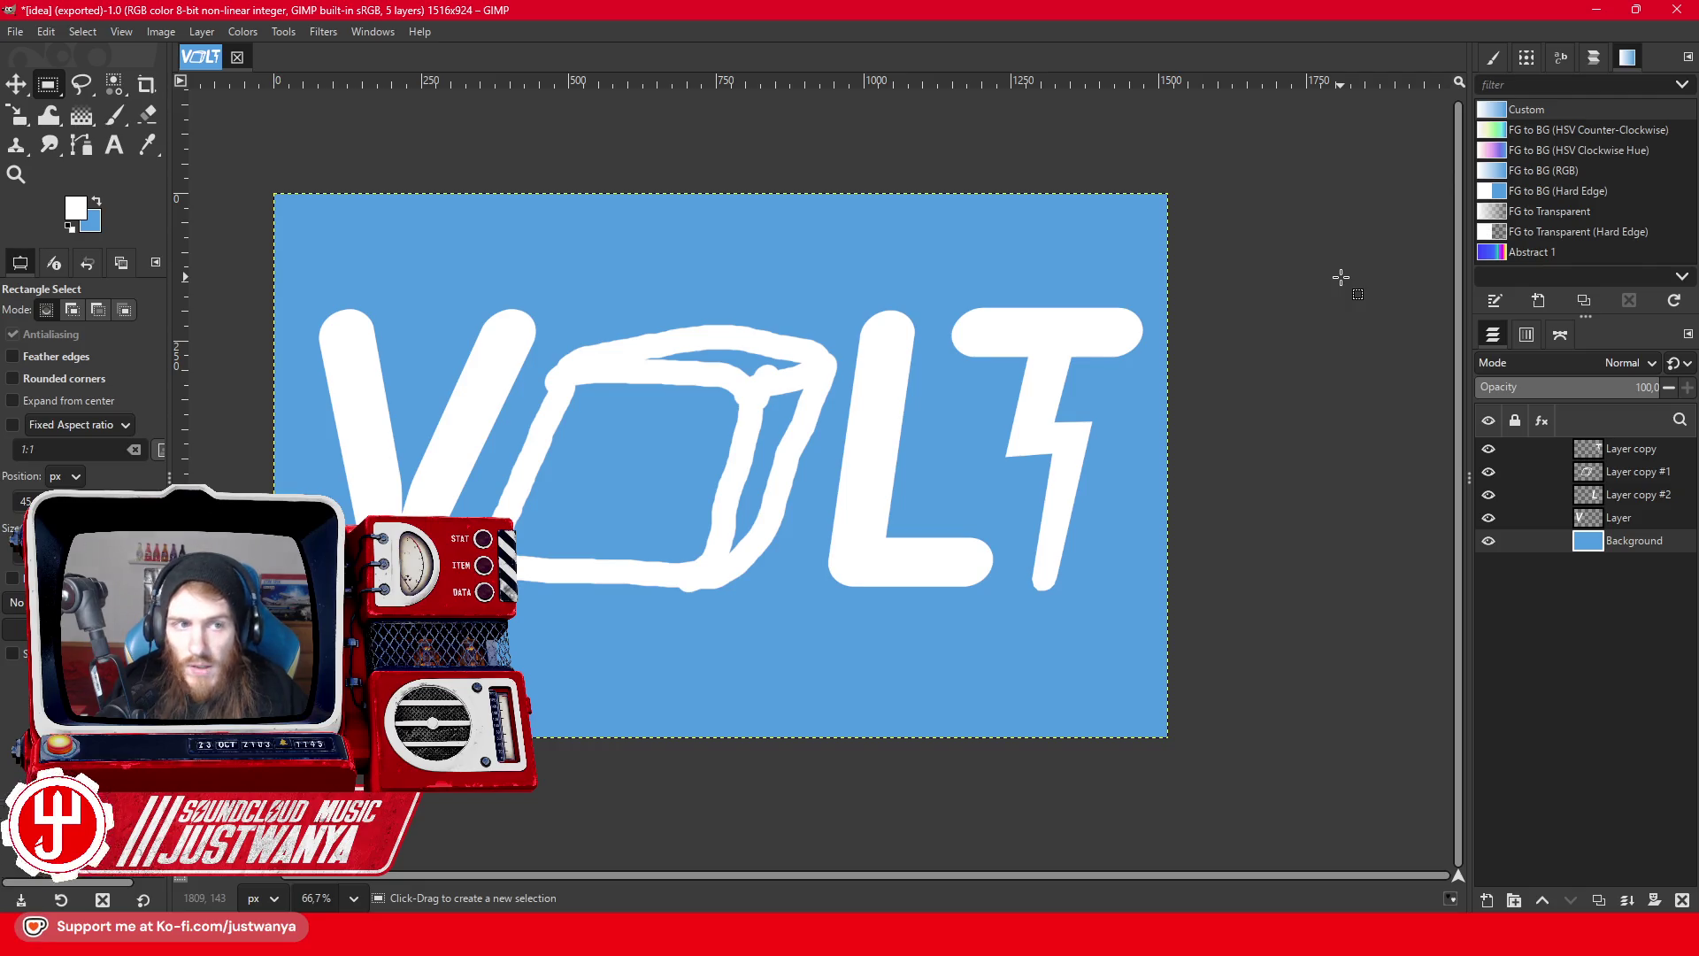
- Close the image discarding changes and switch back to the Creation Kit
click(237, 57)
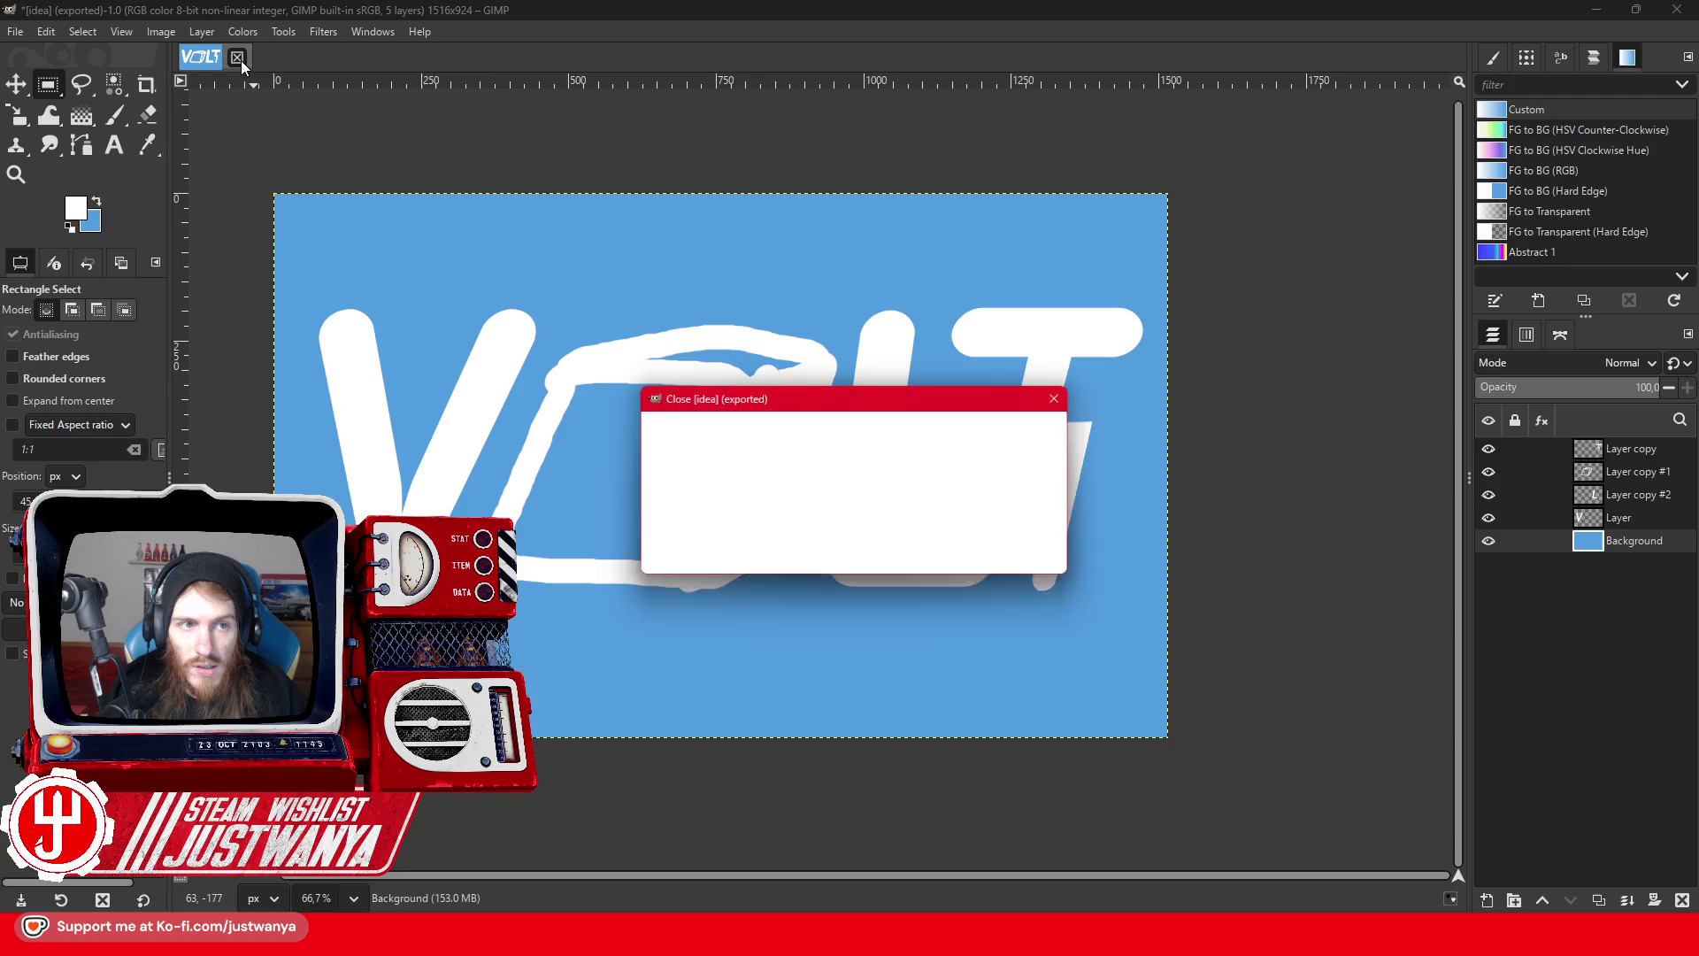
click(868, 556)
mouse_move(1146, 896)
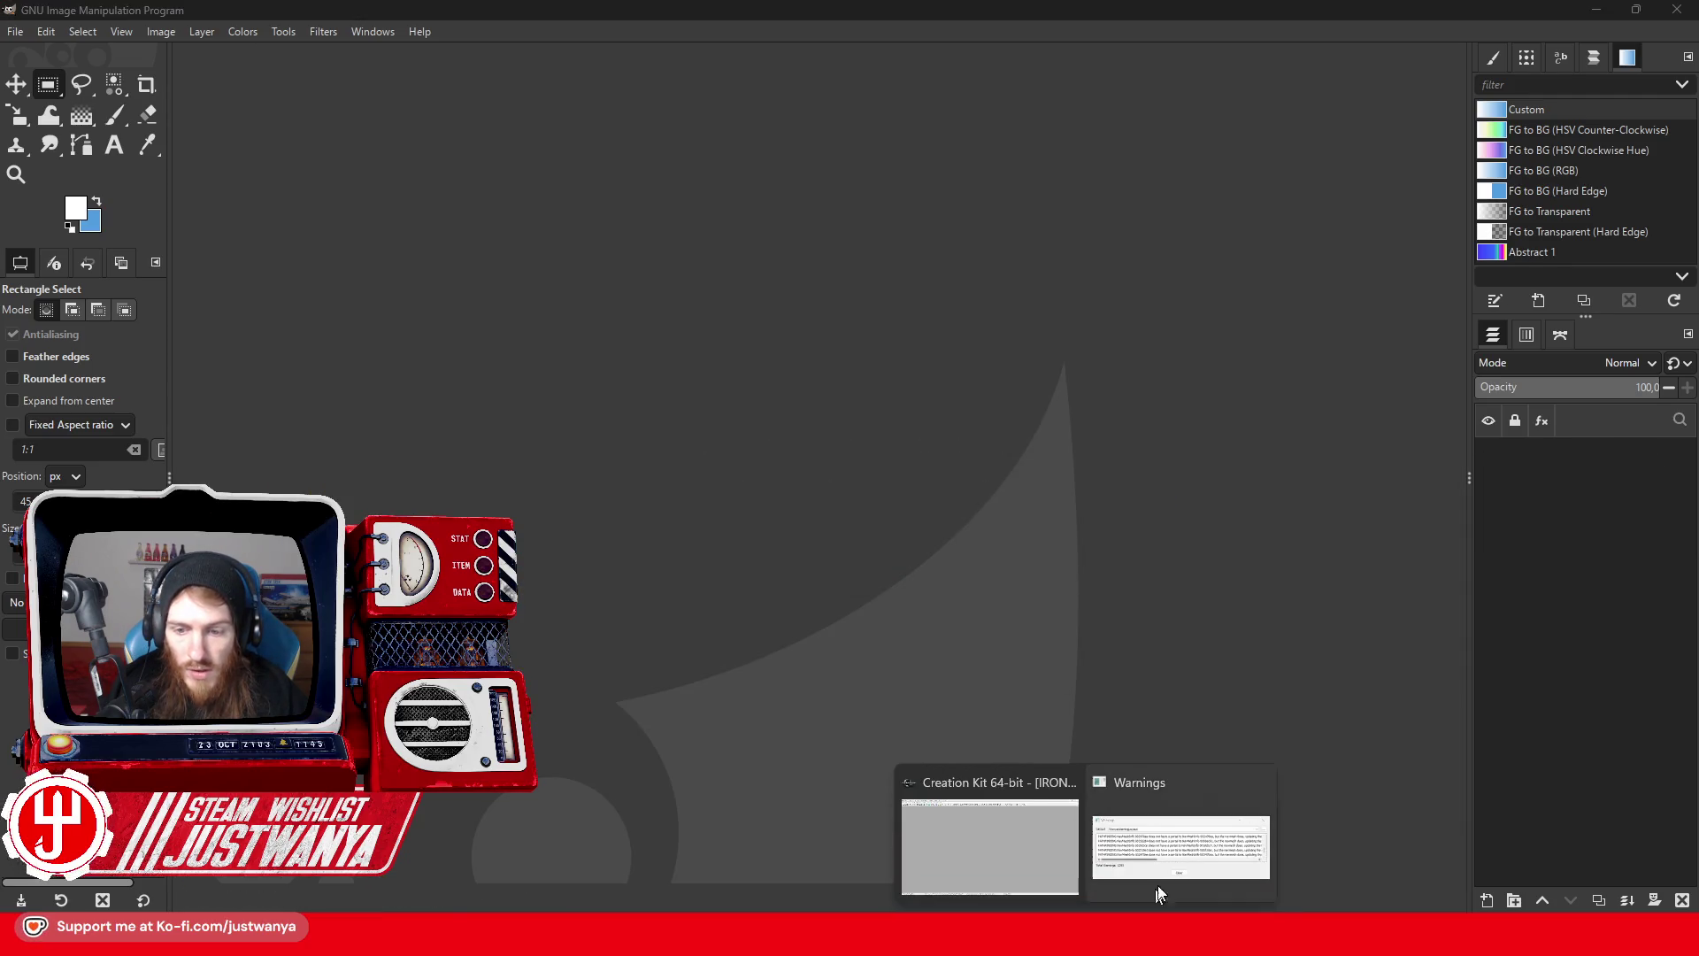
click(991, 831)
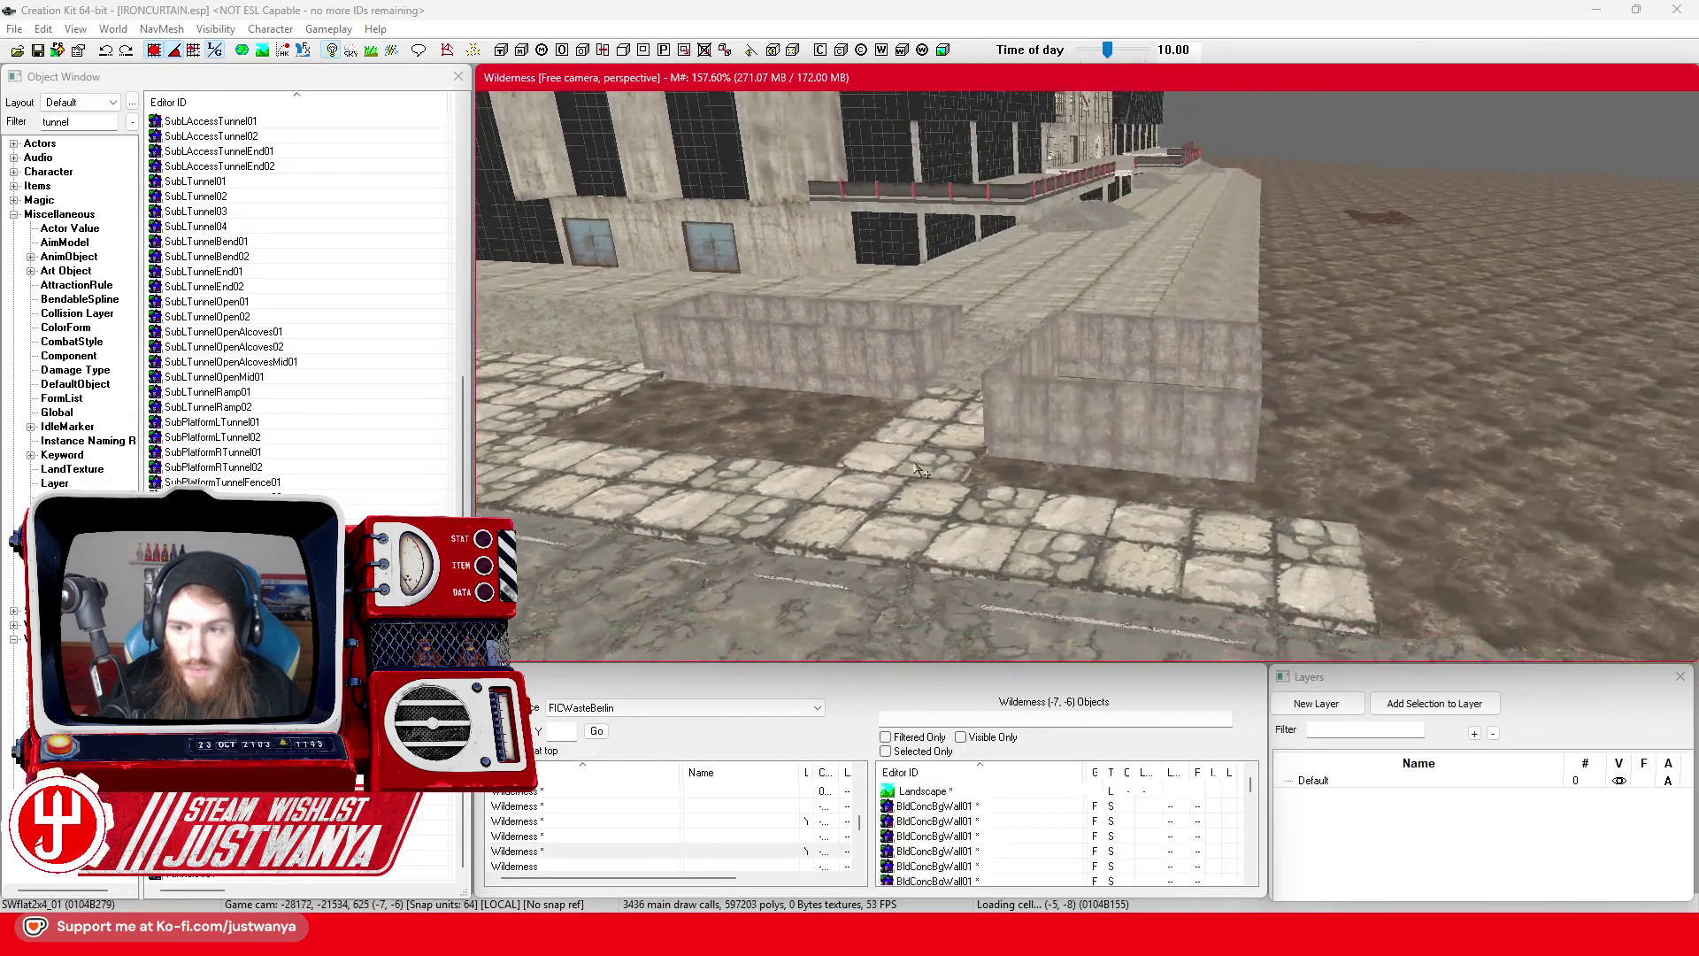
- Move the view across the street and select the BldgShellWallInt01 wall in the pit
click(1274, 560)
mouse_move(1164, 533)
mouse_down()
mouse_move(959, 520)
mouse_move(1009, 551)
mouse_move(796, 445)
mouse_up()
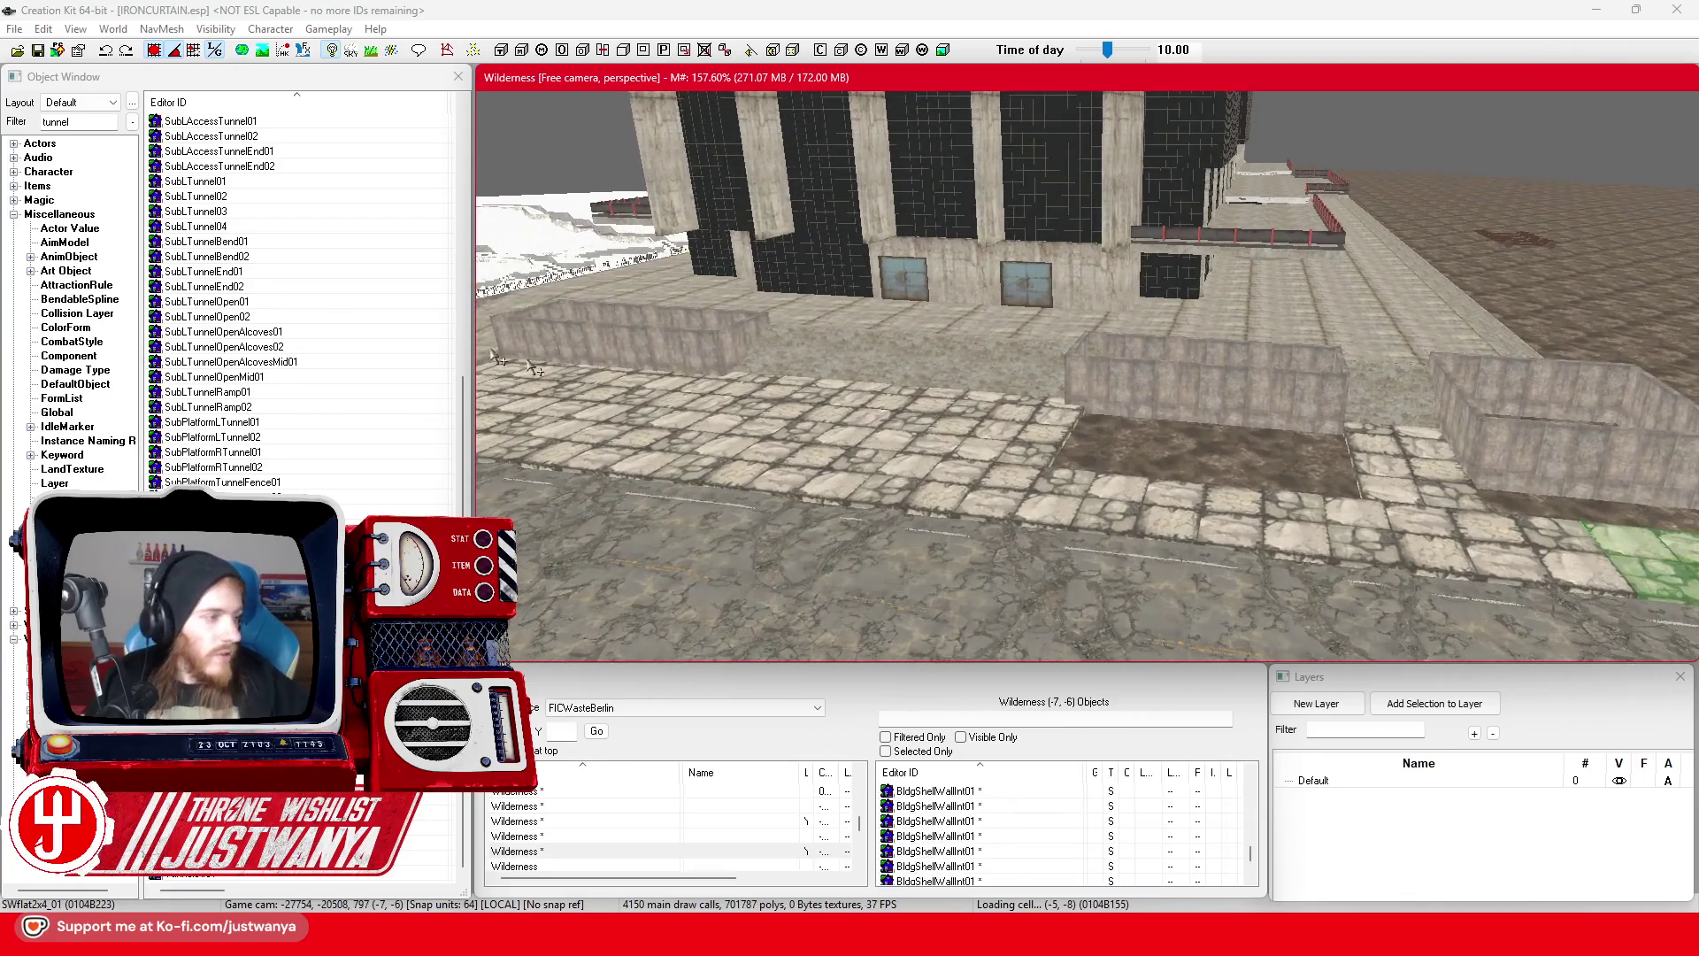
scroll(659, 444, up, 5)
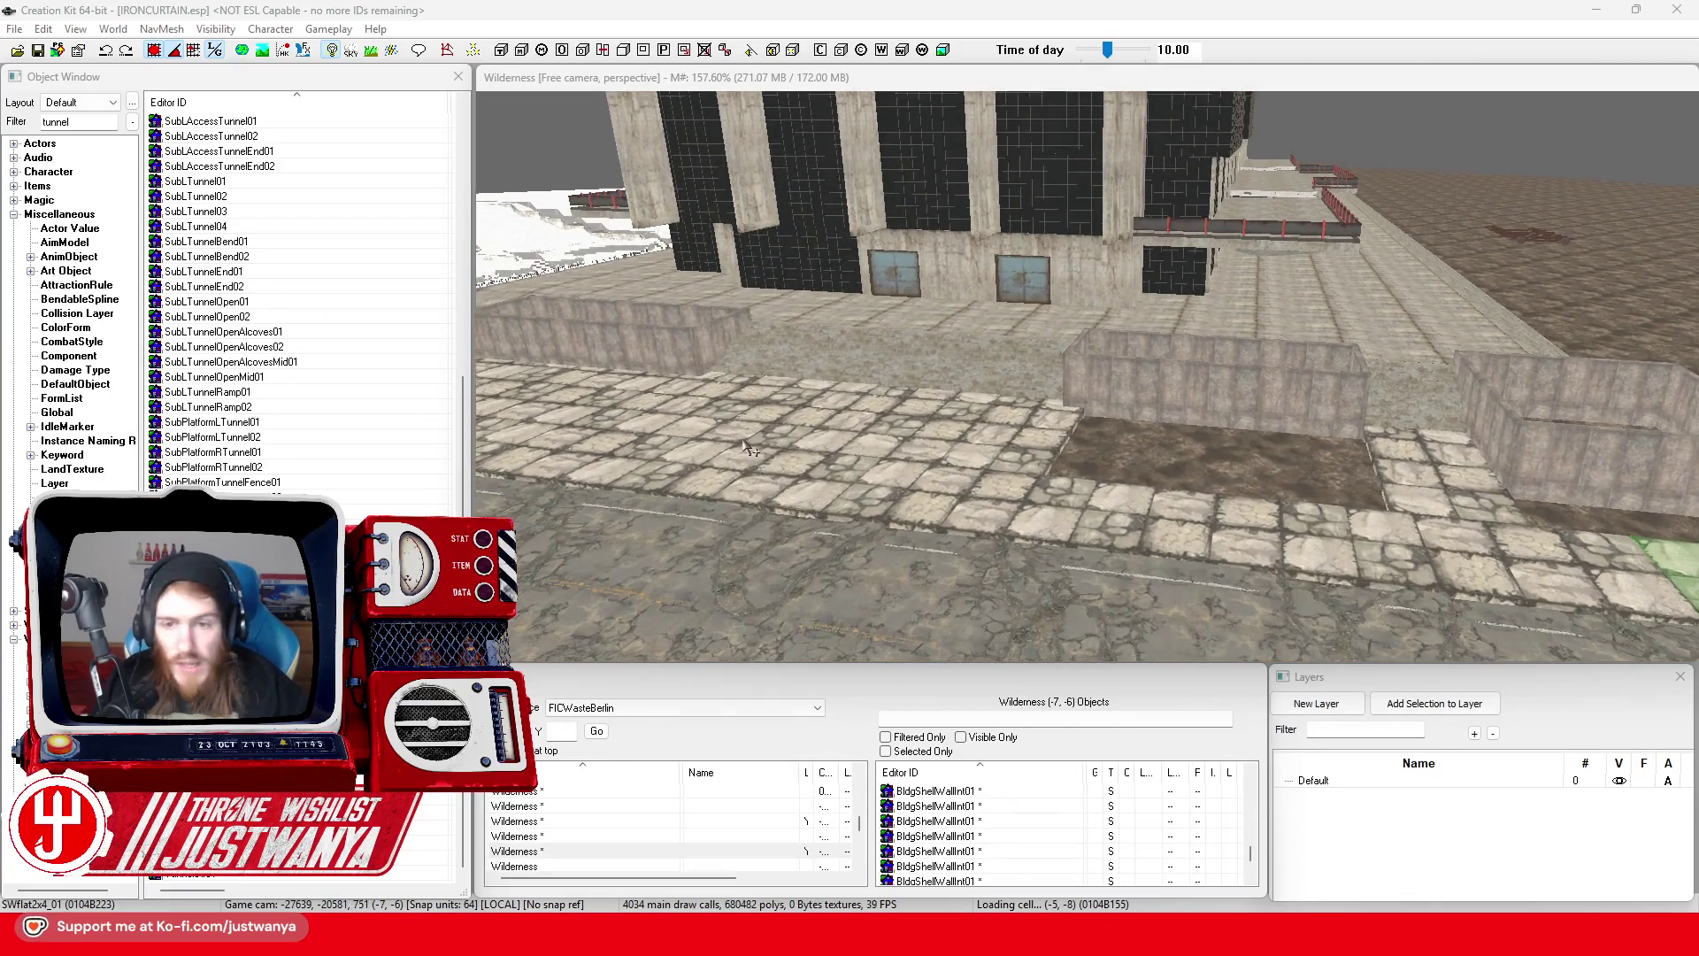
scroll(1102, 418, up, 5)
click(1102, 419)
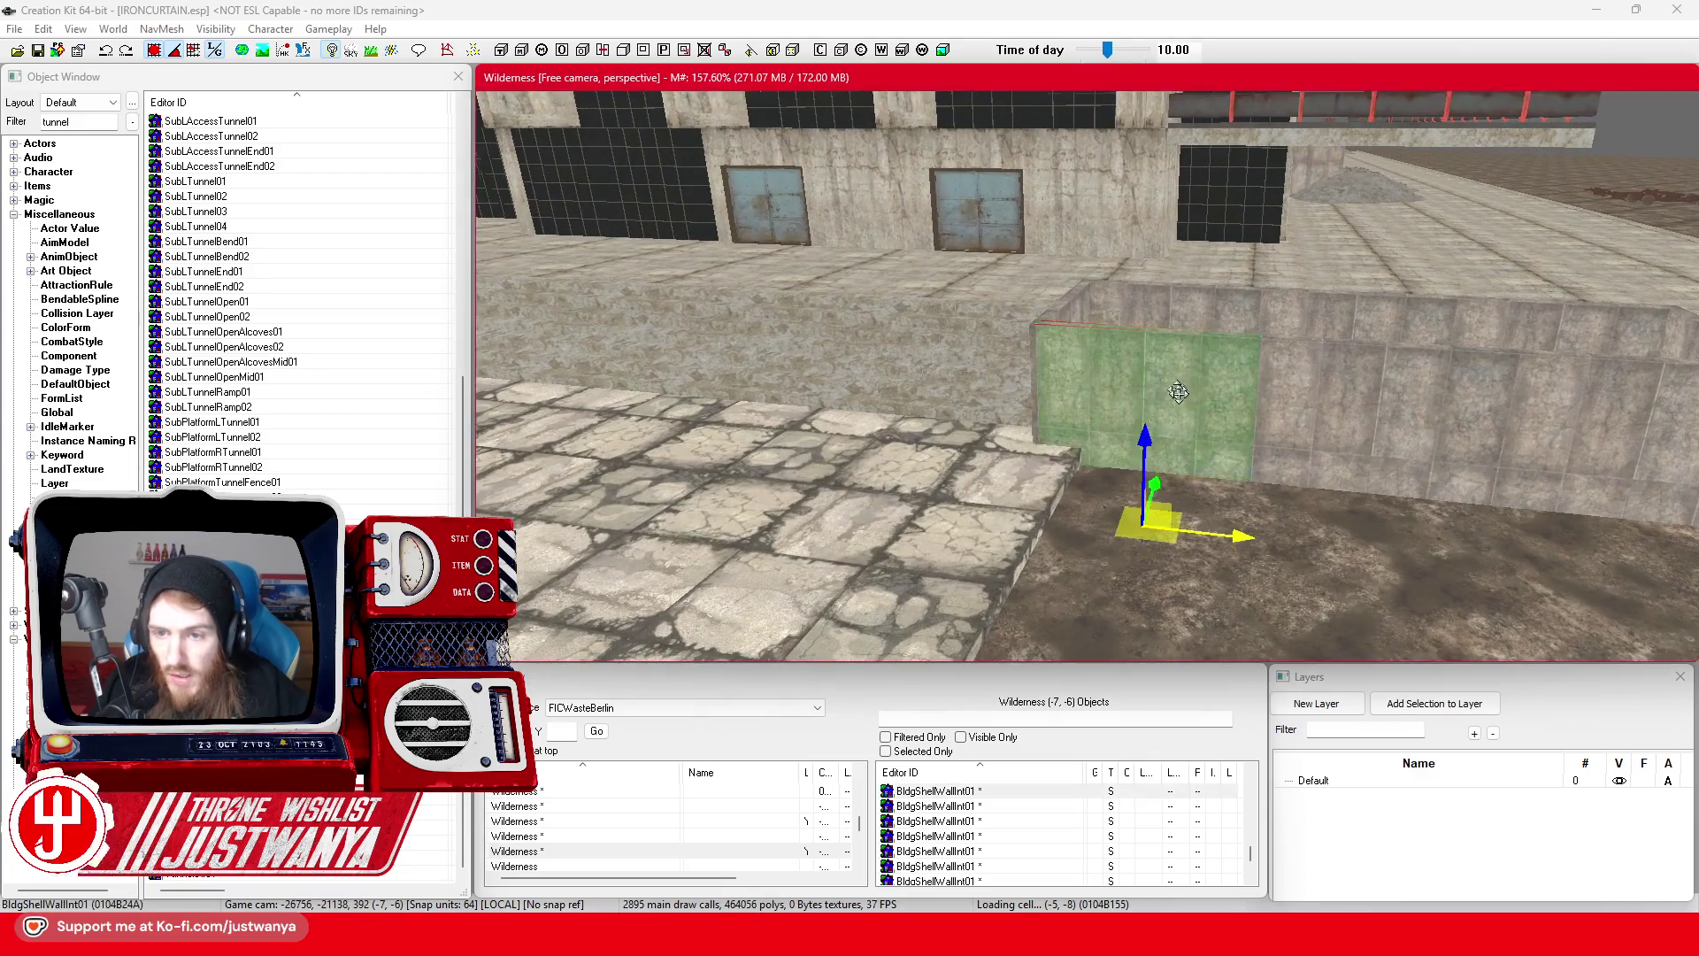
scroll(1018, 413, up, 2)
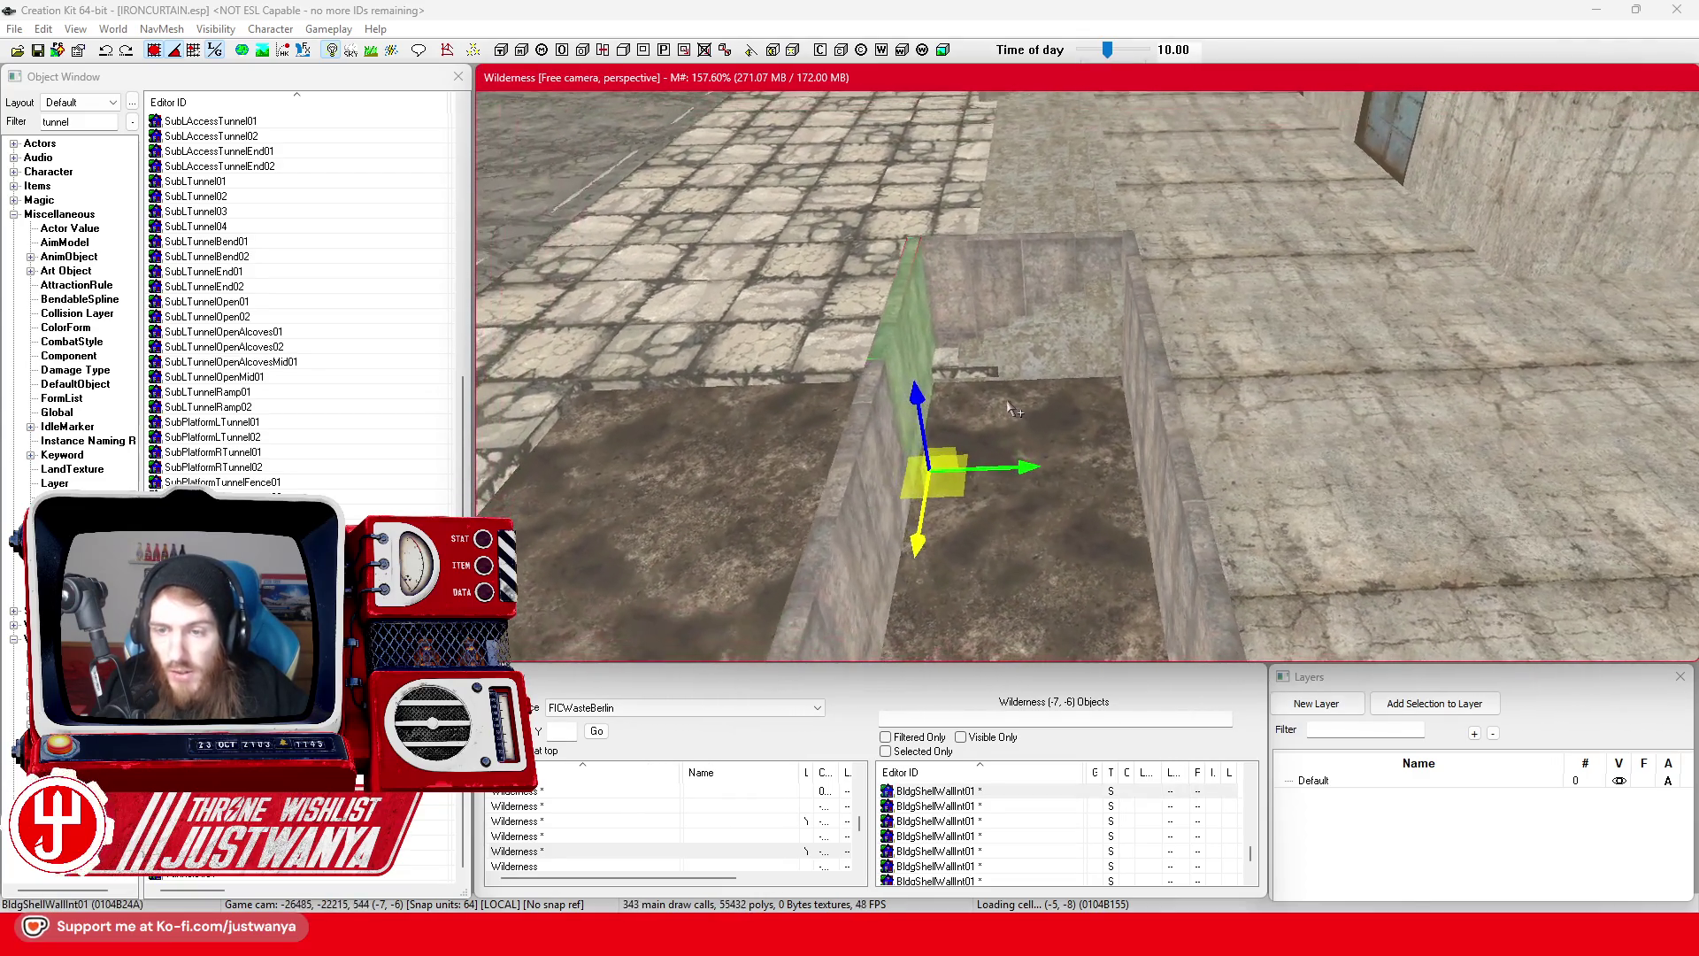
scroll(1013, 410, up, 2)
- Filter the Object Window list by 'cave'
click(69, 121)
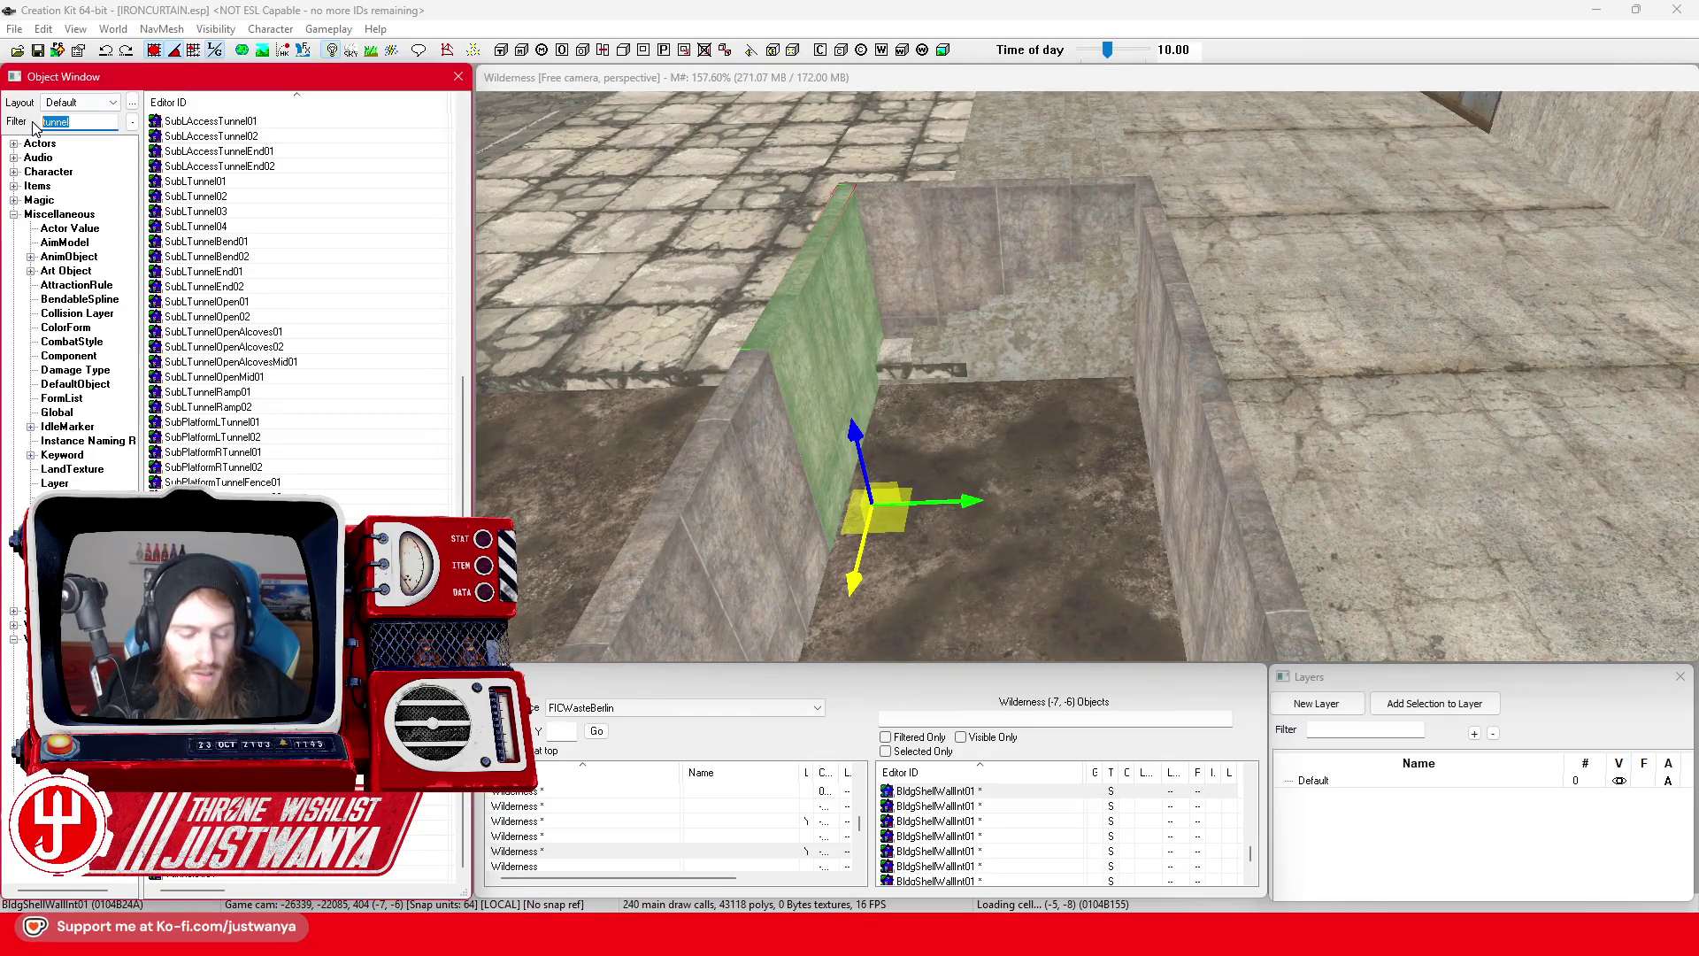
text(cave)
scroll(345, 303, down, 3)
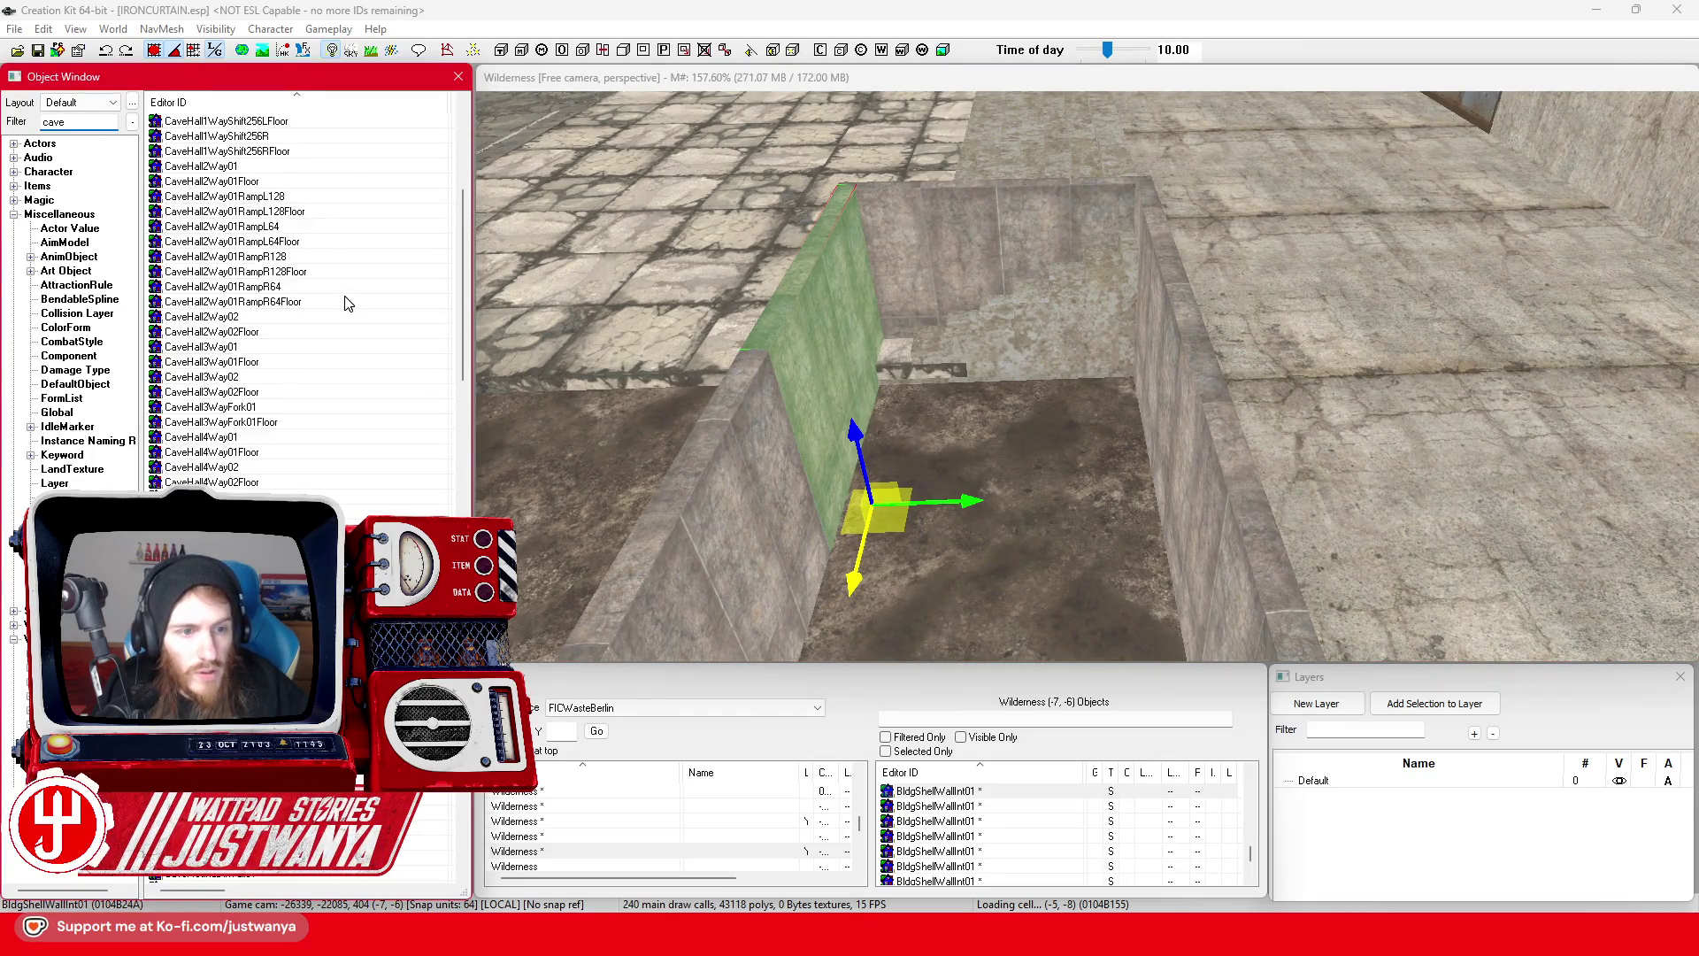
scroll(345, 303, up, 4)
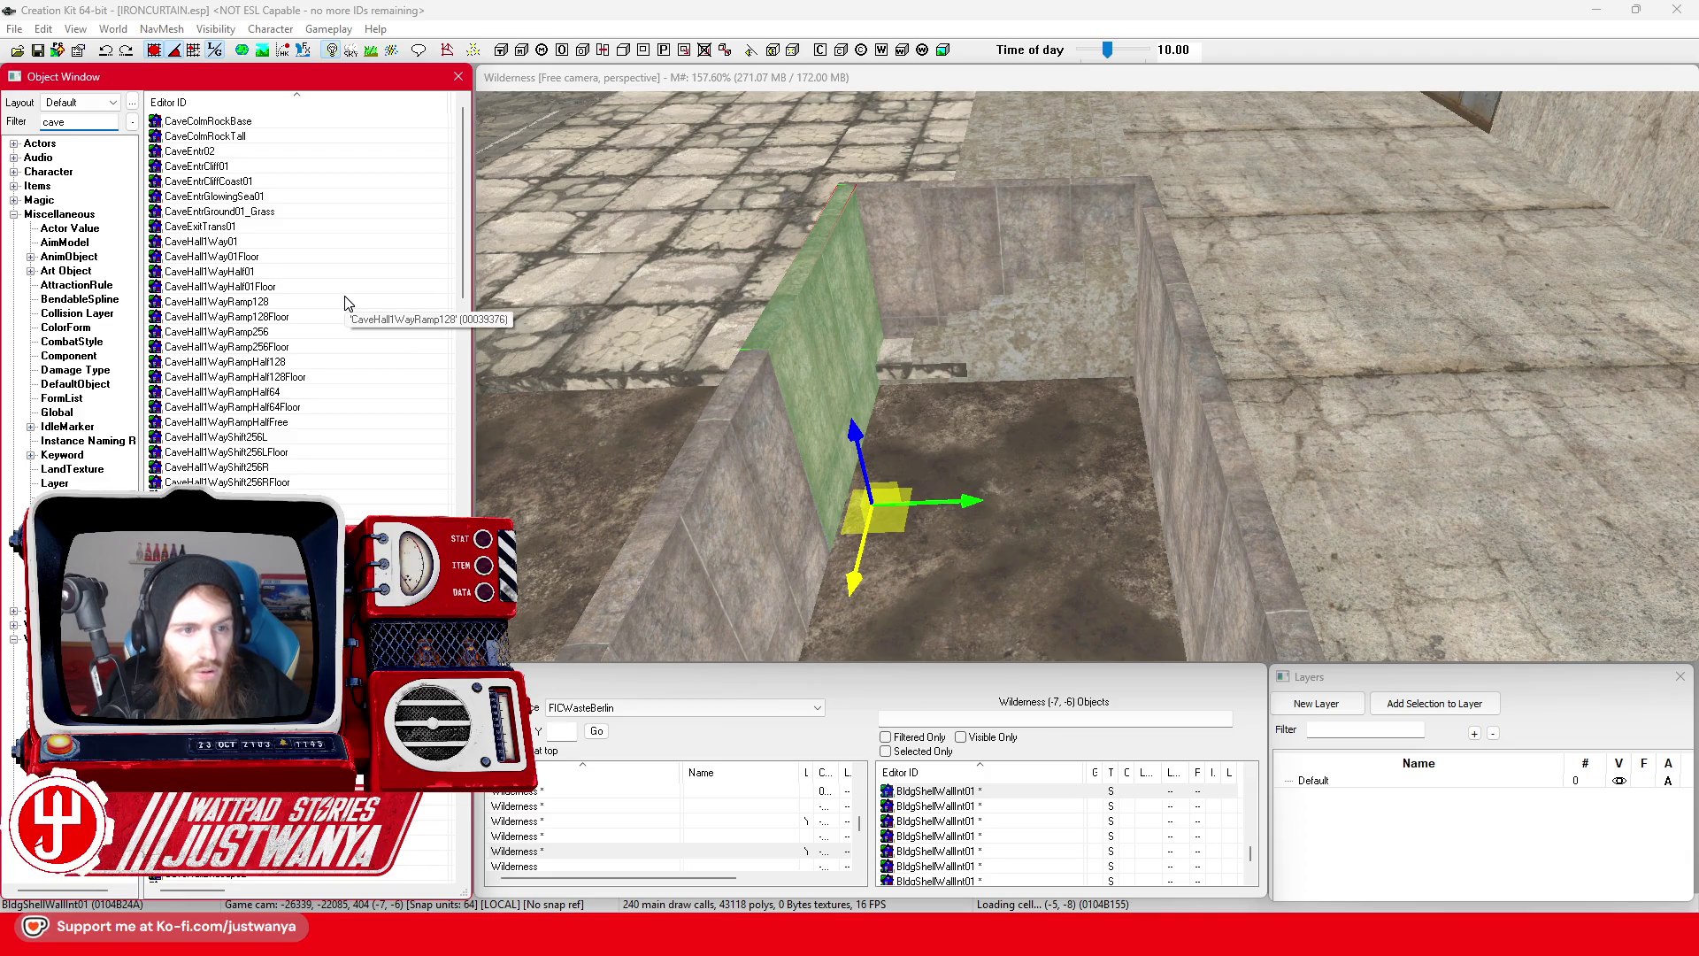
- Preview the CavePlat01 and CavePlat02 platform models, then close their details
scroll(345, 303, down, 10)
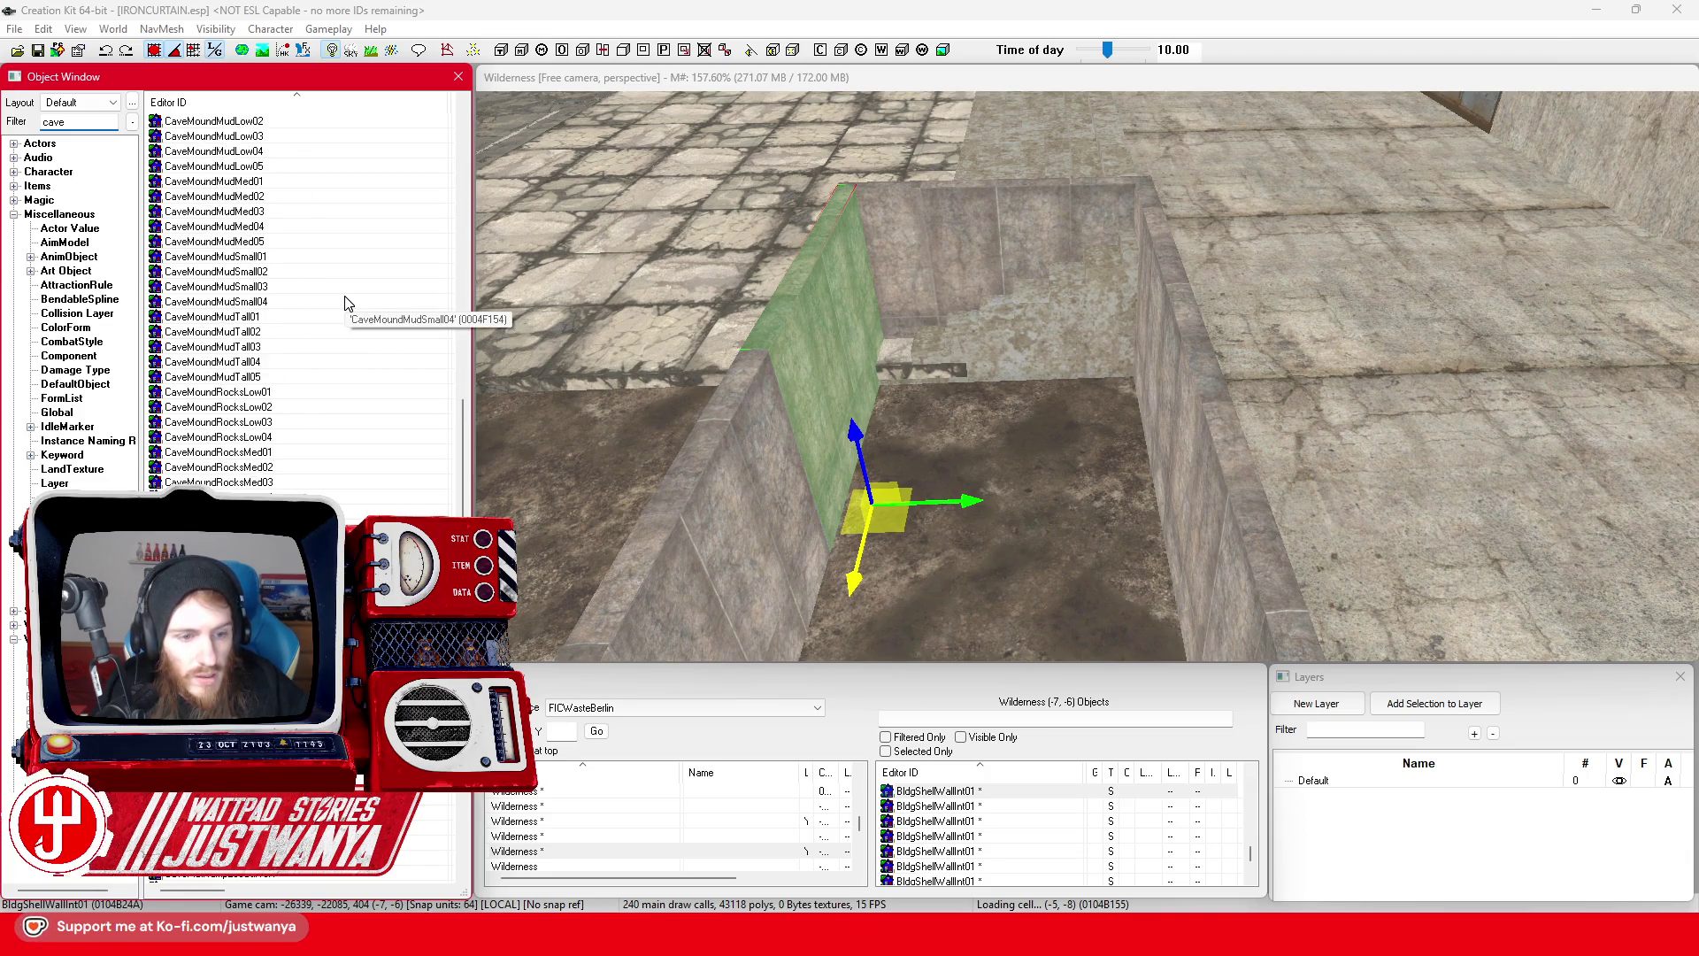
scroll(345, 302, down, 10)
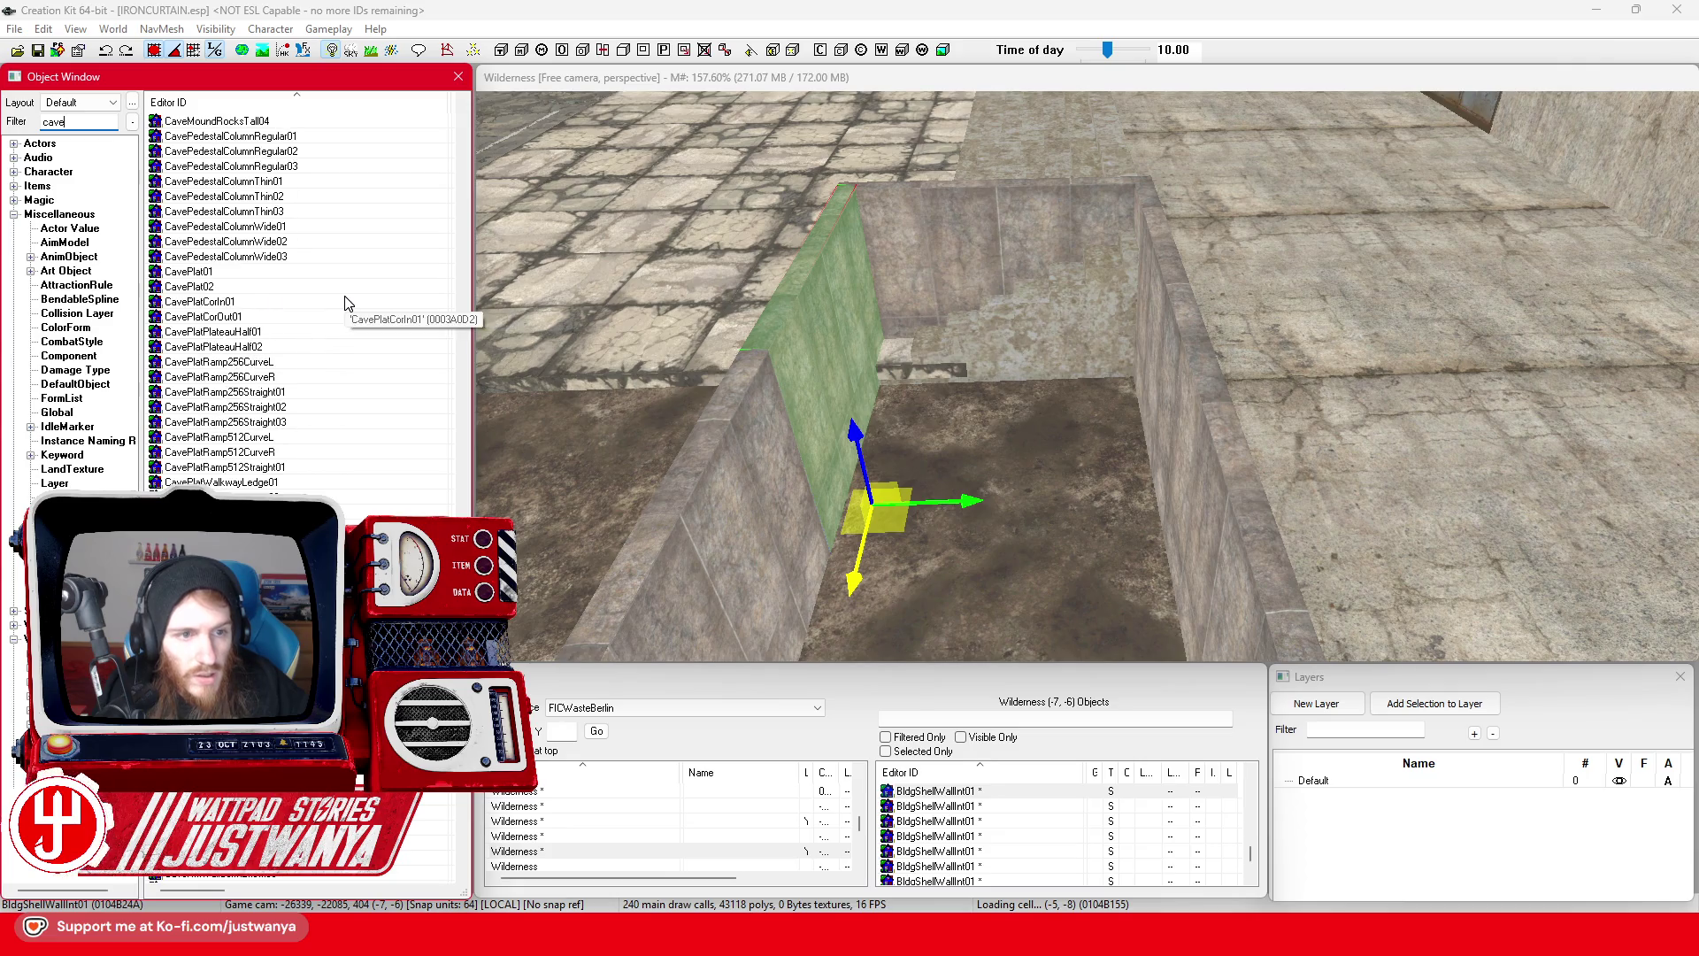
double_click(203, 271)
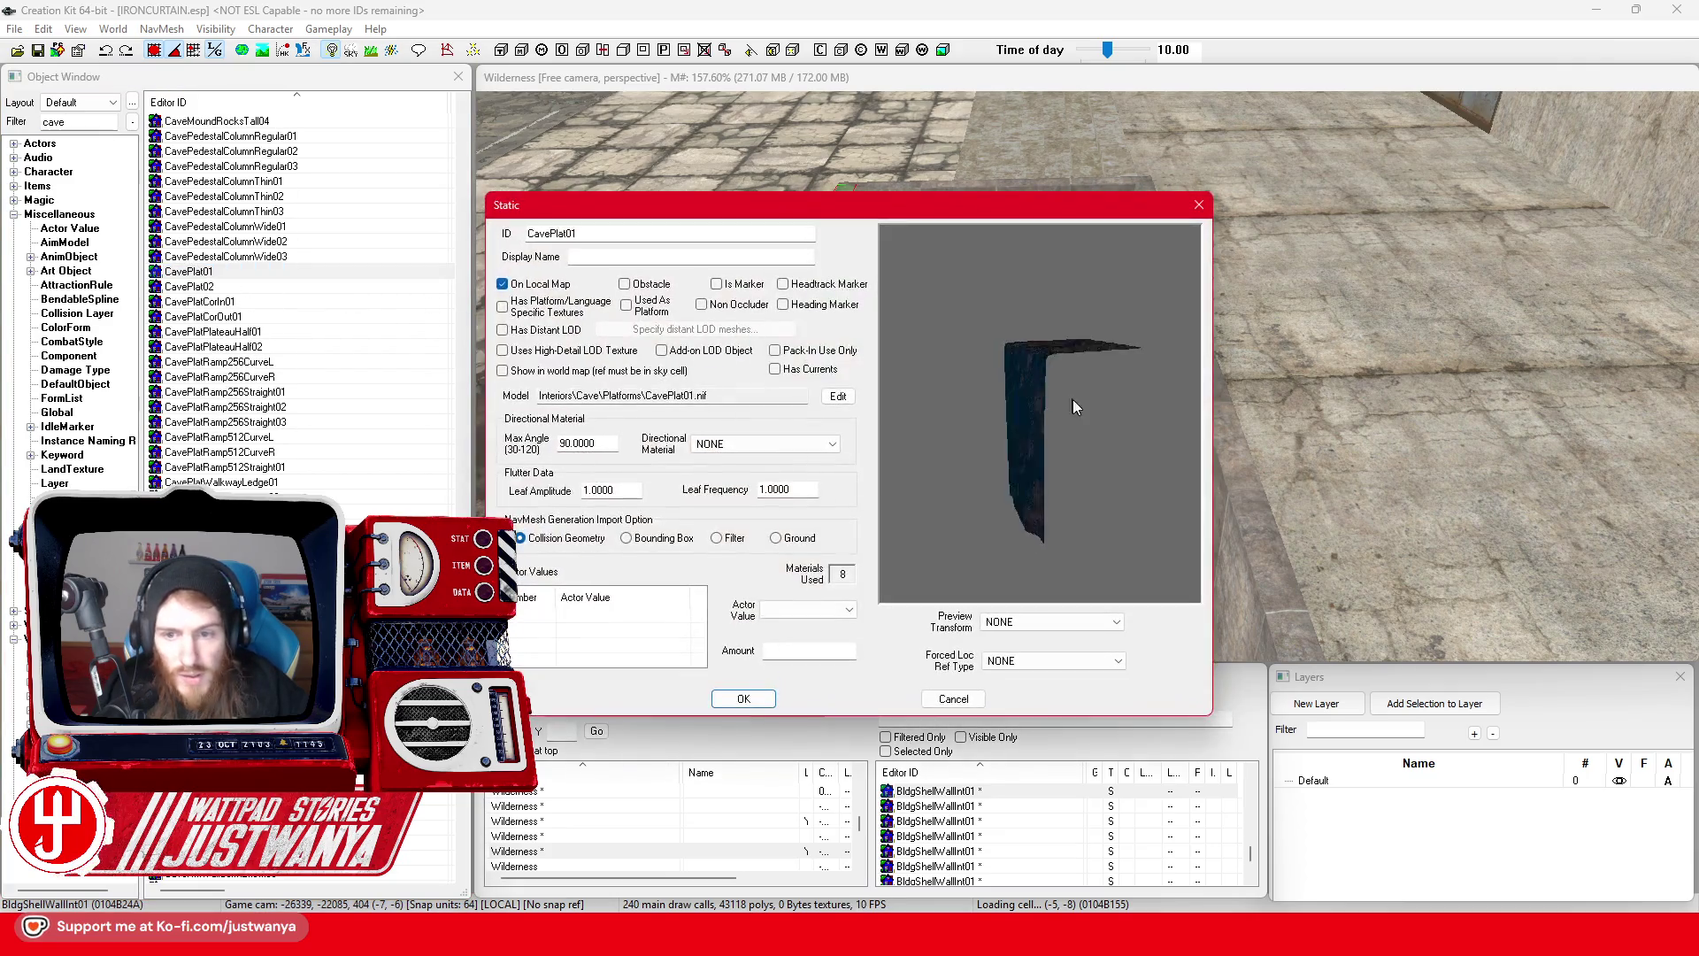
click(1198, 204)
key(Down)
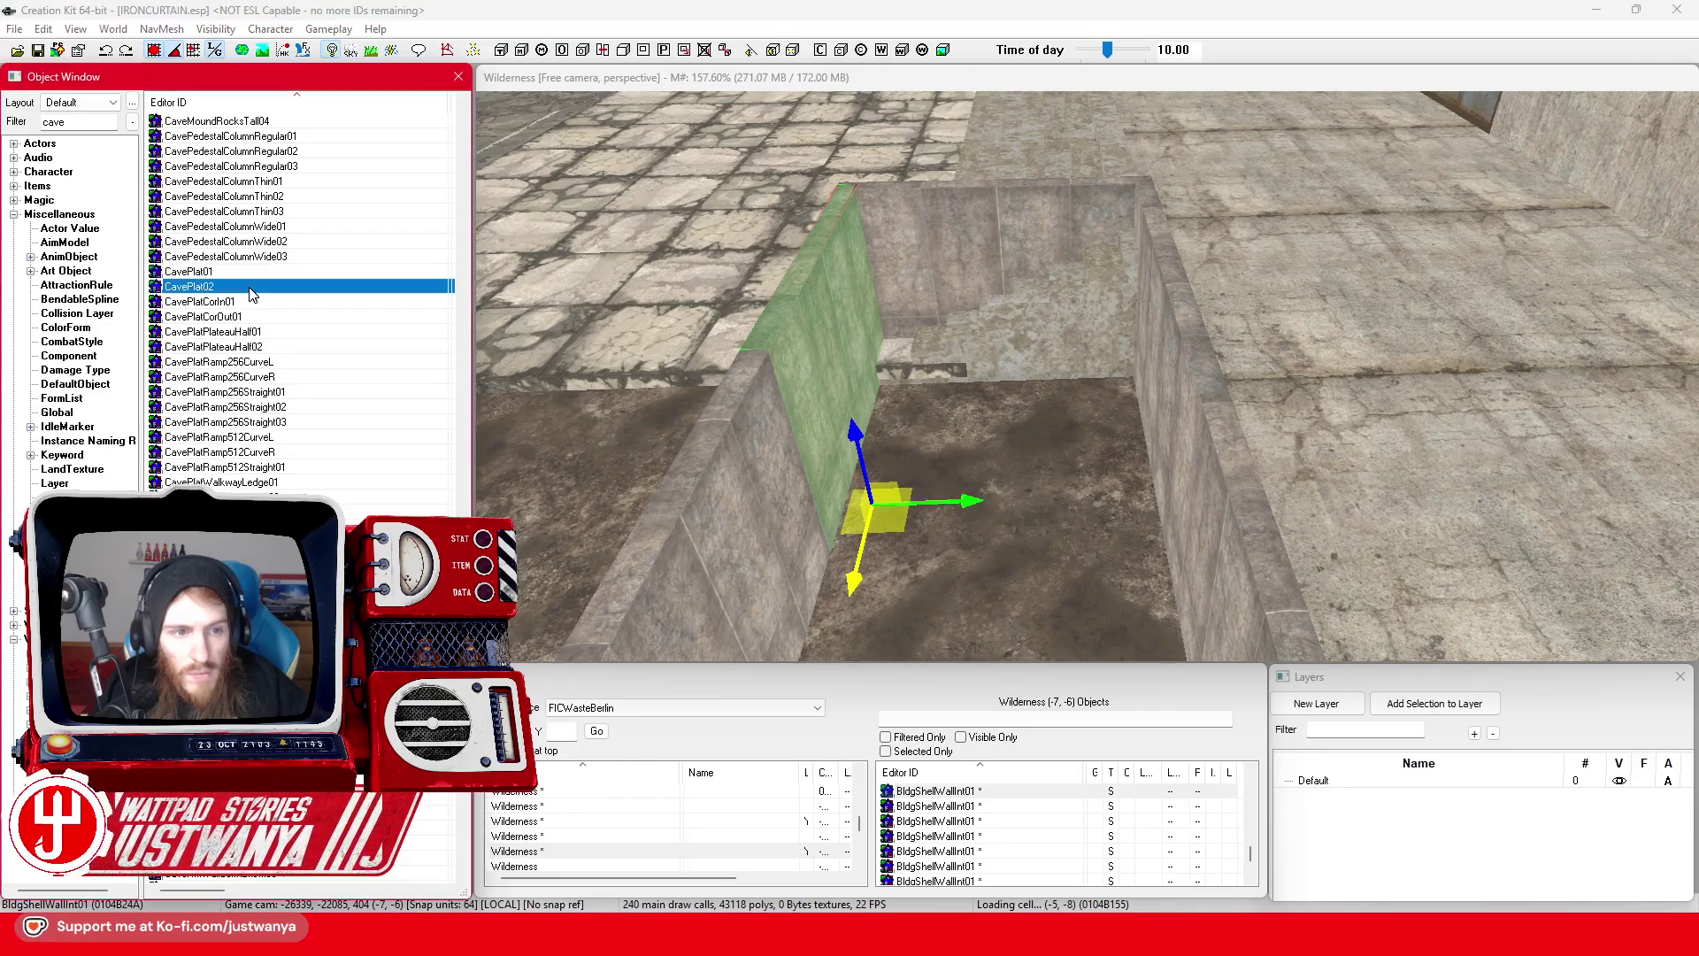
key(Return)
drag(1045, 377, 1160, 400)
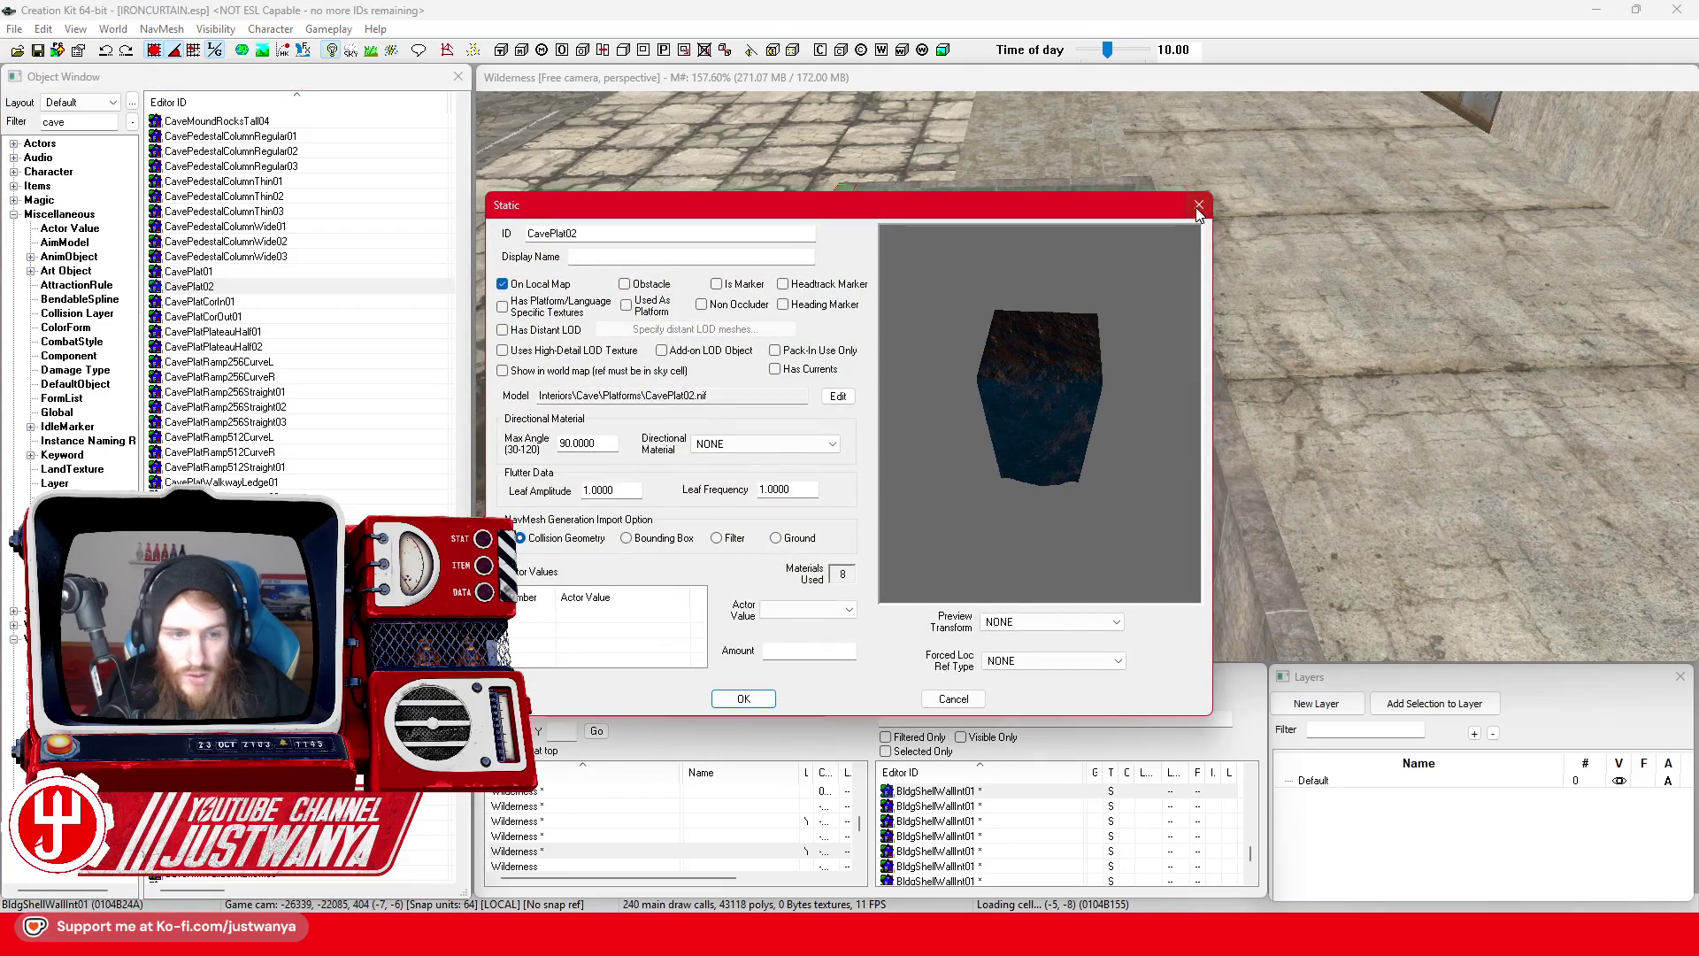
click(1199, 206)
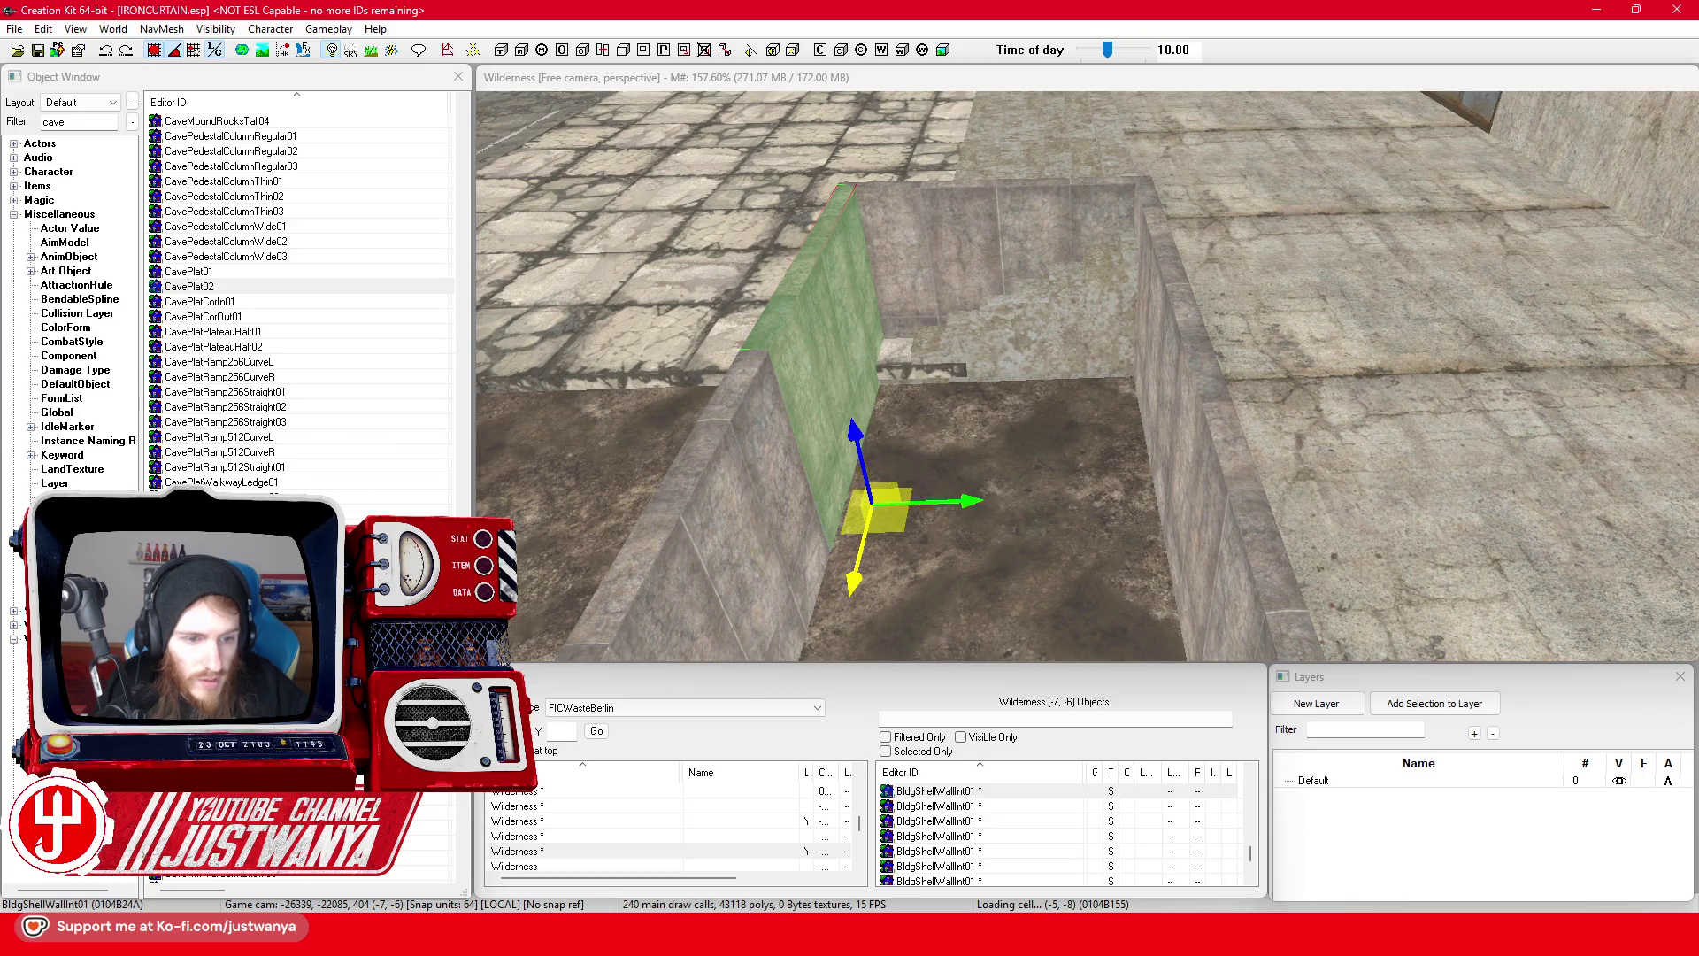
click(189, 286)
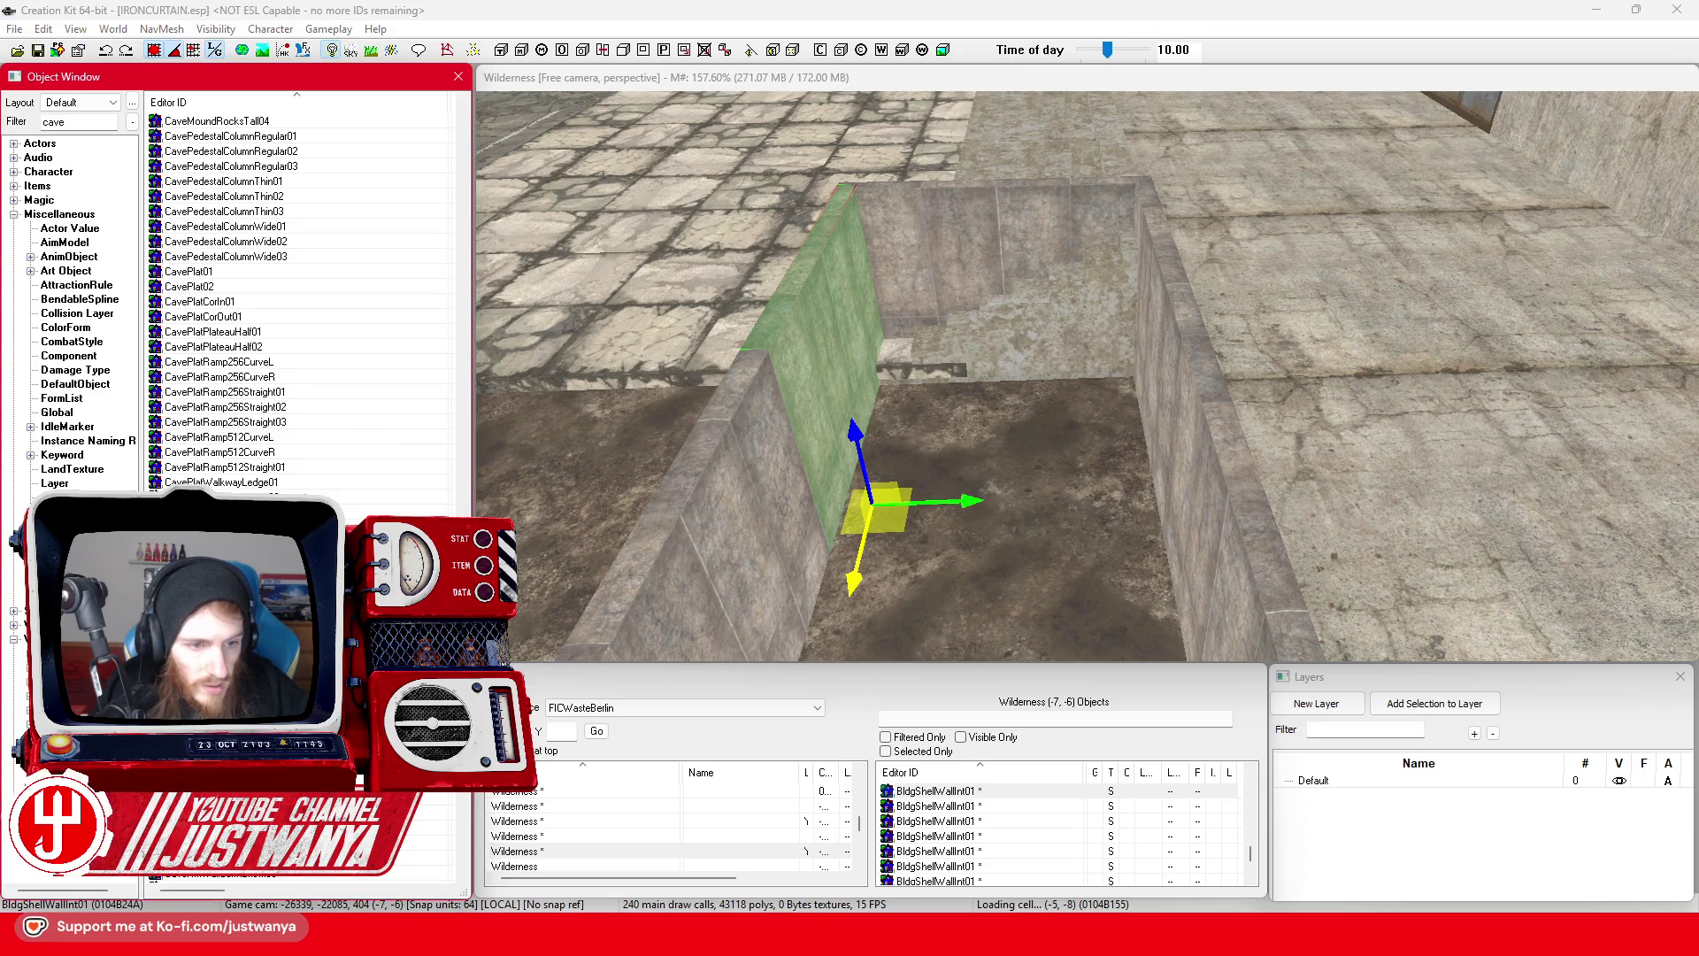
- Place a CaveRmFloor256Mid01 floor piece flat in the trench, raised toward the wall tops
scroll(301, 301, down, 1)
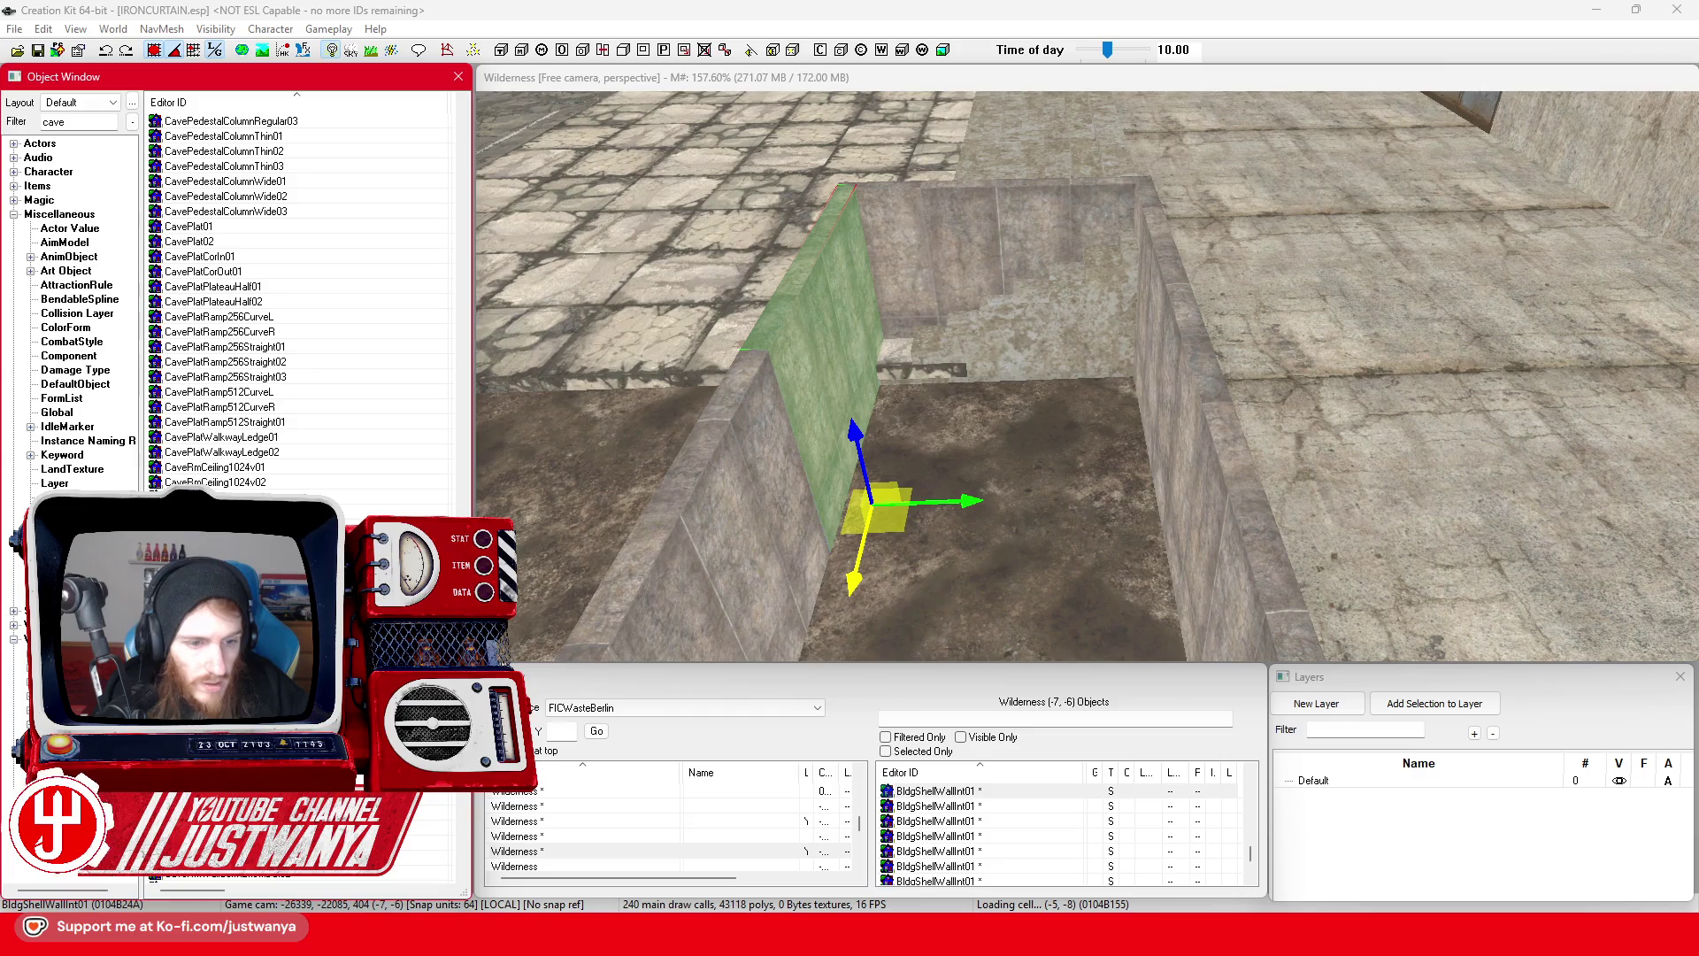
double_click(212, 542)
click(1199, 209)
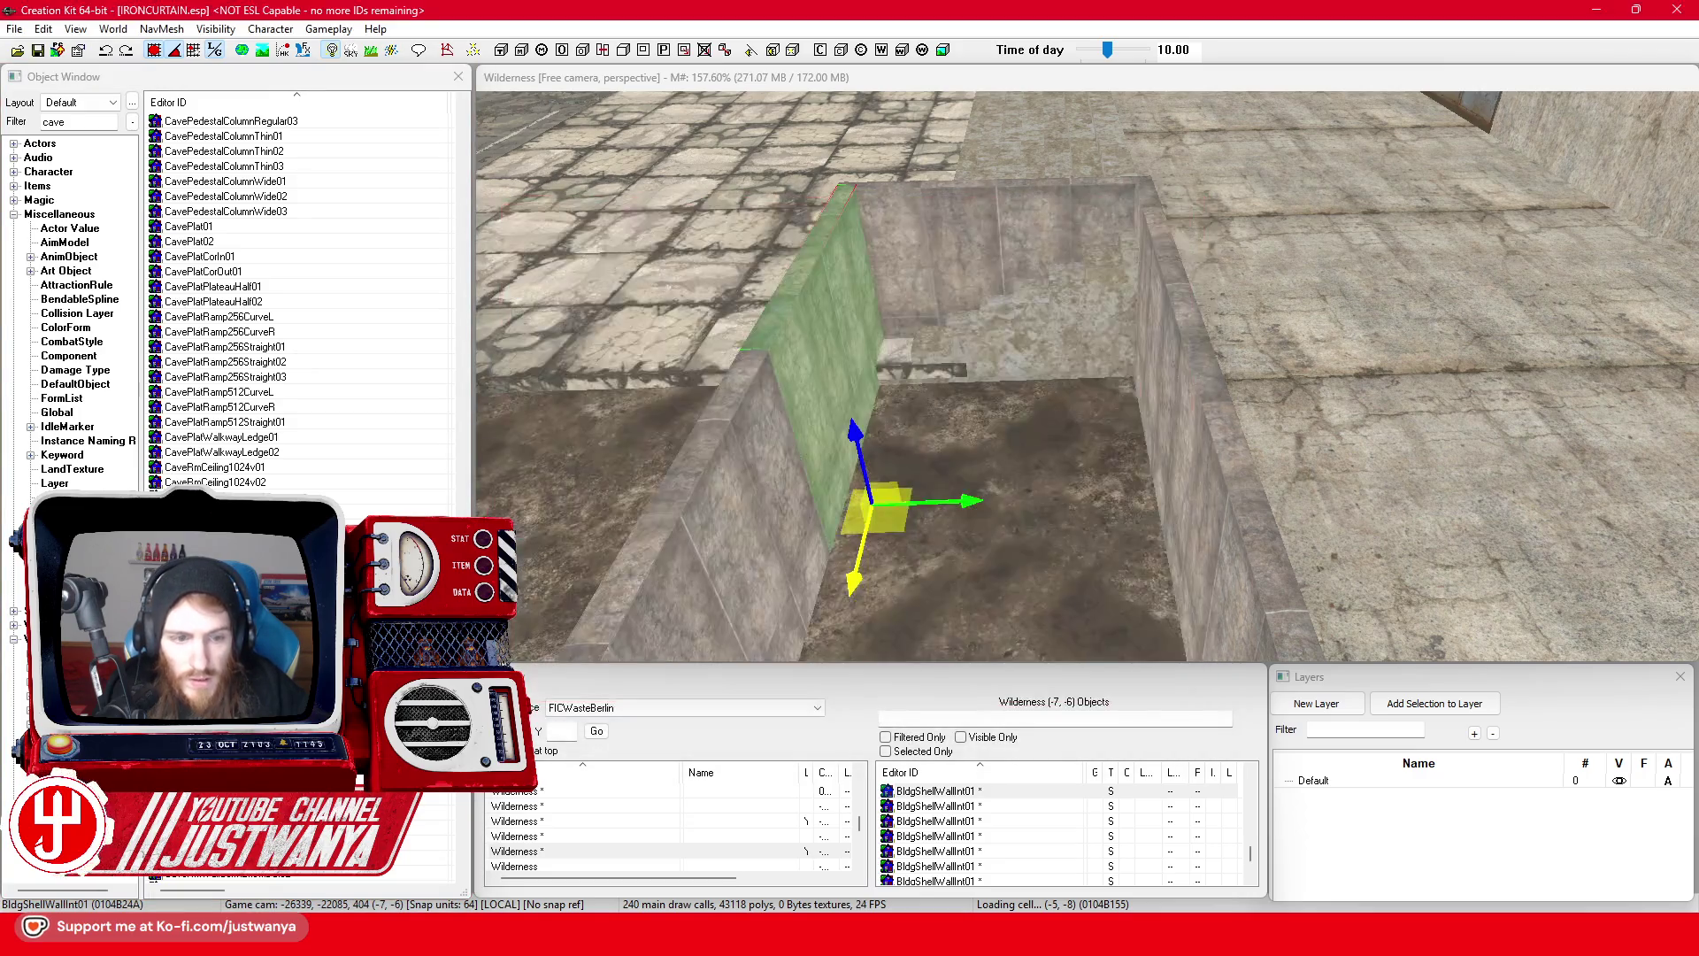
key(f)
mouse_move(1064, 579)
mouse_down()
mouse_move(1066, 327)
mouse_move(1083, 414)
mouse_move(1129, 382)
mouse_up()
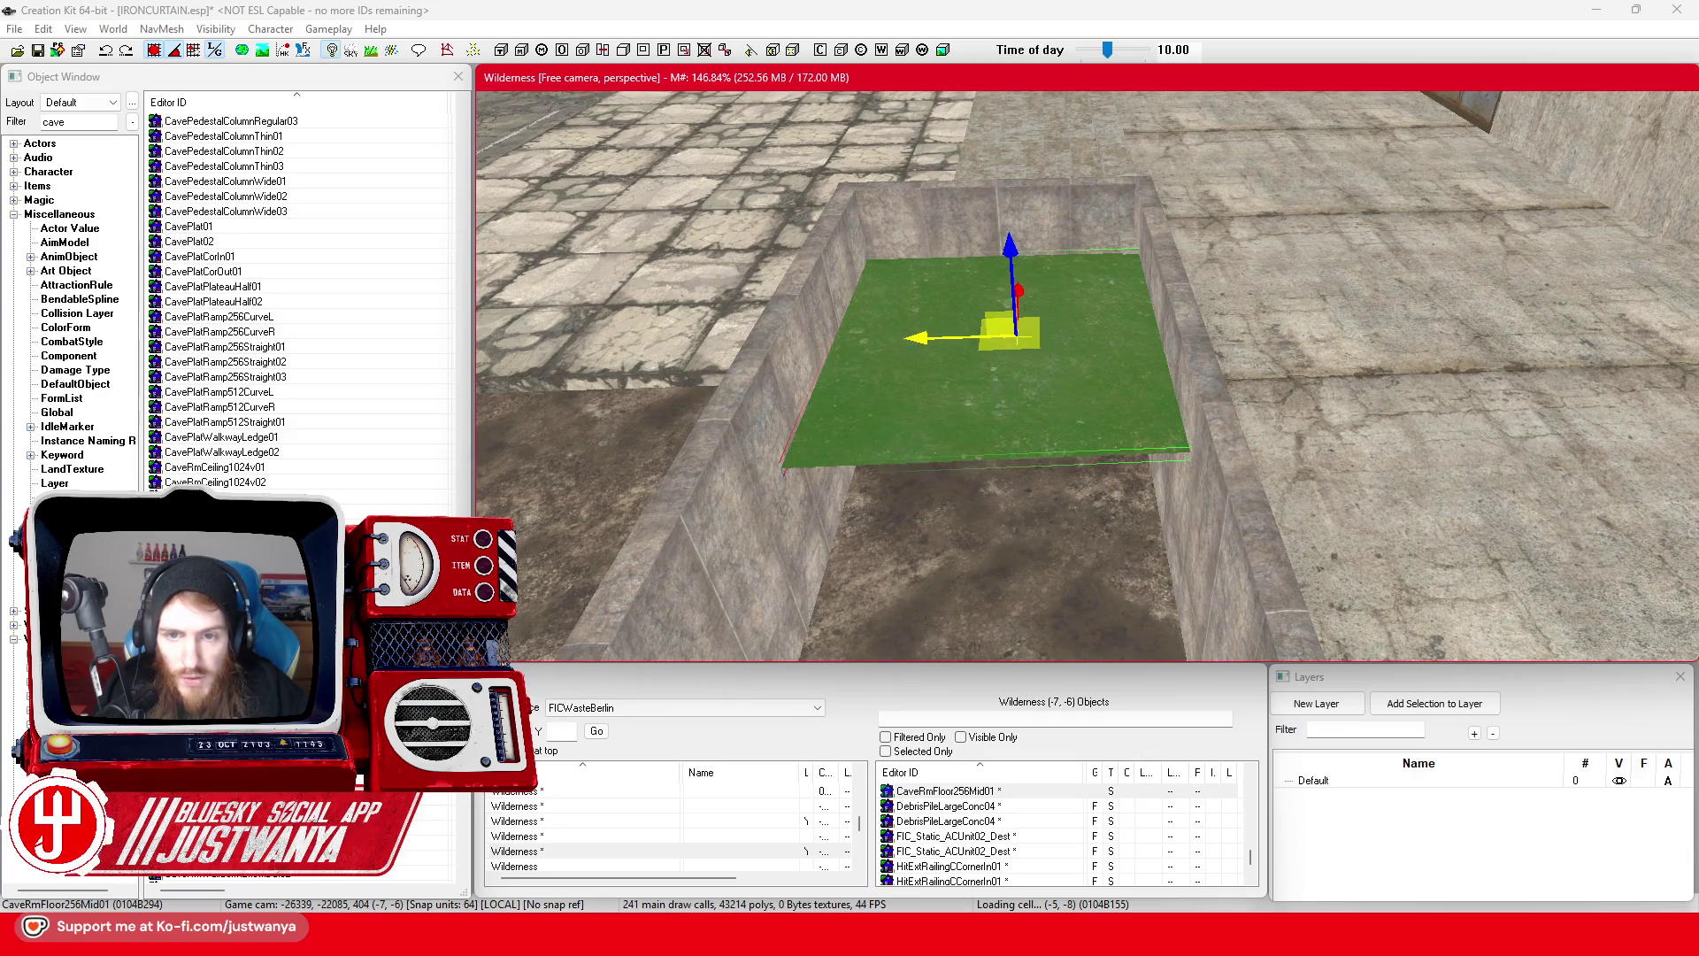
- Nudge the floor piece into position along the planter rim
scroll(929, 354, up, 3)
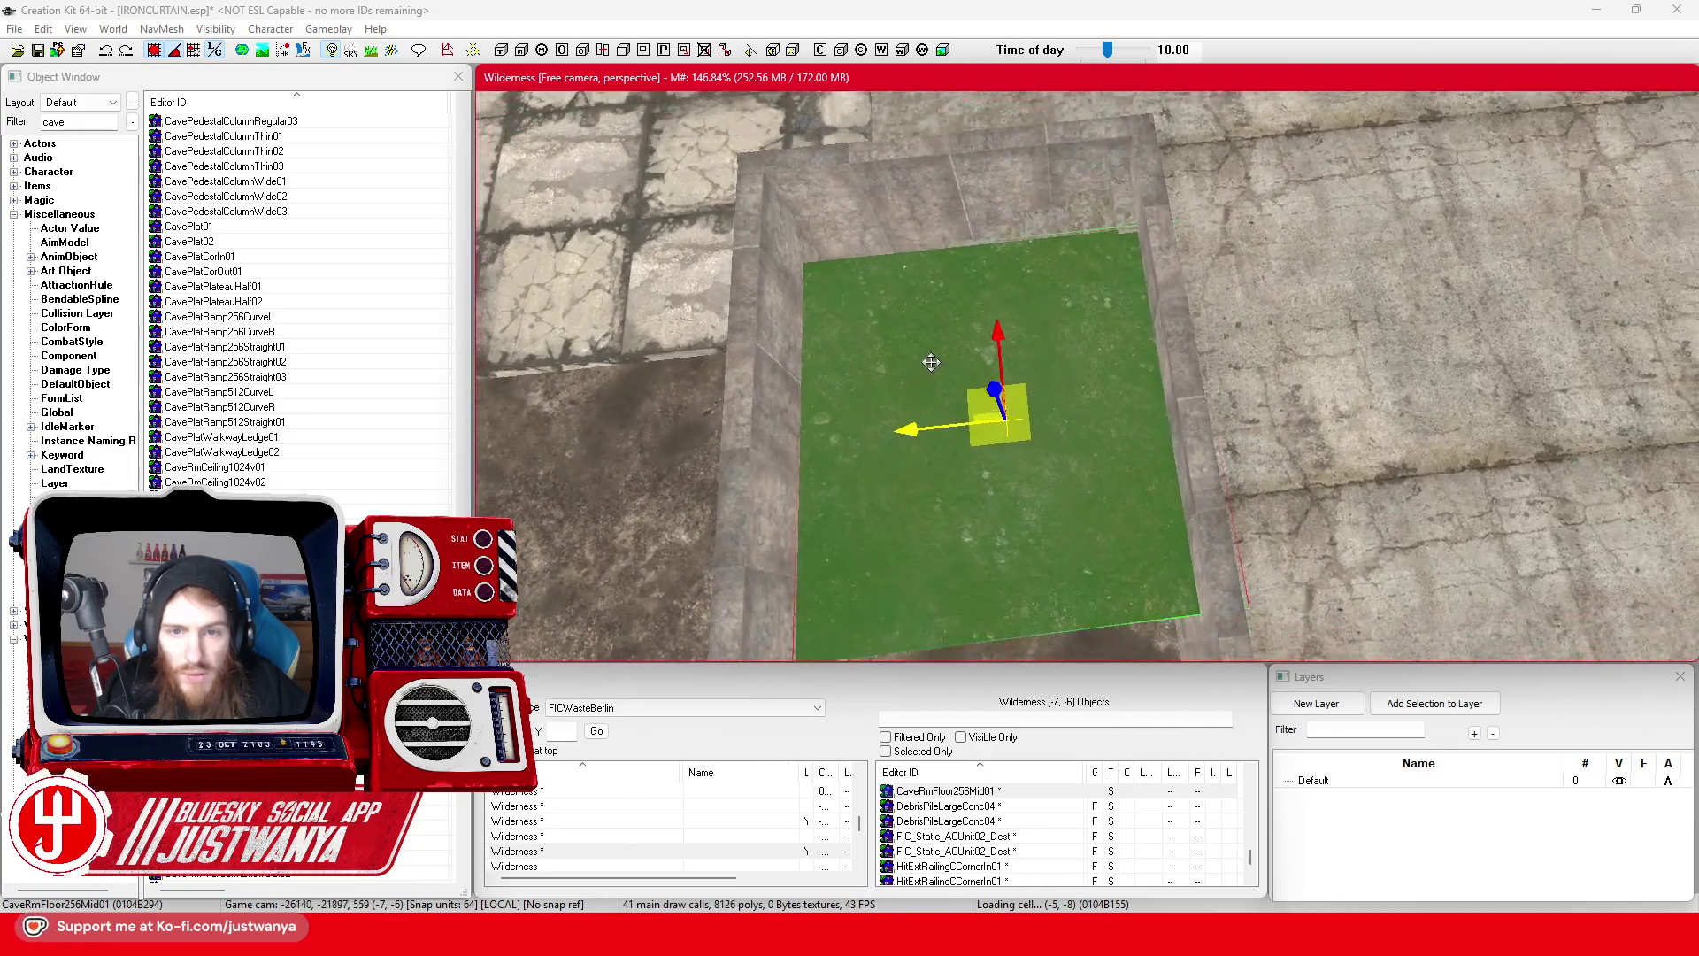
scroll(931, 364, down, 4)
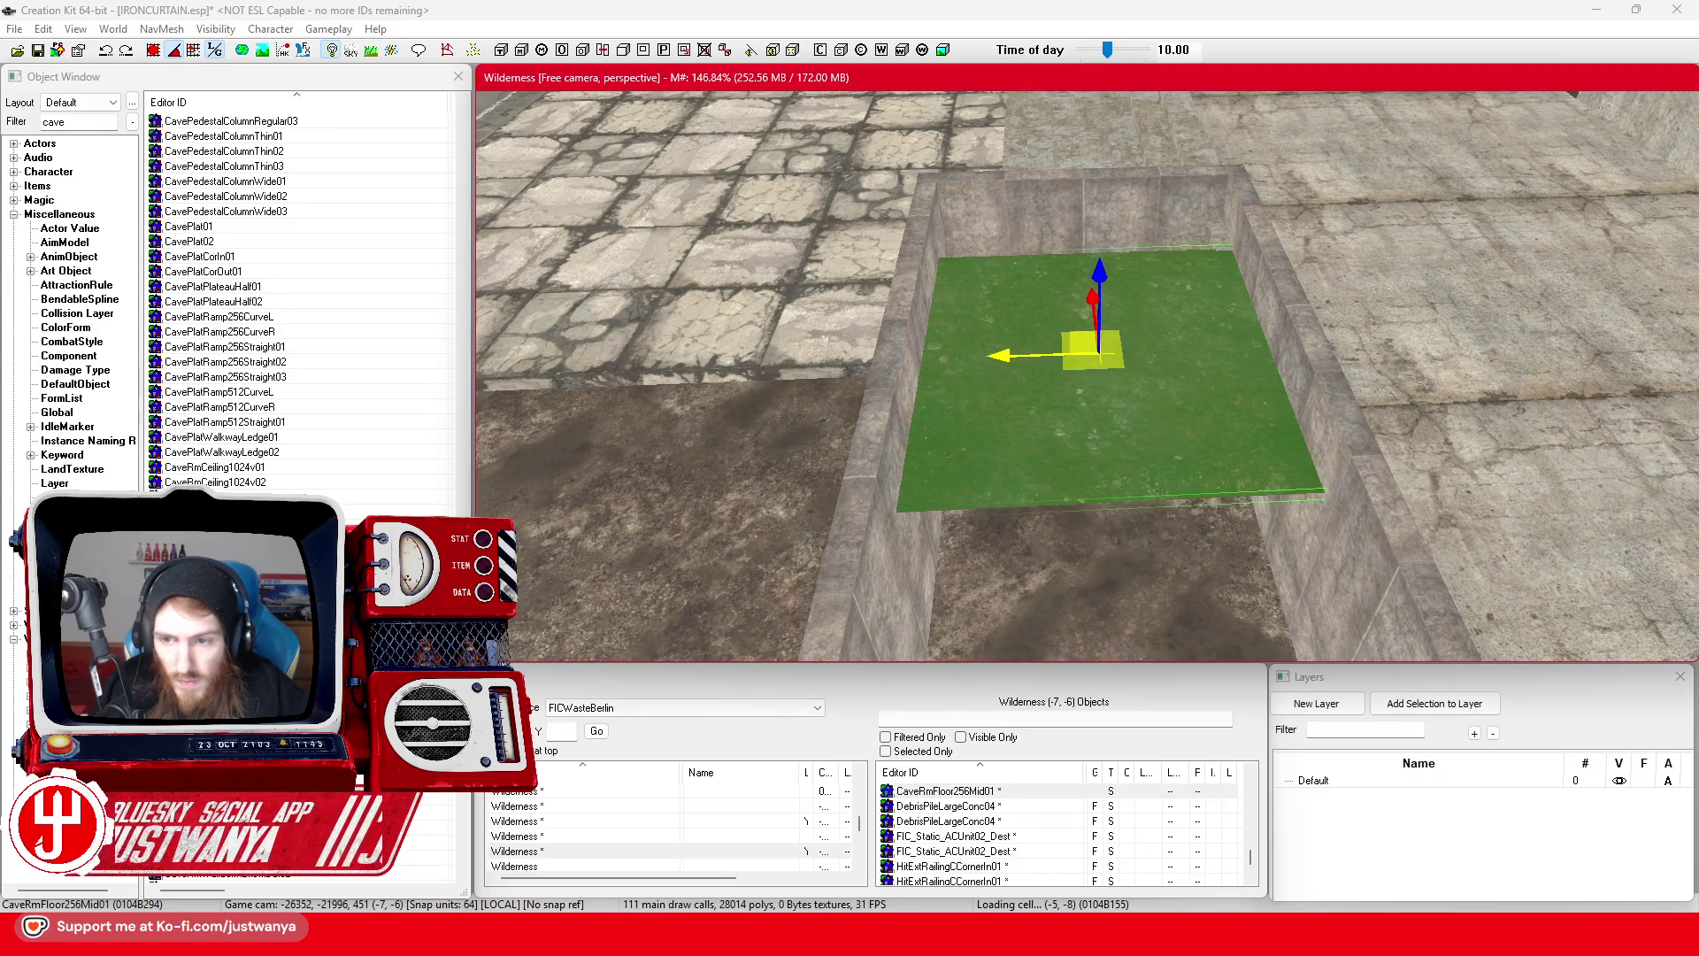
mouse_move(1000, 354)
mouse_down()
mouse_move(1072, 366)
mouse_move(1177, 336)
mouse_up()
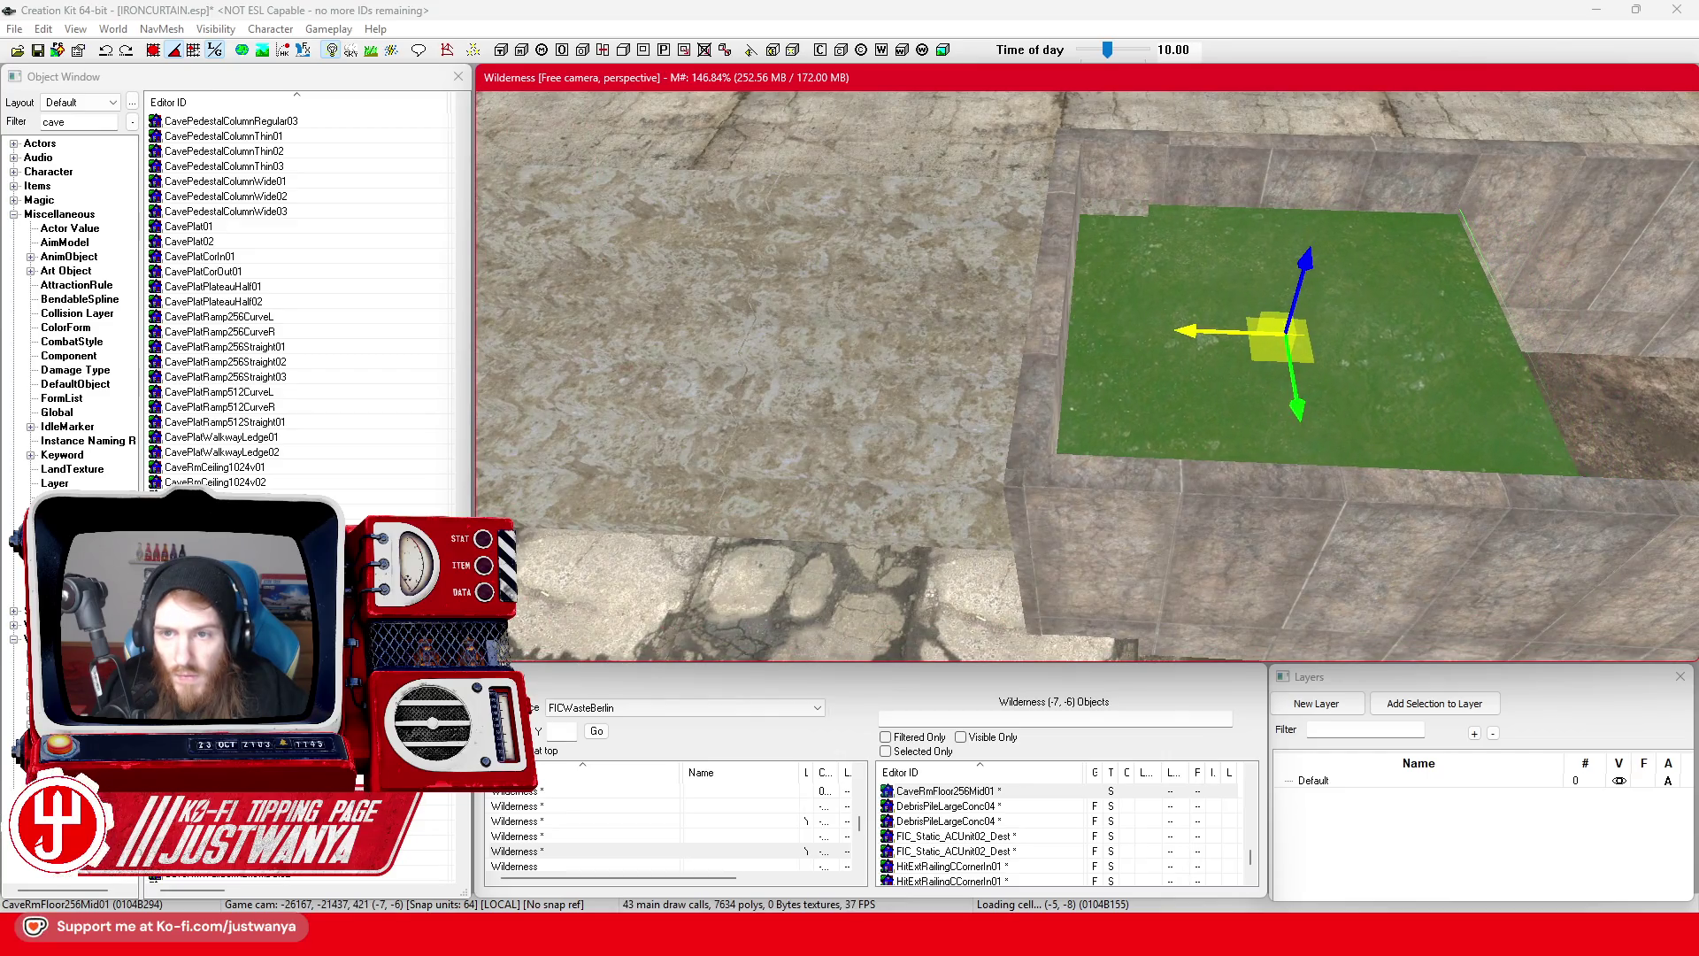
drag(1283, 332, 1288, 316)
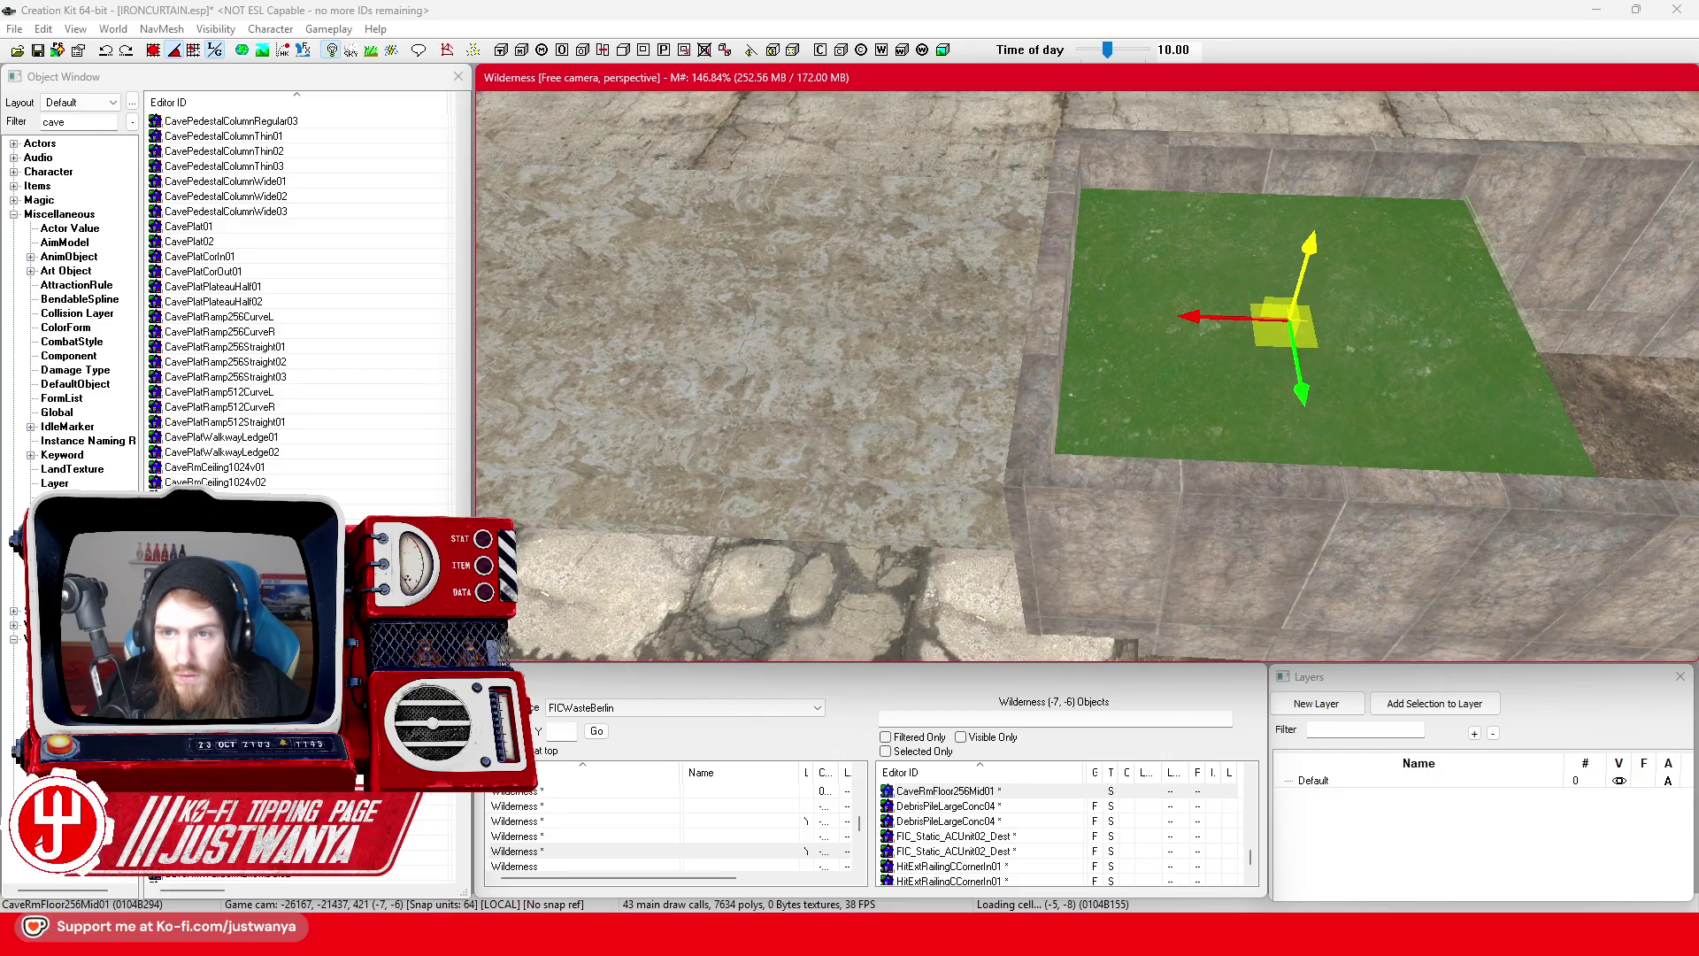
mouse_move(1312, 240)
mouse_down()
mouse_move(1346, 353)
mouse_move(1278, 322)
mouse_move(1106, 320)
mouse_move(1587, 332)
mouse_up()
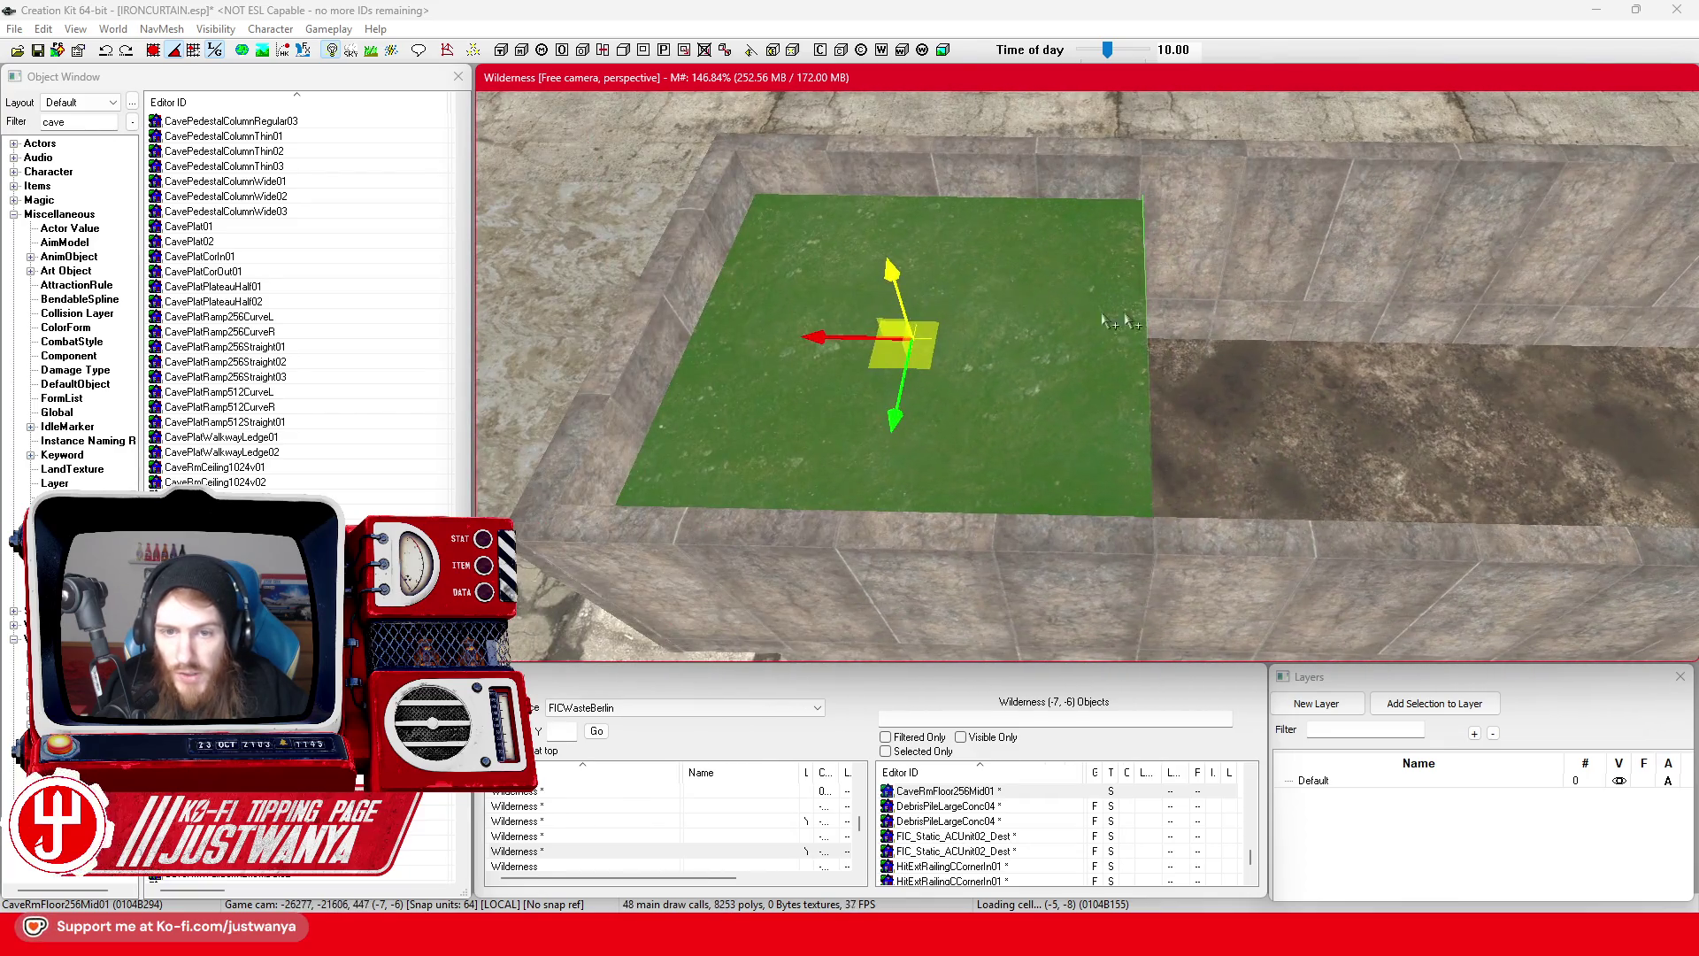
- Duplicate the floor piece, slide the copy one tile along the planter, and select both
key(ctrl+d)
drag(1295, 334, 1248, 343)
mouse_move(761, 374)
mouse_down()
mouse_move(1243, 373)
mouse_move(1182, 374)
mouse_up()
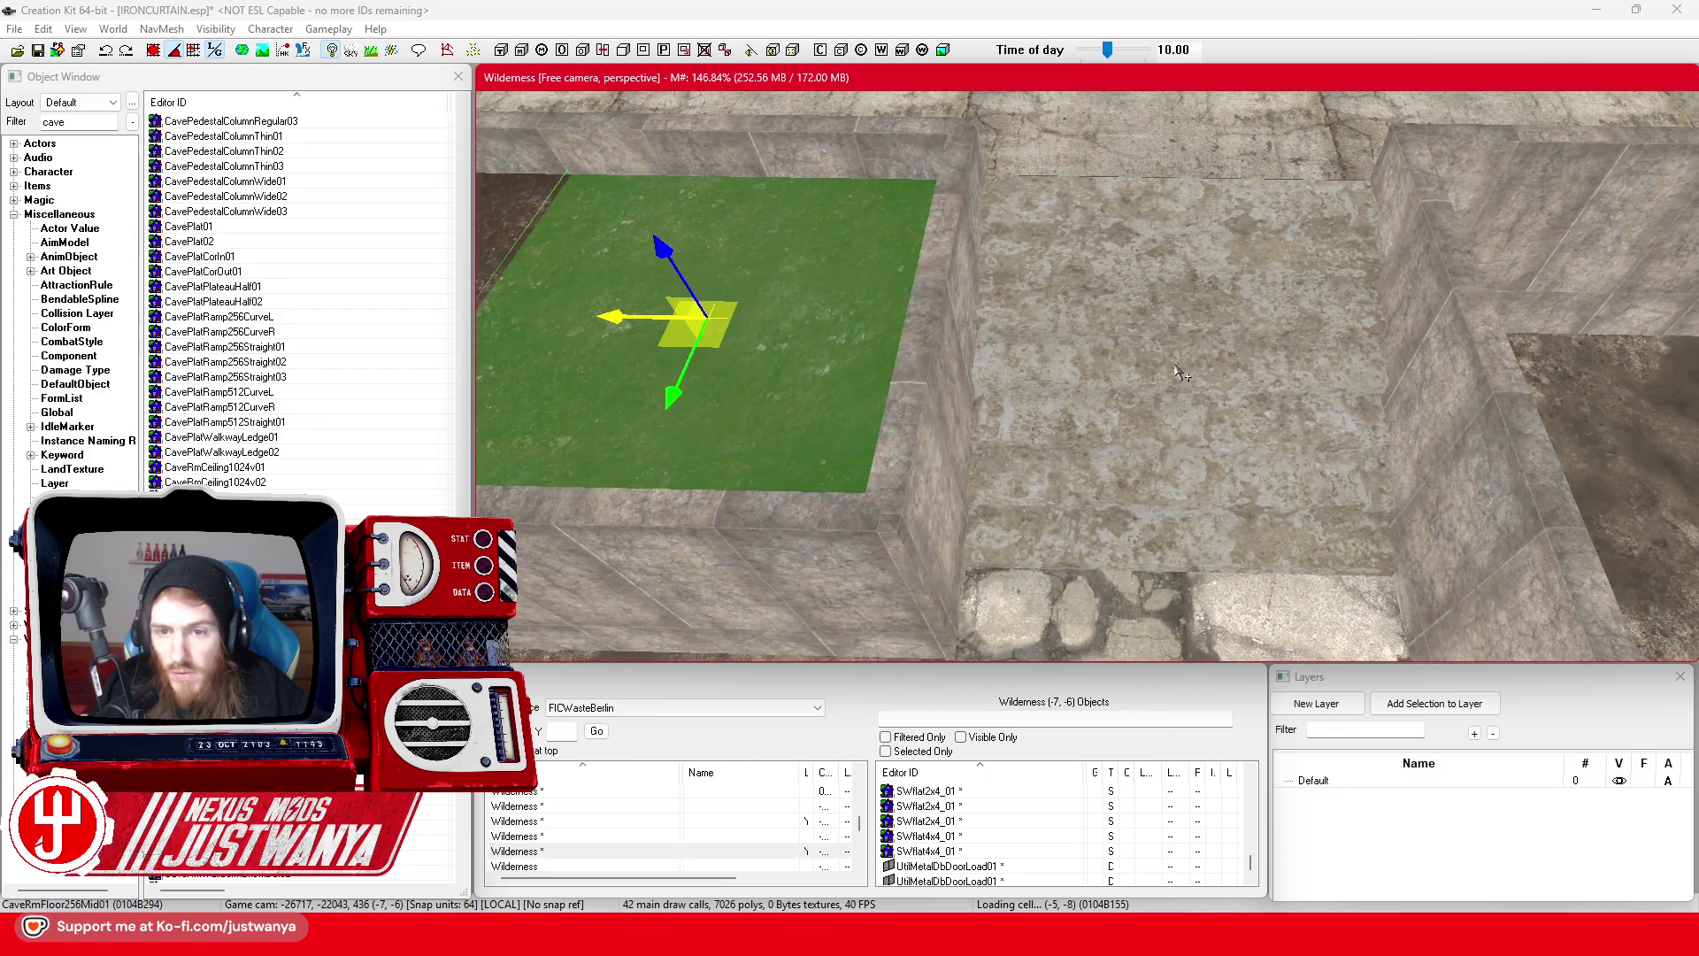
mouse_move(613, 312)
mouse_down()
mouse_move(1603, 319)
mouse_move(923, 323)
mouse_move(1367, 328)
mouse_move(1305, 335)
mouse_up()
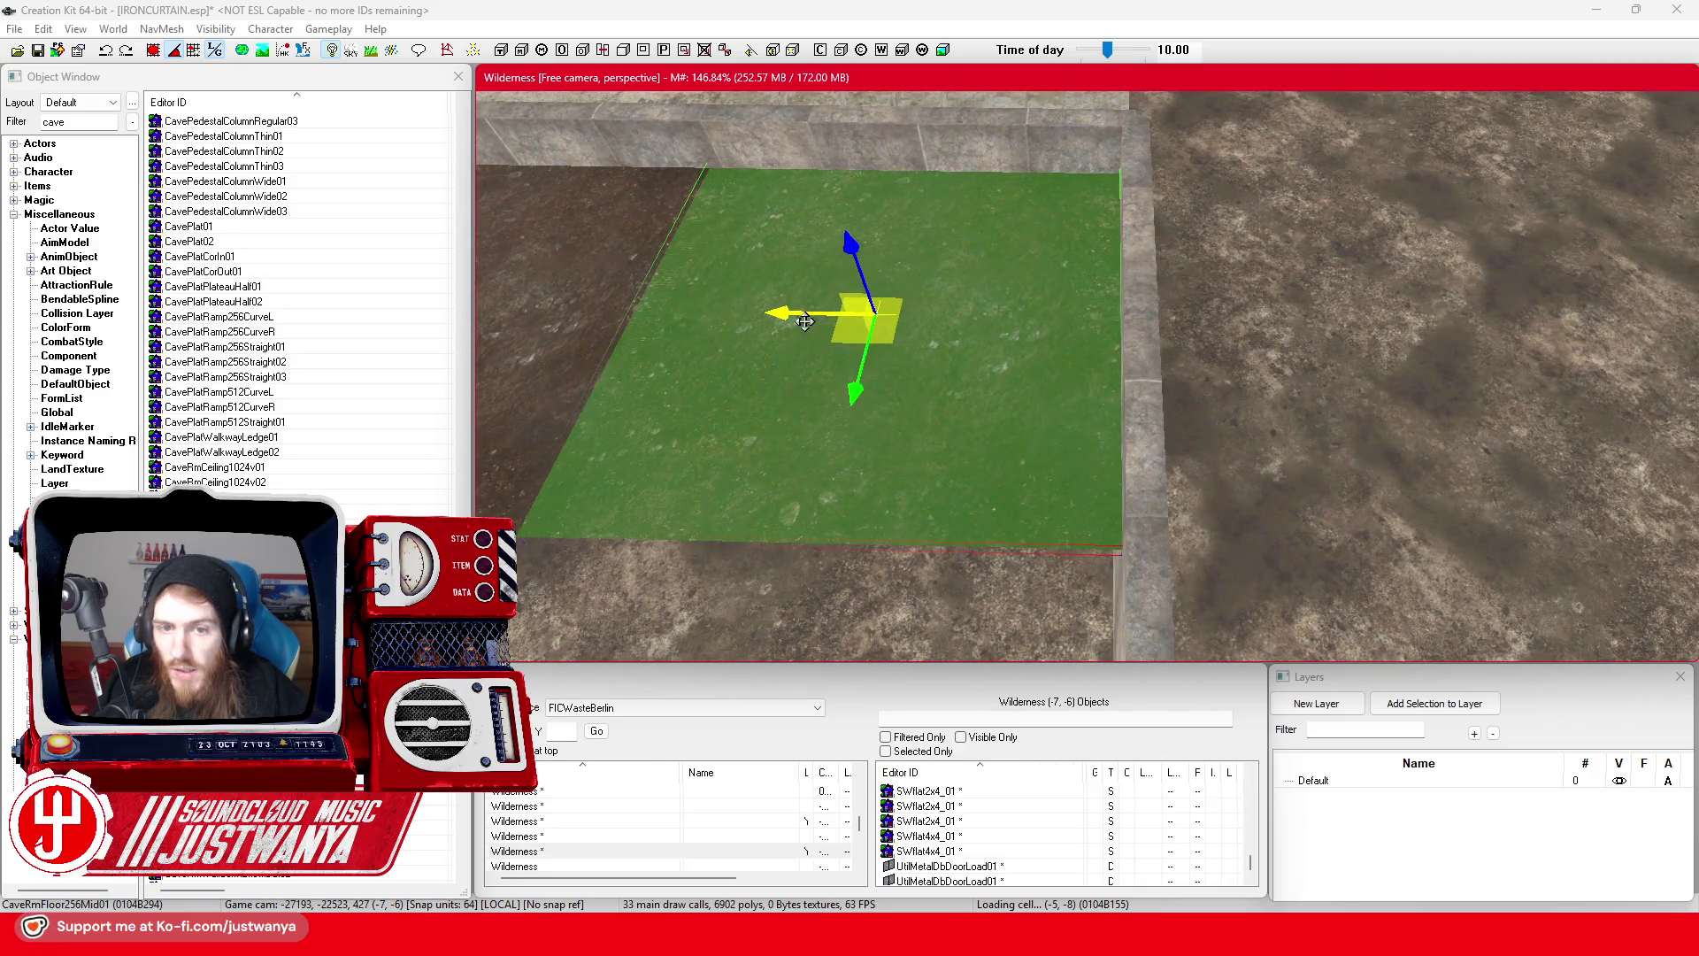
drag(805, 321, 831, 321)
ctrl+click(602, 306)
- Pick a floor piece in the next planter and move it onto the long planter
mouse_move(602, 305)
mouse_down()
mouse_move(1114, 305)
mouse_move(982, 245)
mouse_up()
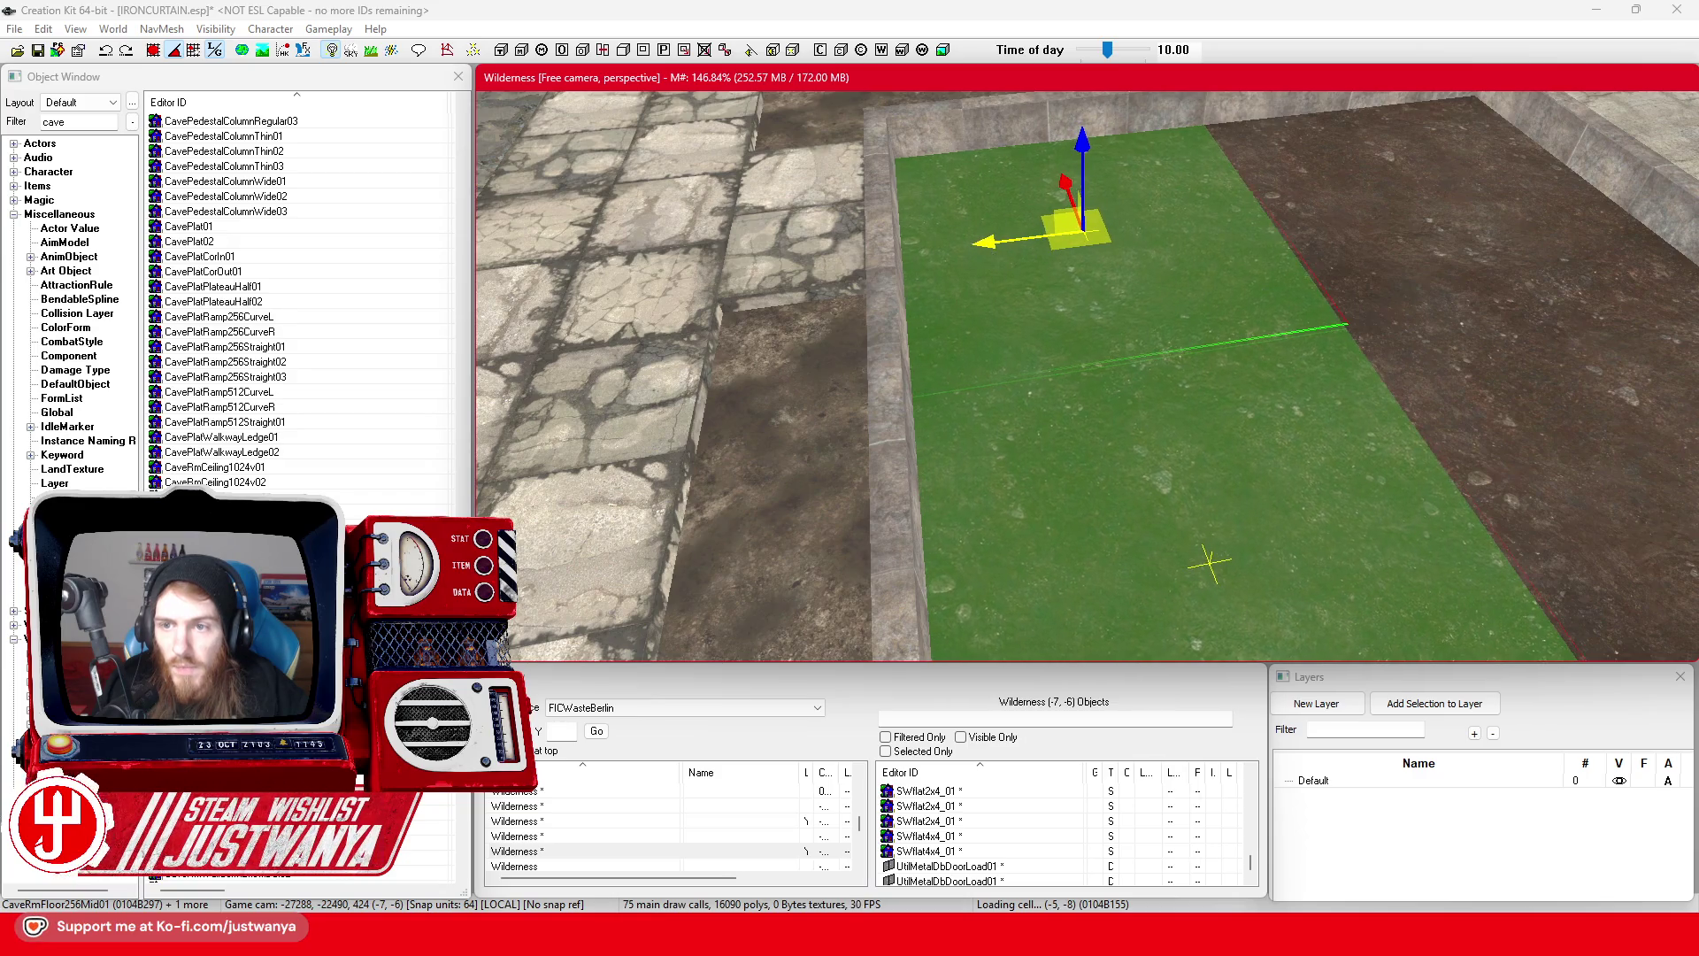
scroll(1208, 563, down, 5)
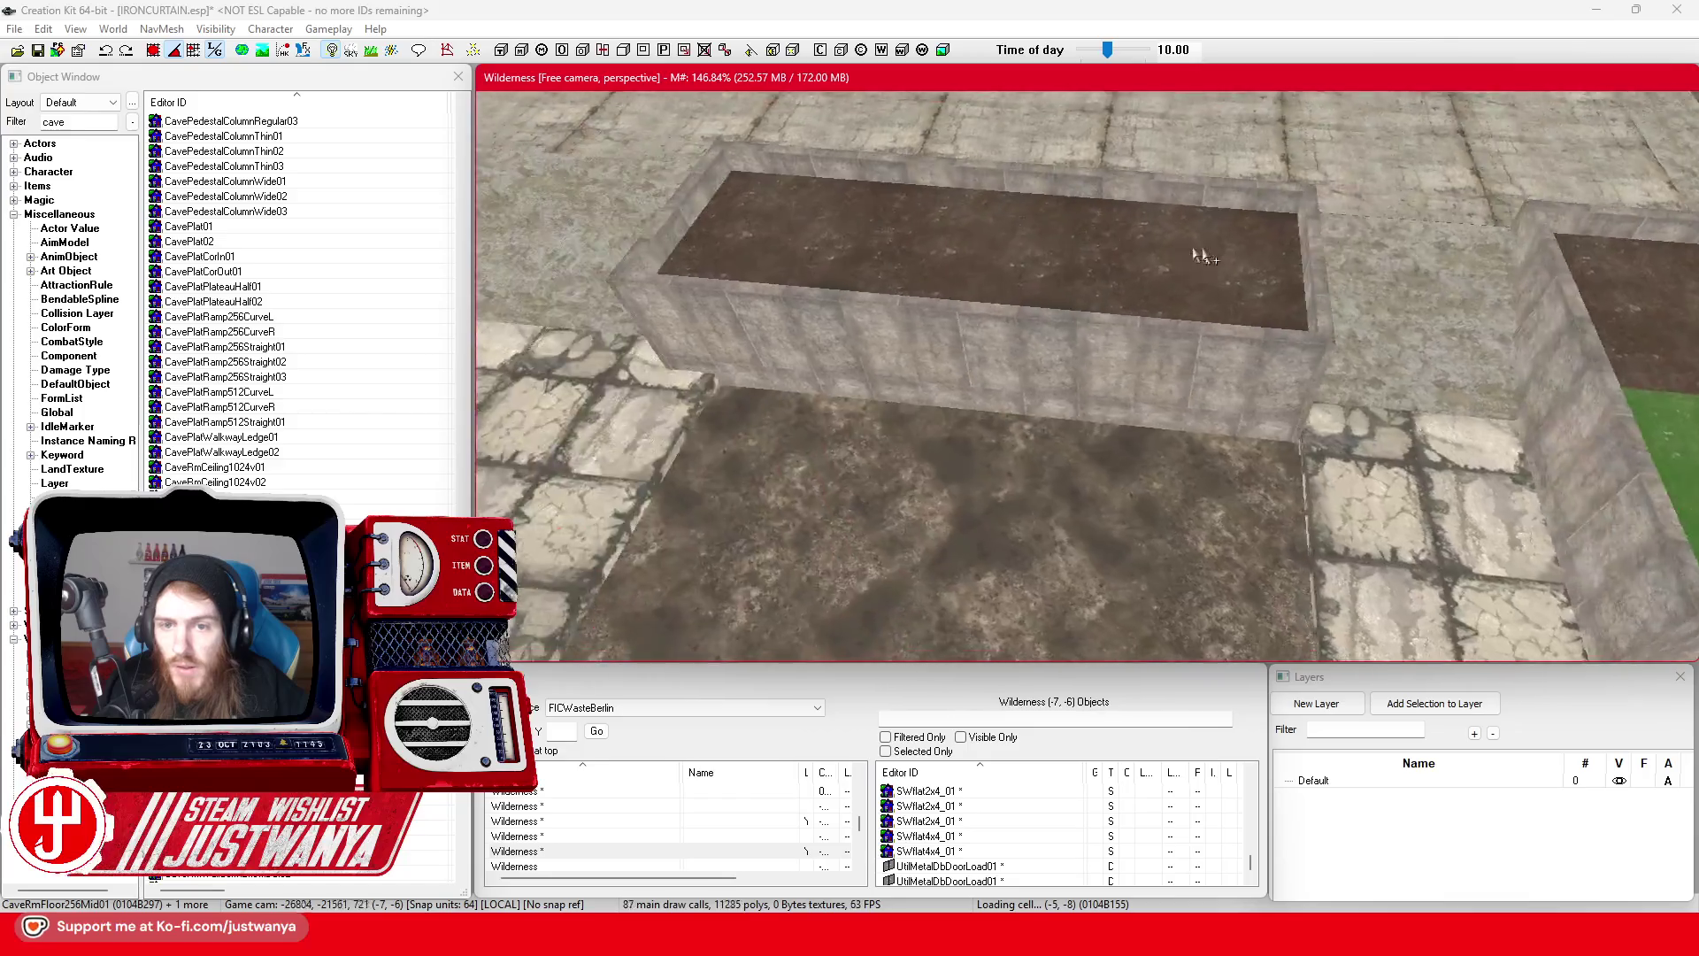
scroll(1203, 257, up, 5)
click(1297, 398)
mouse_move(1286, 320)
mouse_down()
mouse_move(544, 217)
mouse_move(509, 296)
mouse_move(1292, 362)
mouse_up()
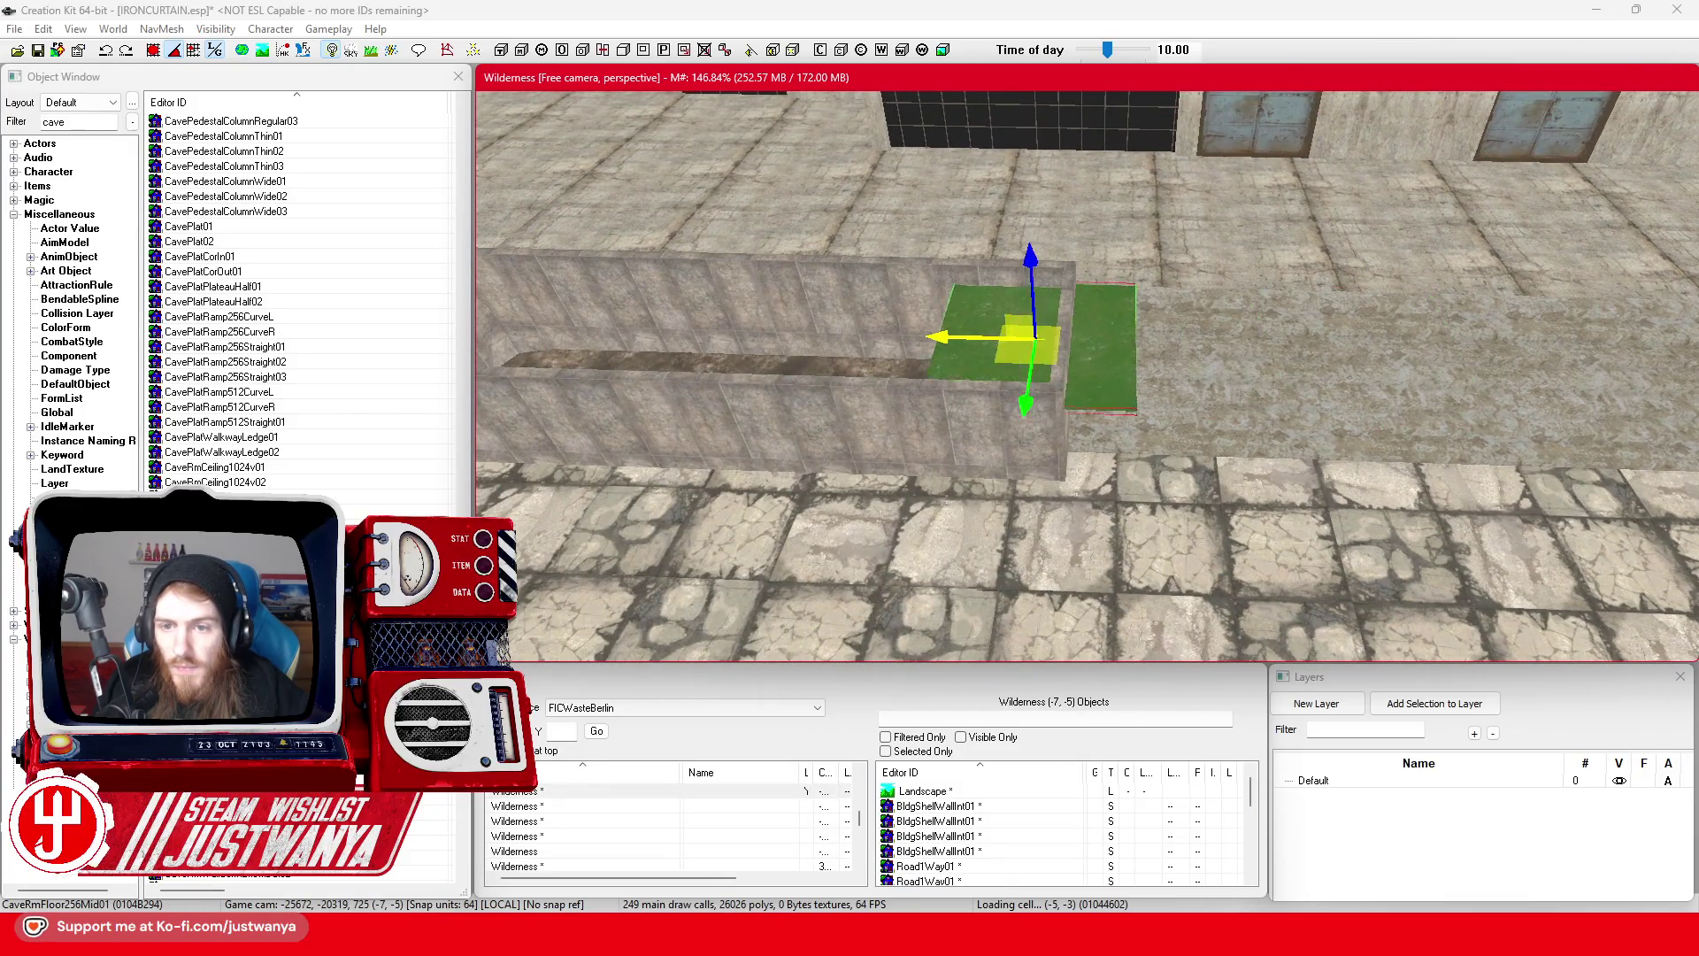
- Slide the dirt floor piece two tiles along the long planter to fill the gap
scroll(1008, 379, up, 5)
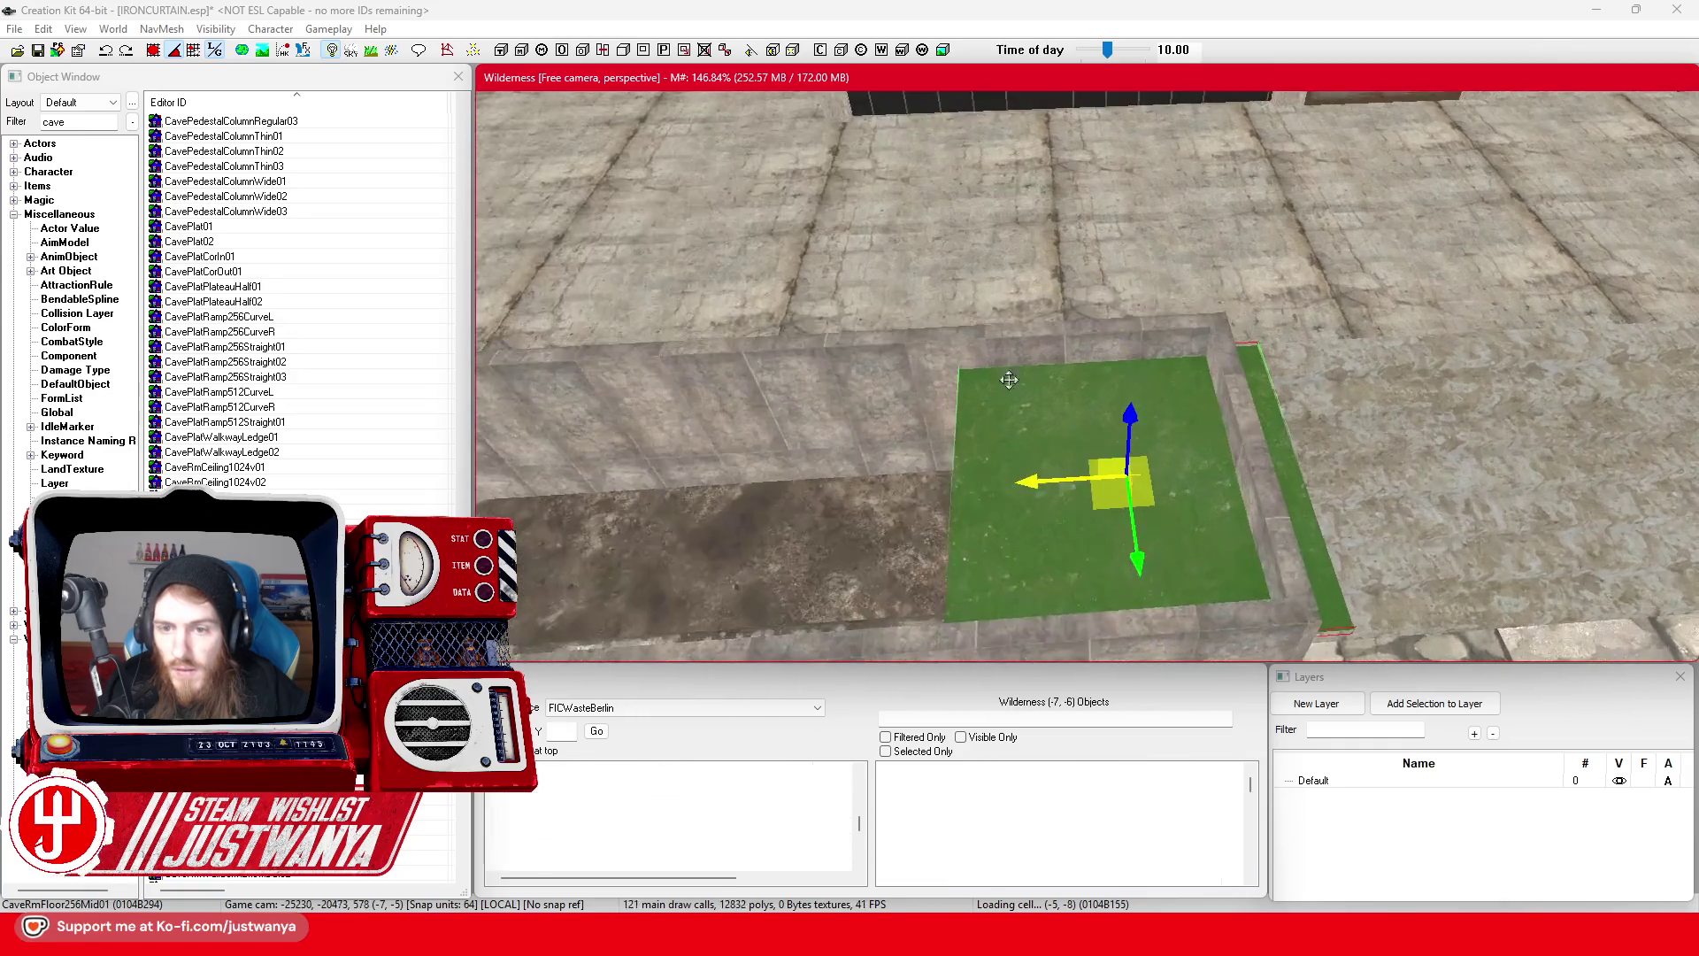
scroll(1009, 379, up, 5)
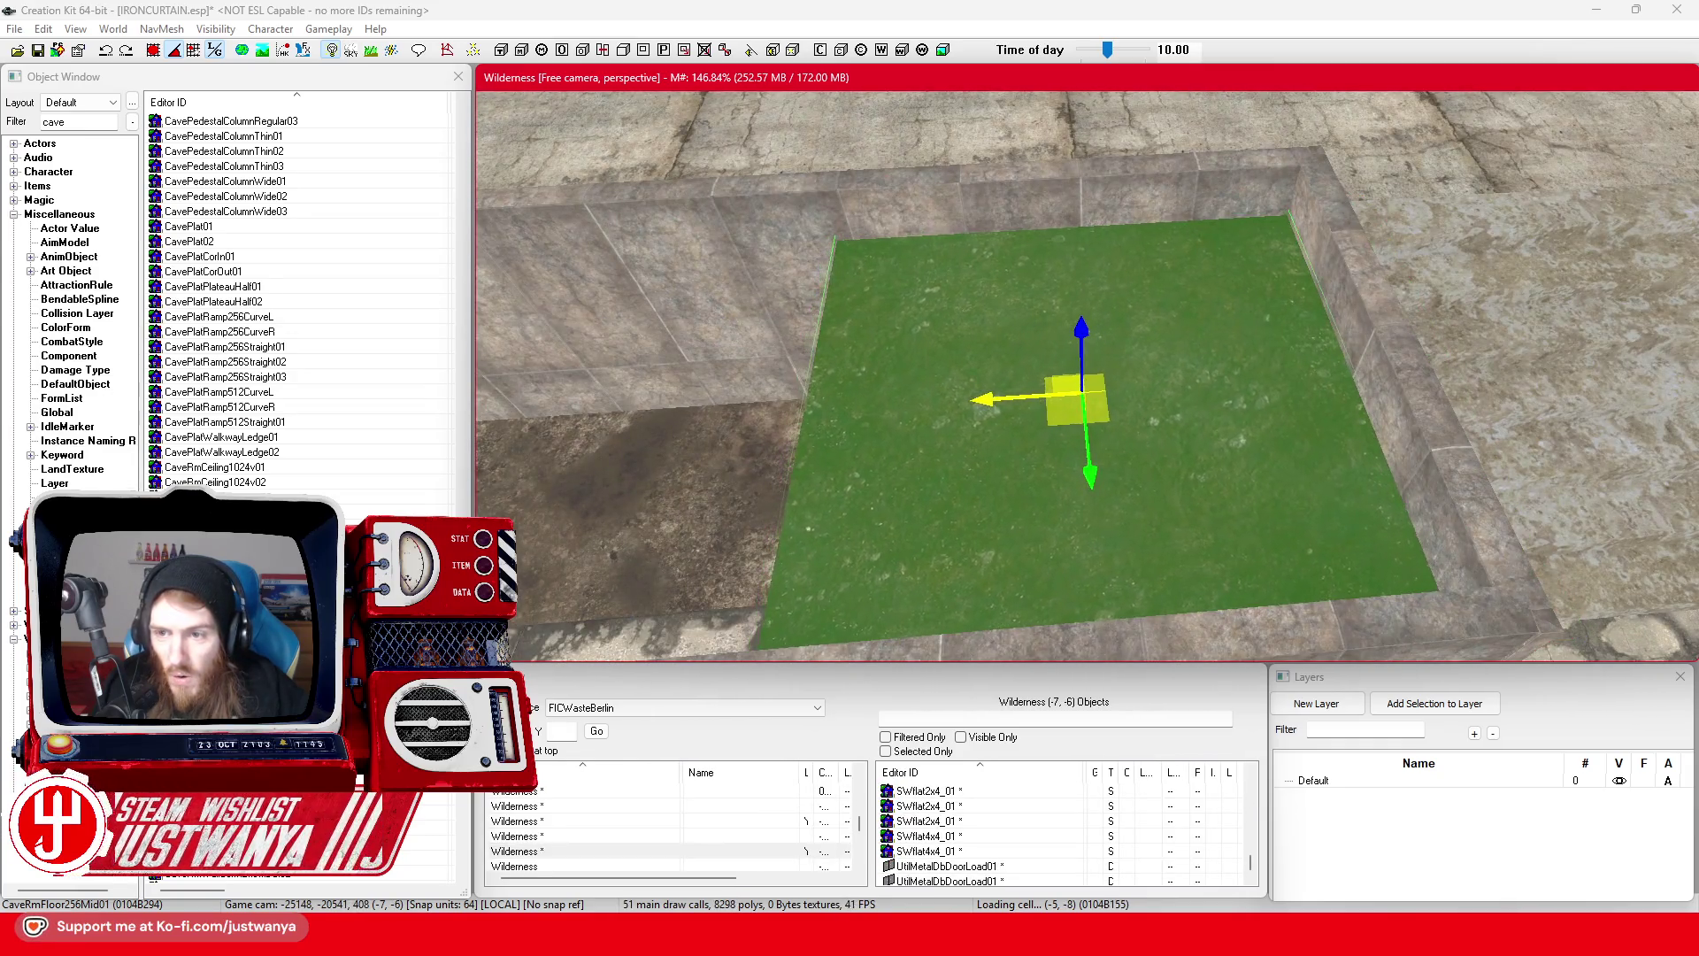
scroll(1002, 392, down, 5)
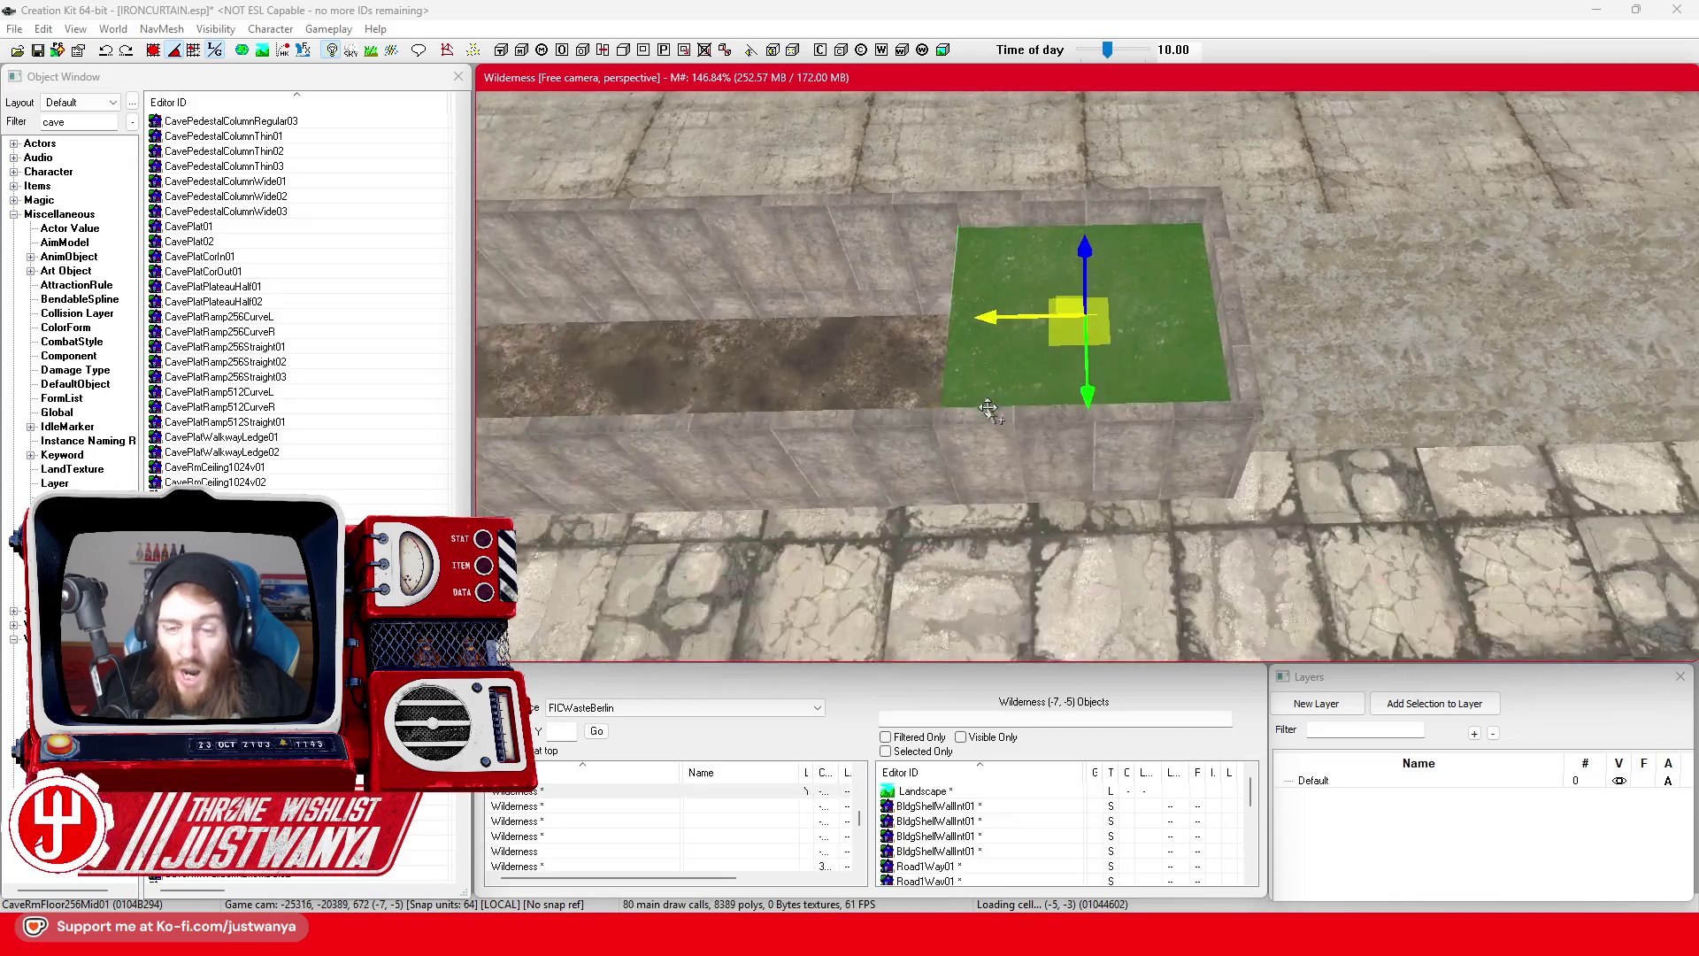
scroll(1042, 413, up, 3)
drag(1297, 351, 1066, 356)
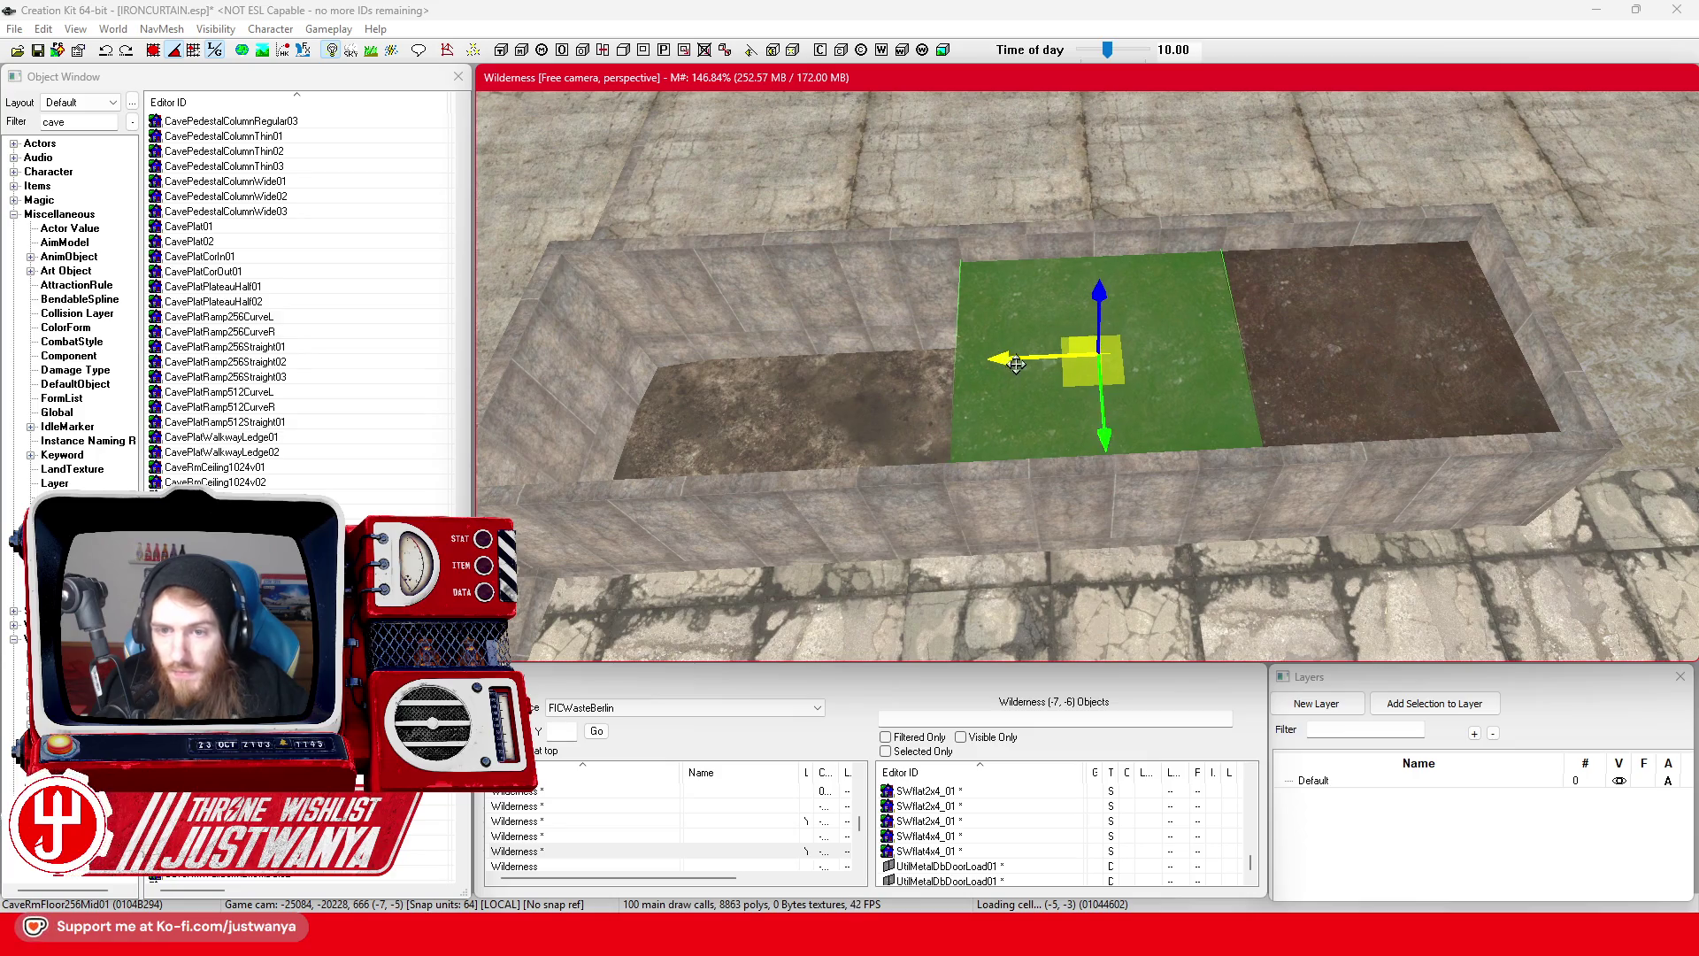
drag(1016, 367, 724, 370)
scroll(707, 365, up, 2)
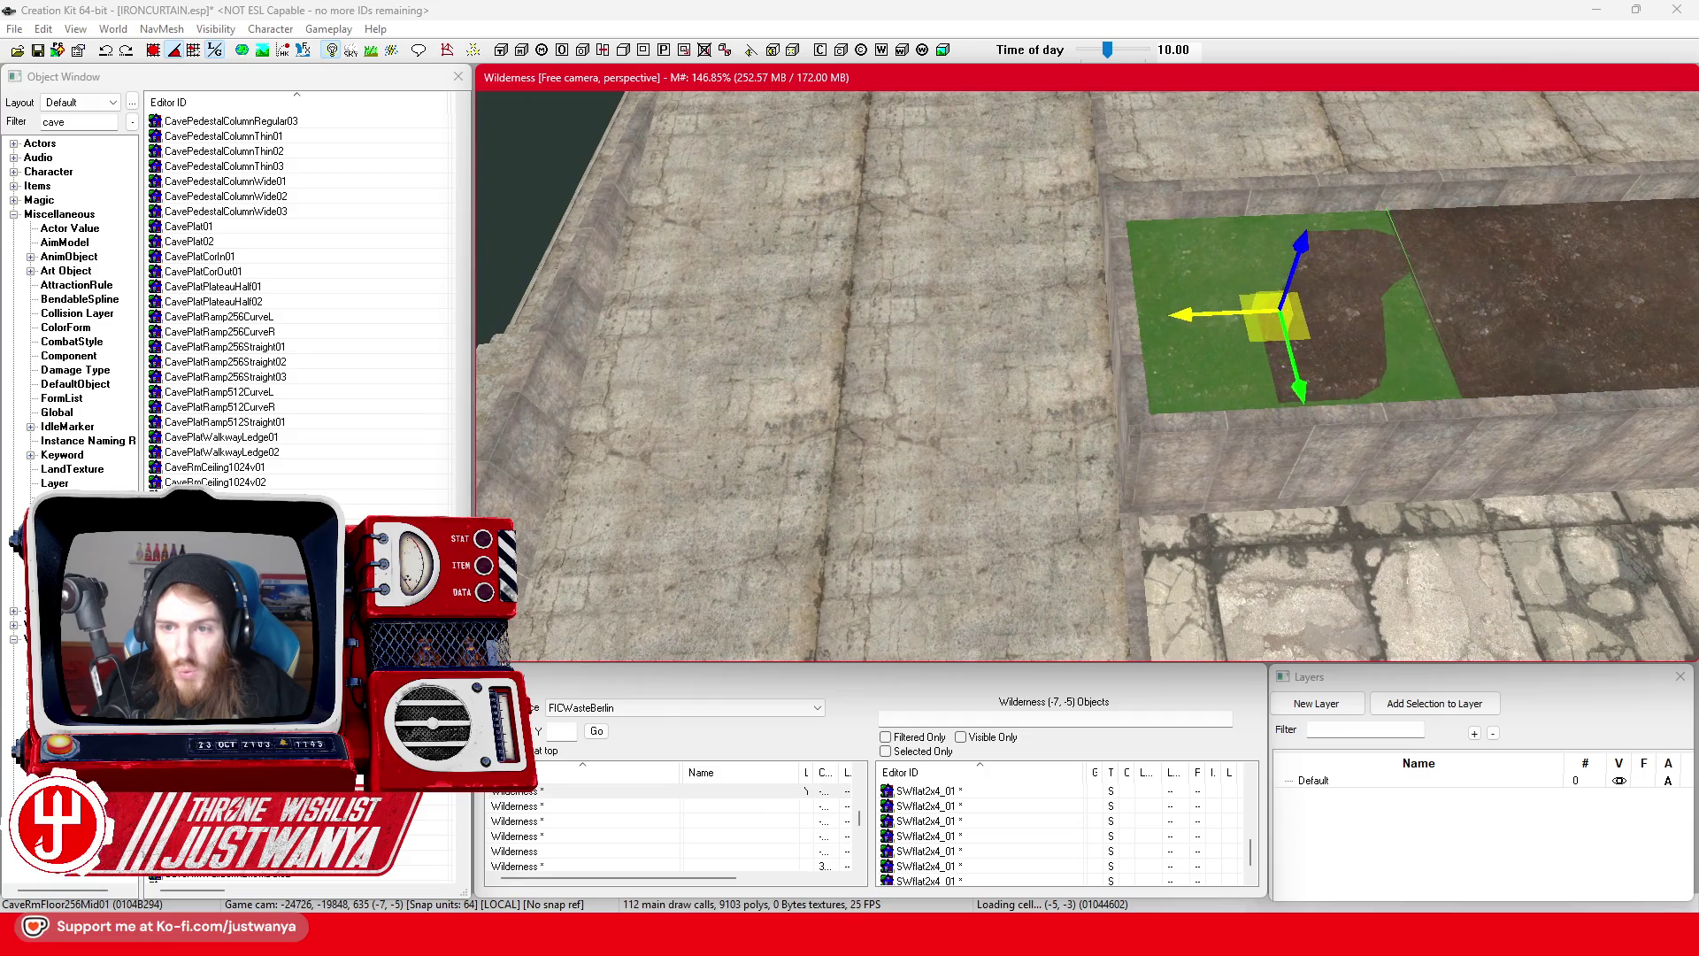
scroll(1068, 345, up, 3)
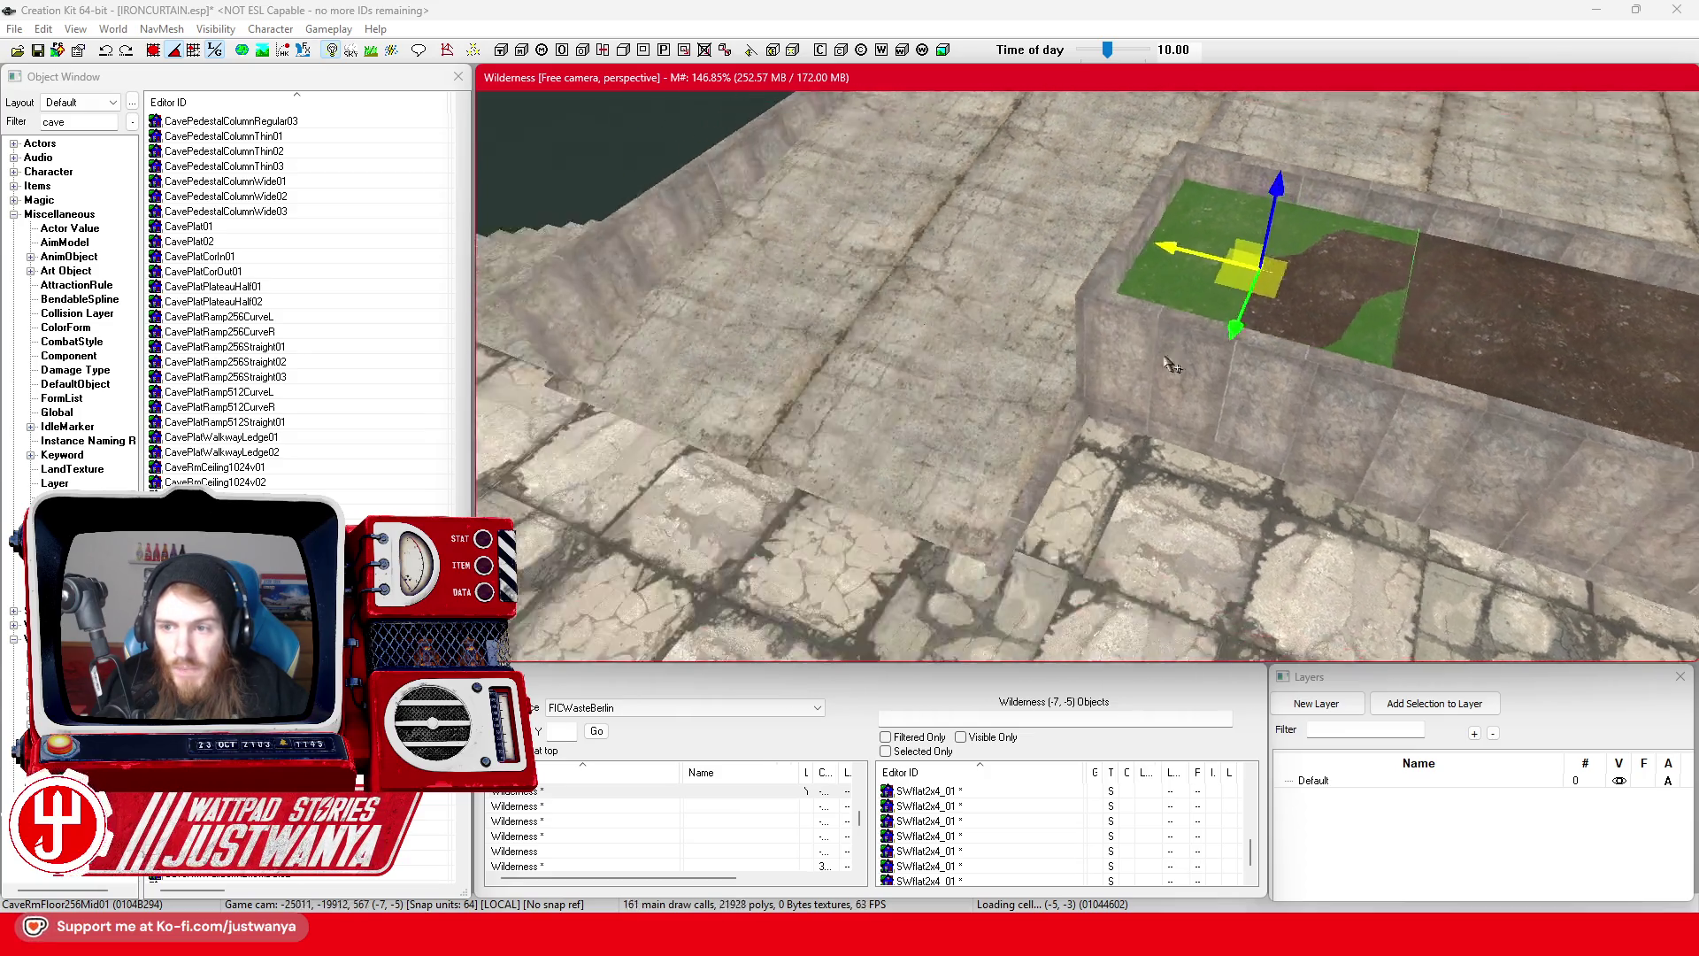
scroll(1068, 345, up, 5)
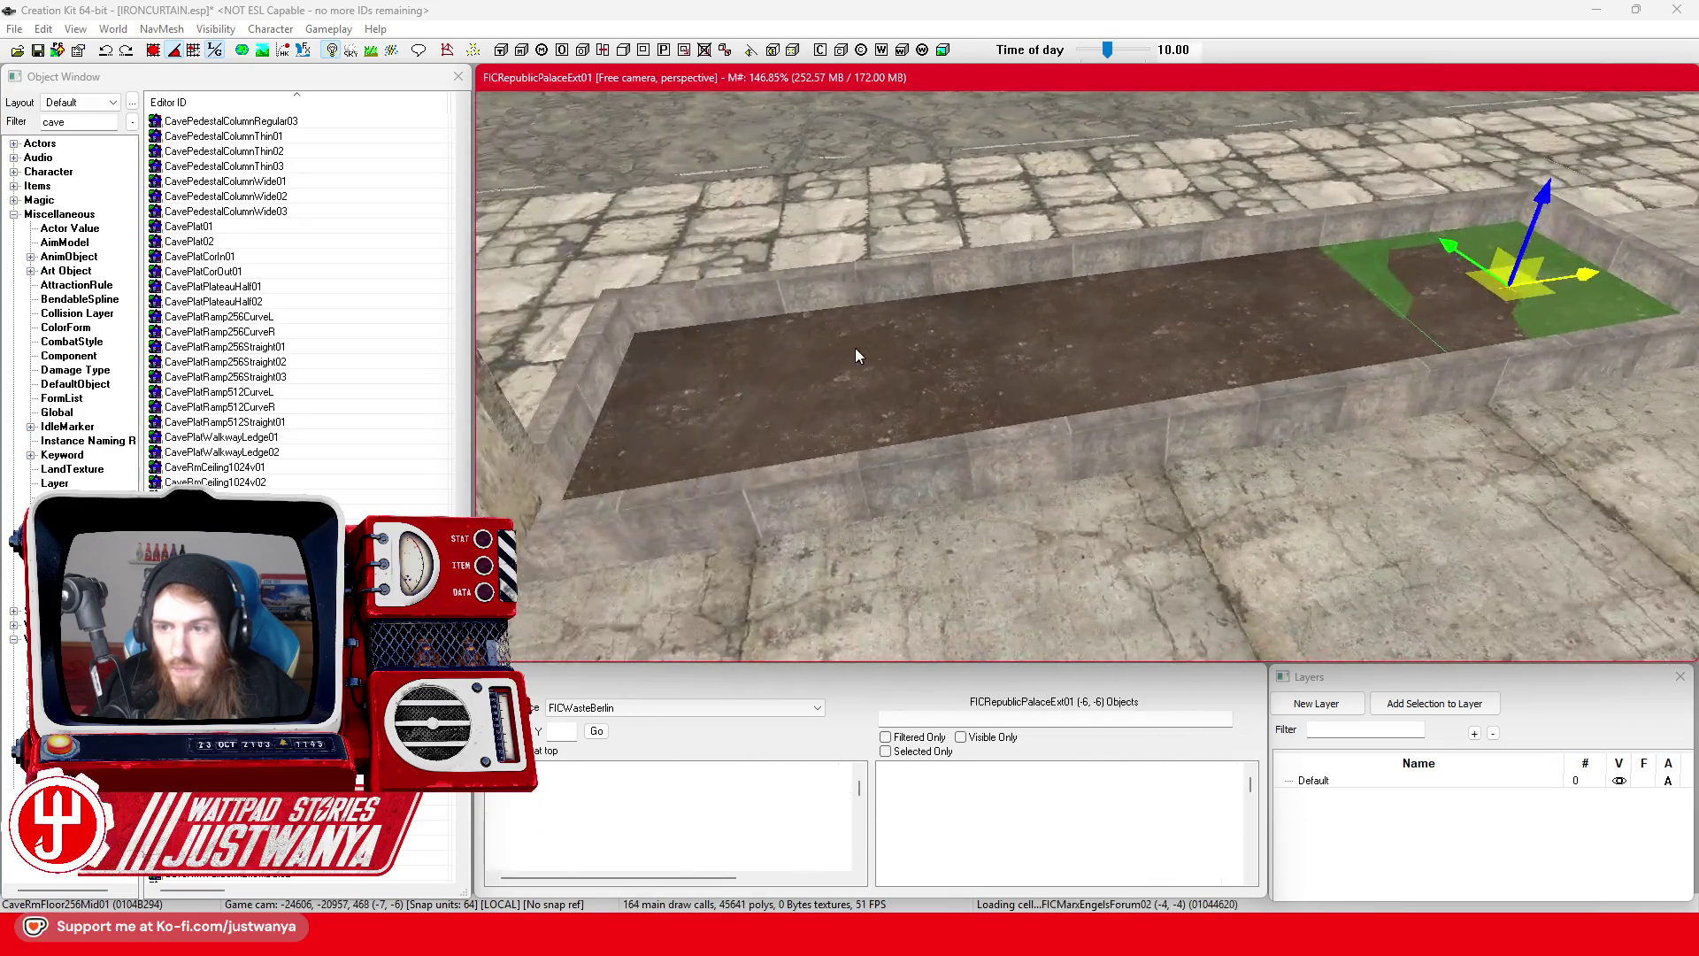
scroll(857, 358, up, 2)
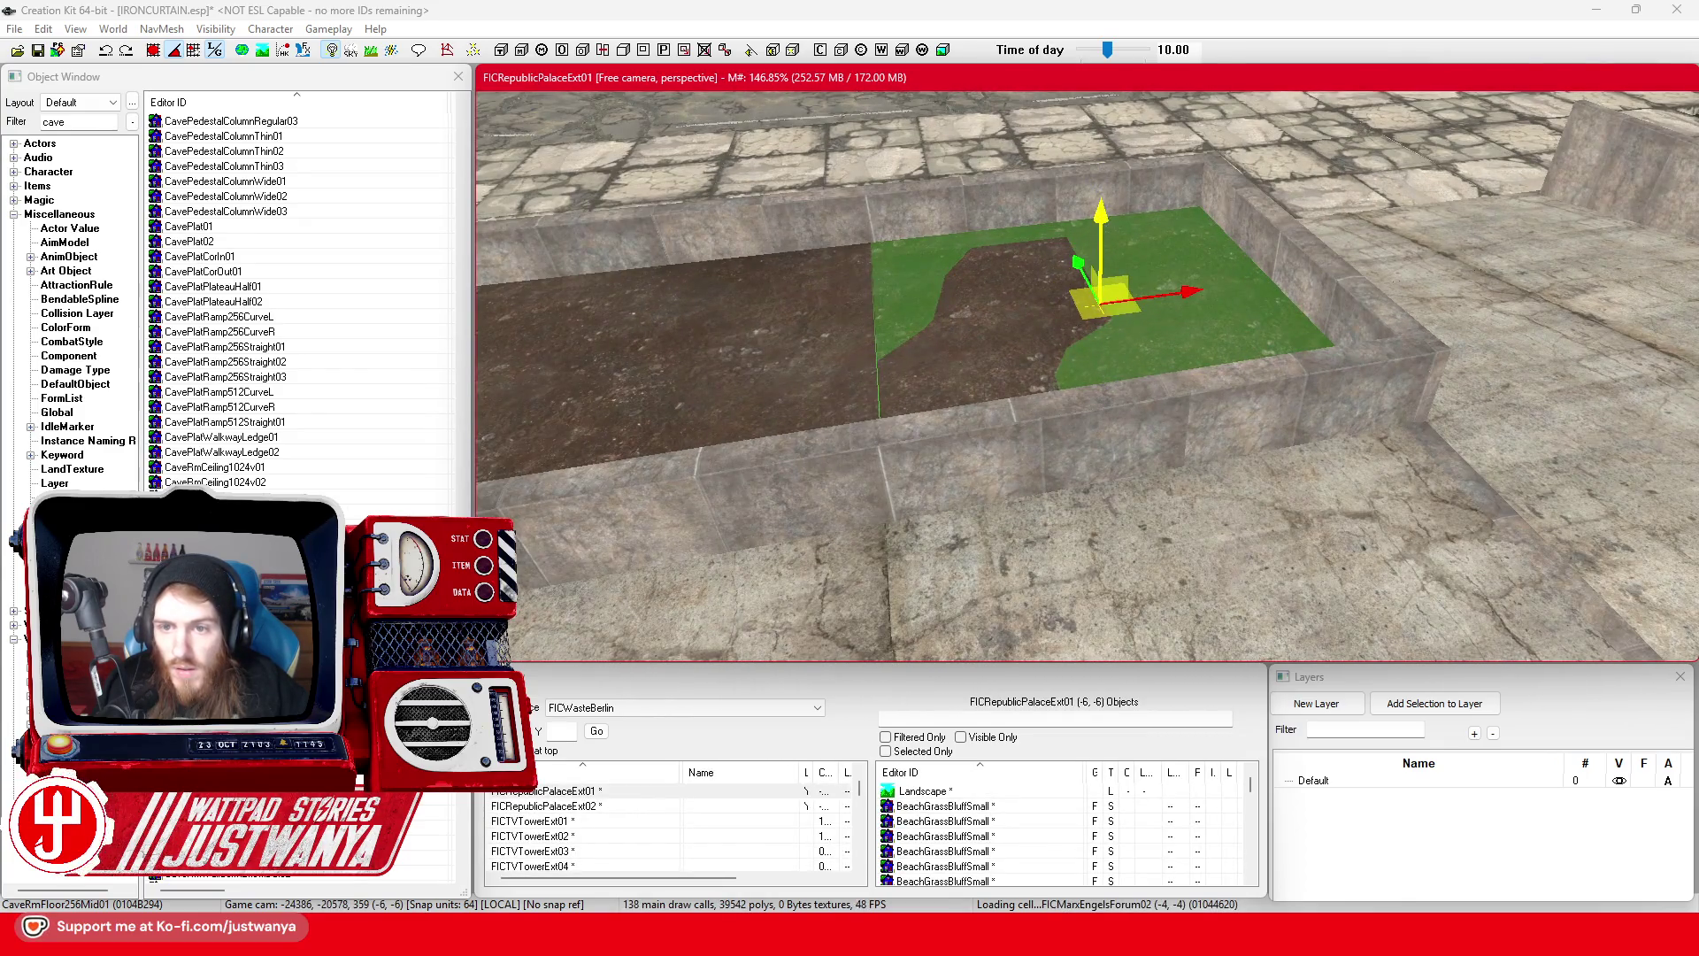
scroll(977, 207, up, 3)
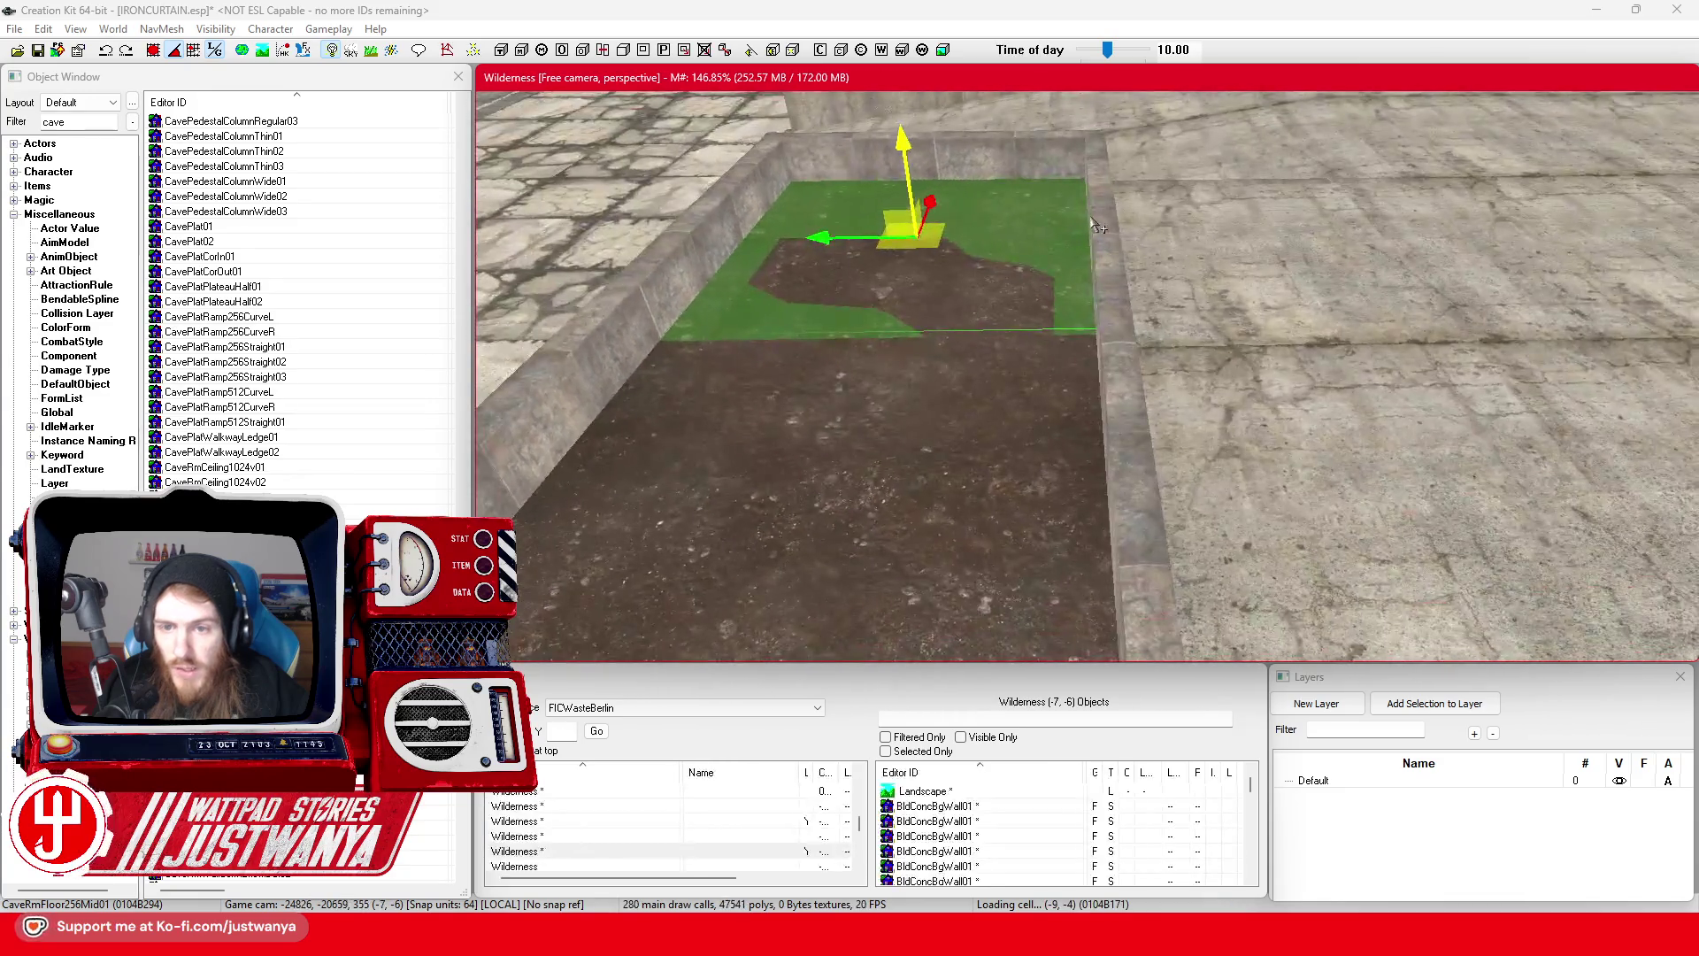
scroll(1106, 382, up, 3)
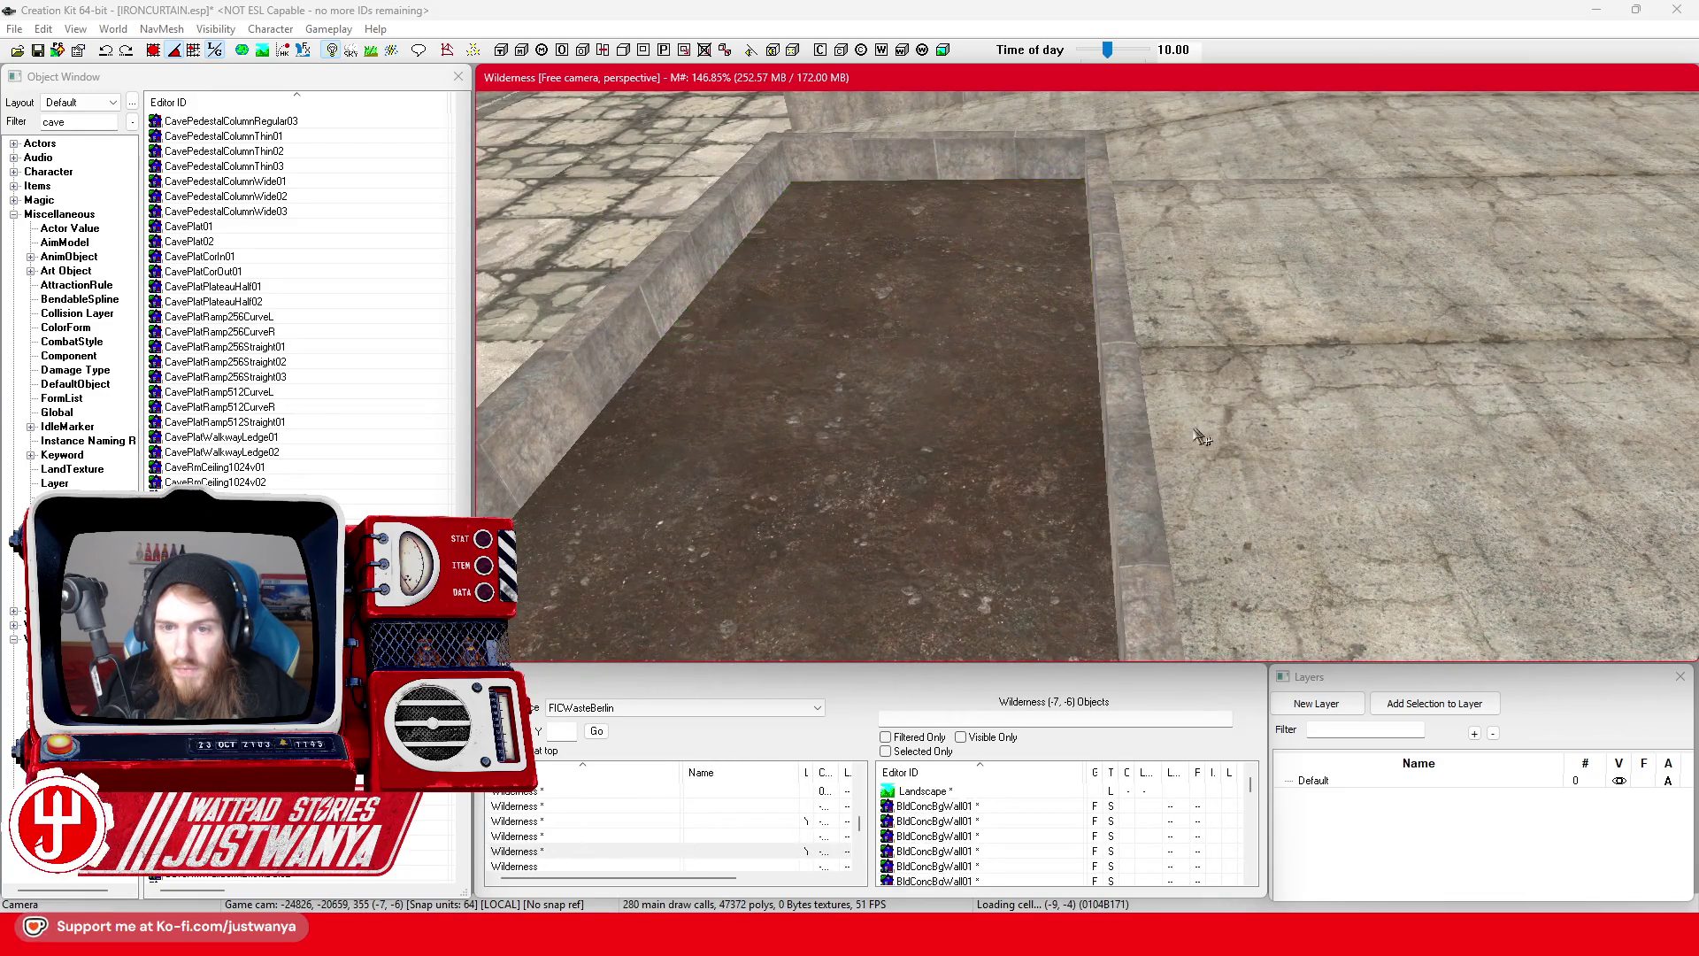
scroll(825, 423, up, 3)
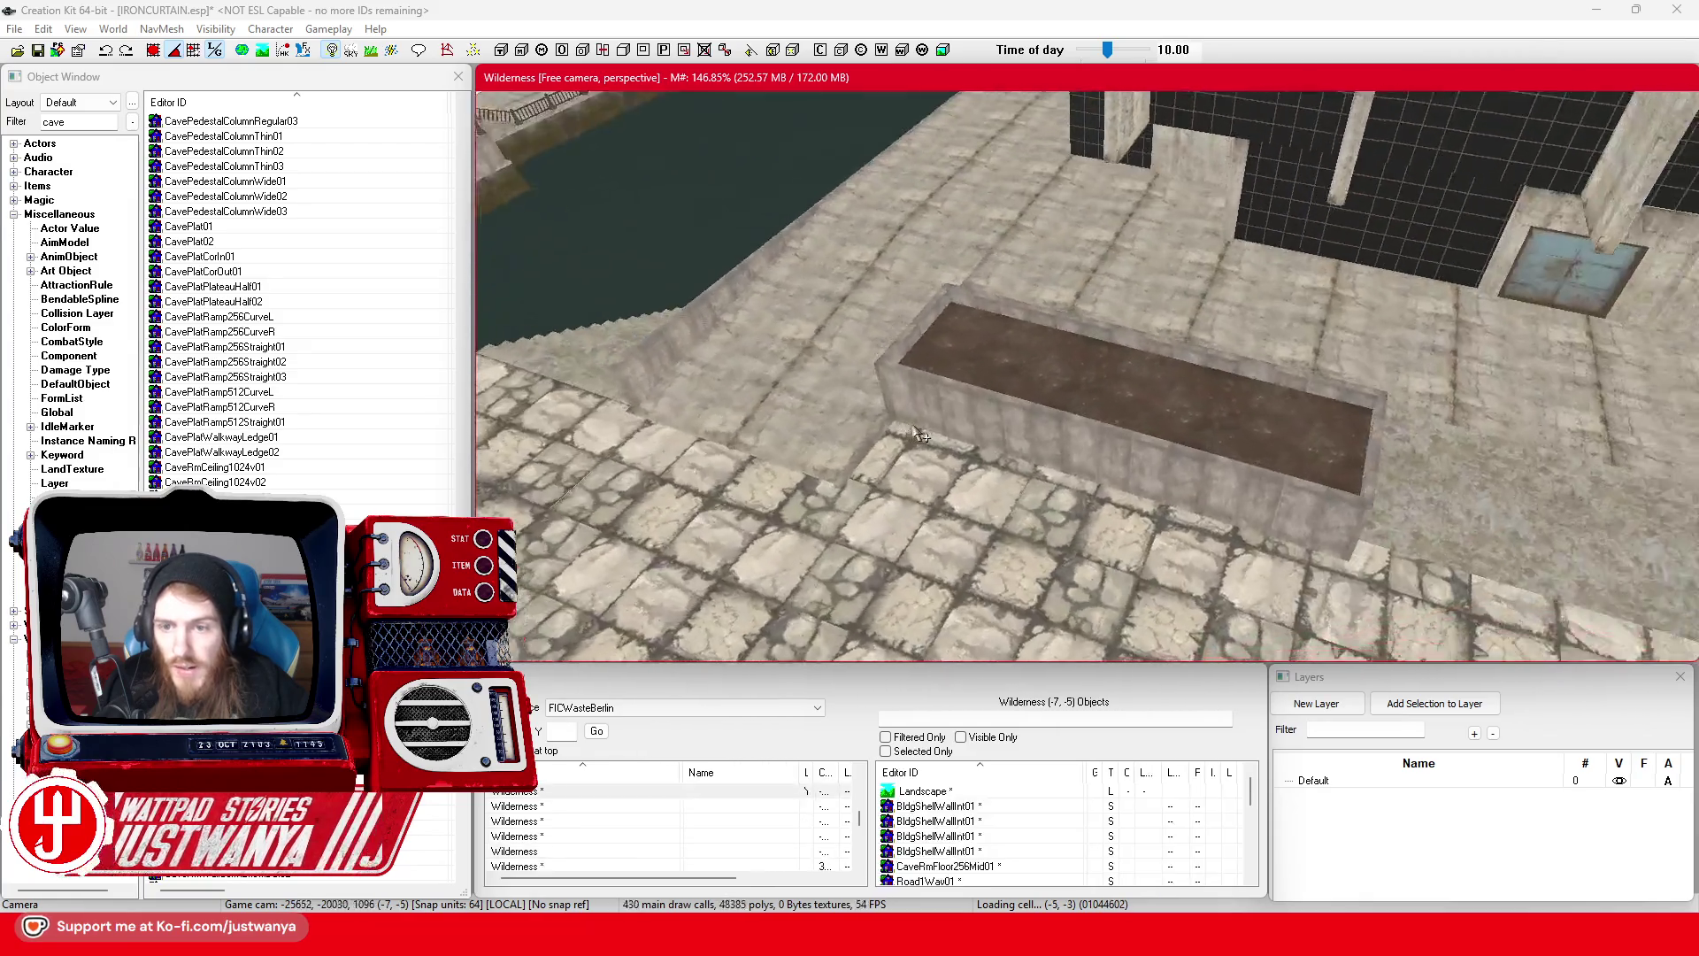
scroll(1162, 377, up, 5)
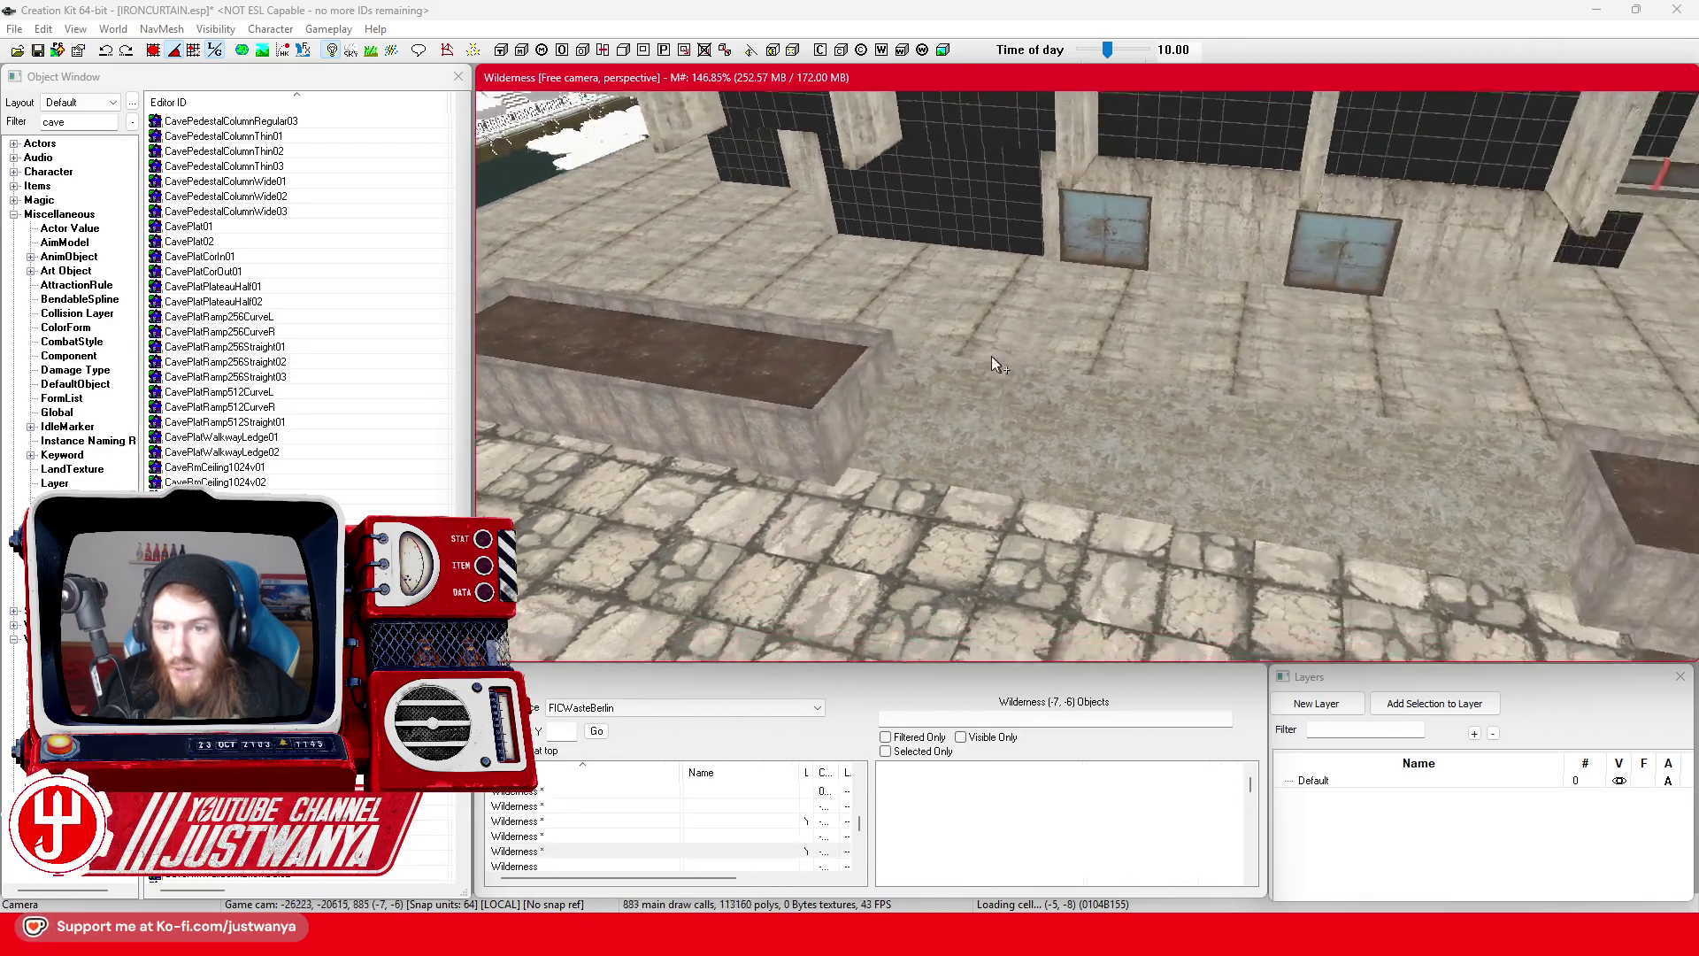
scroll(769, 292, up, 3)
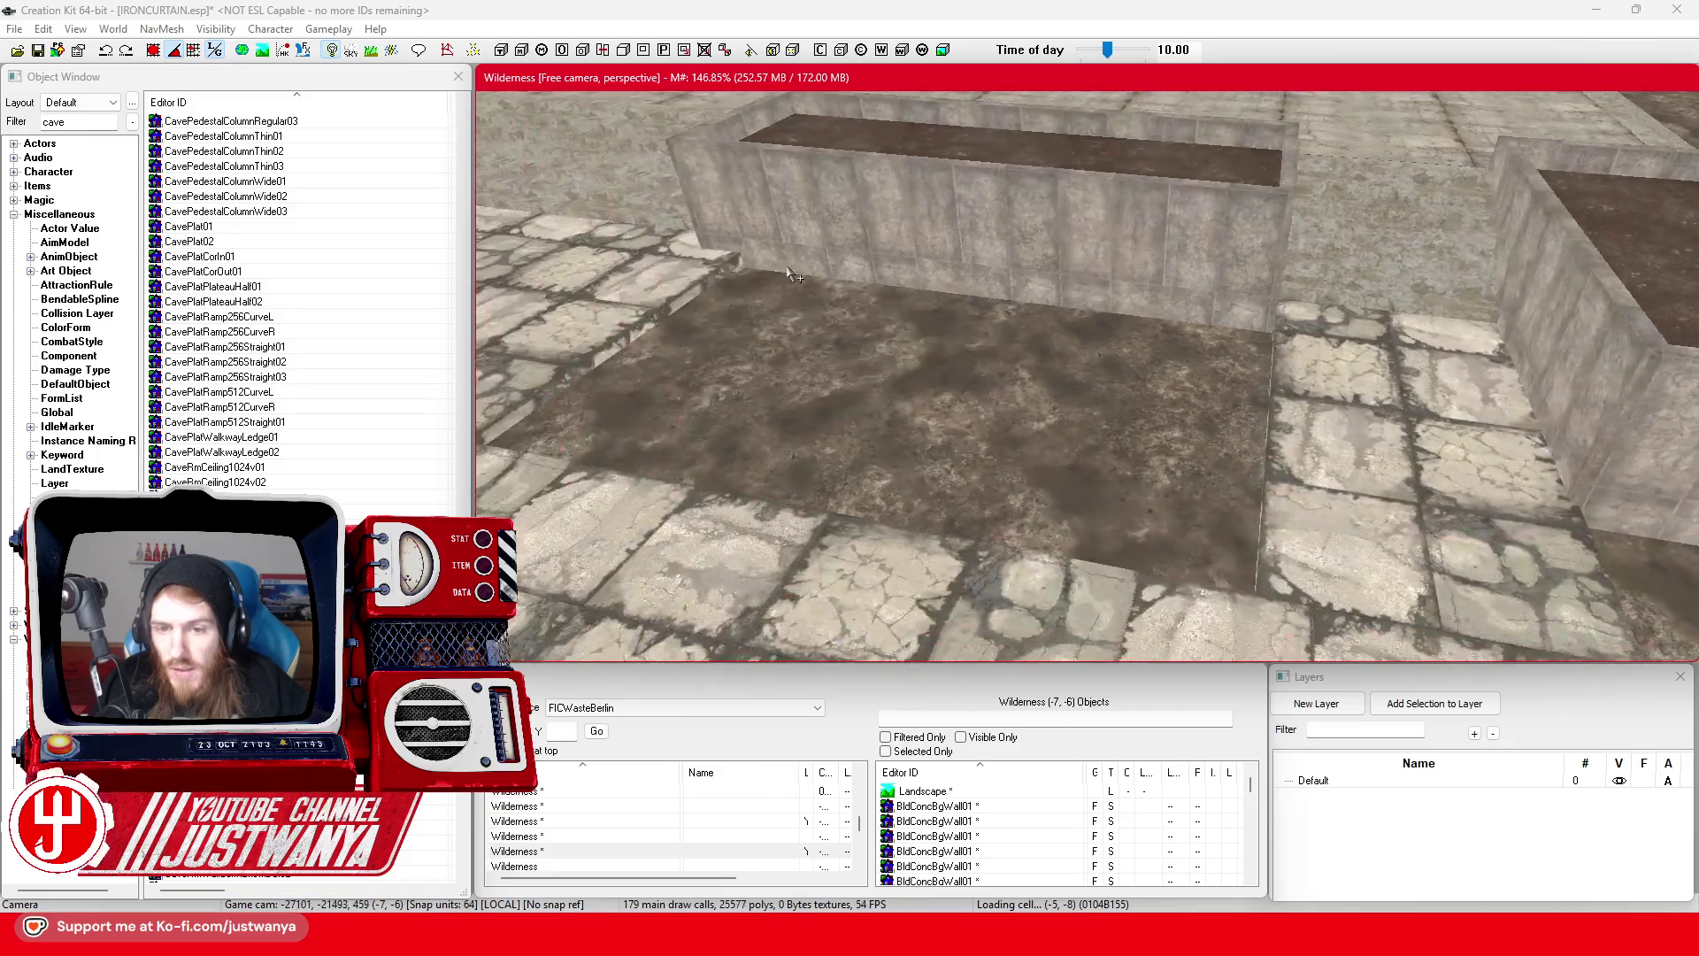
scroll(918, 469, down, 5)
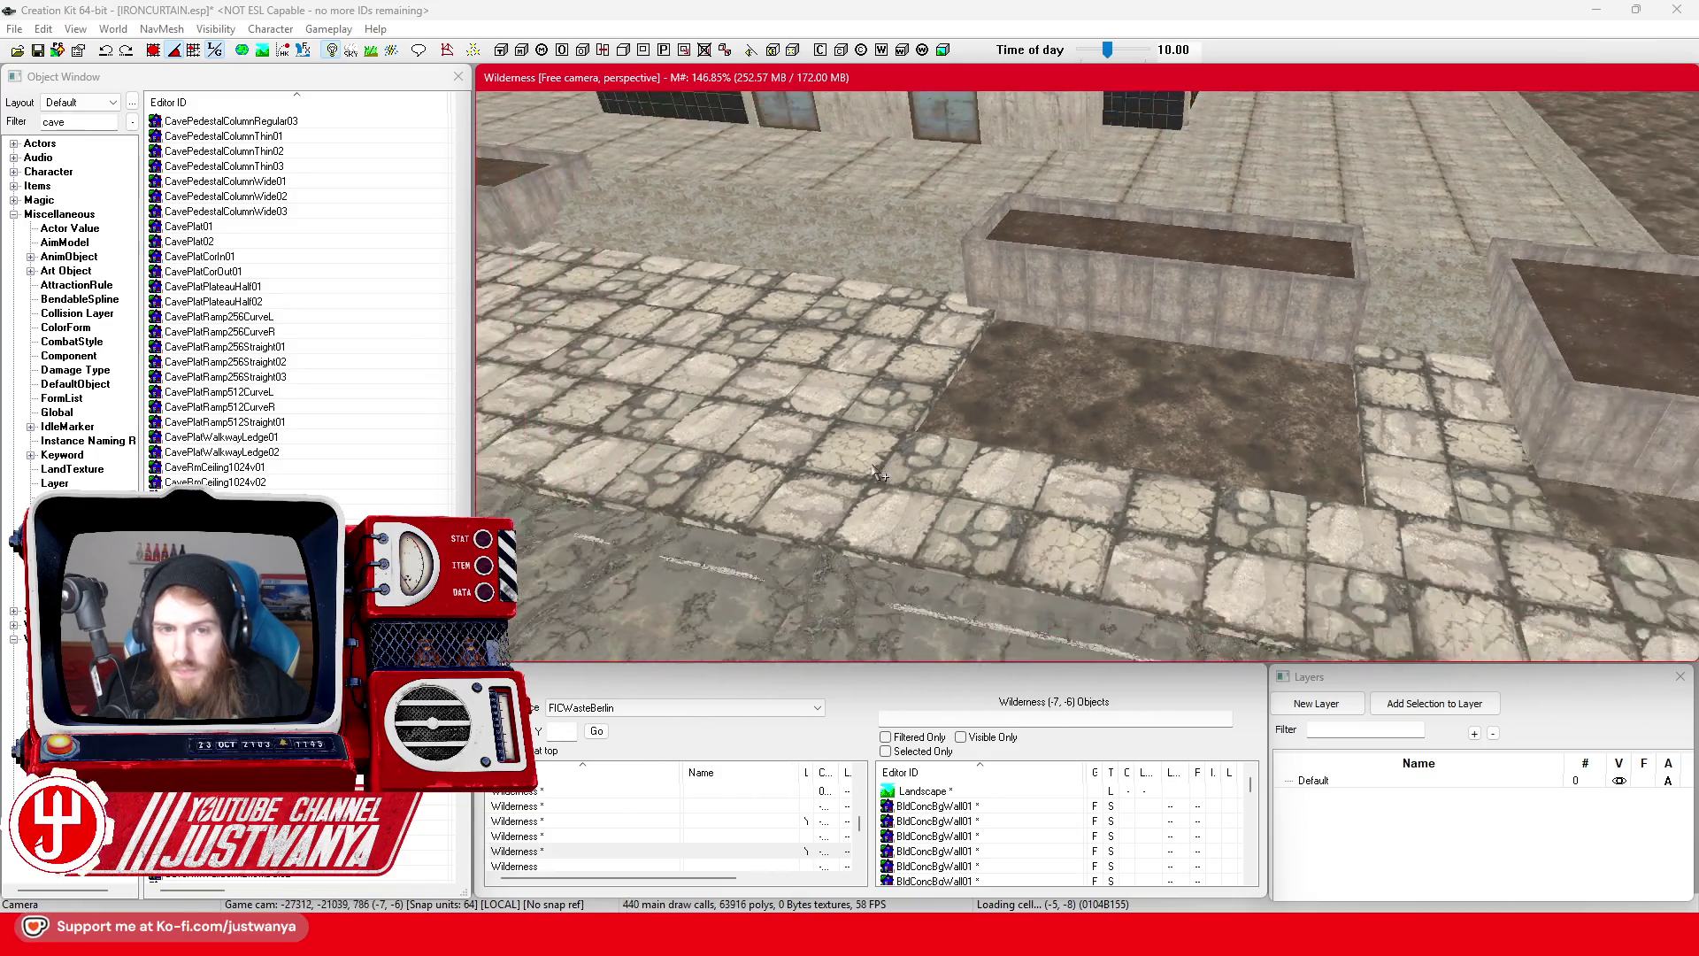
scroll(1077, 469, up, 3)
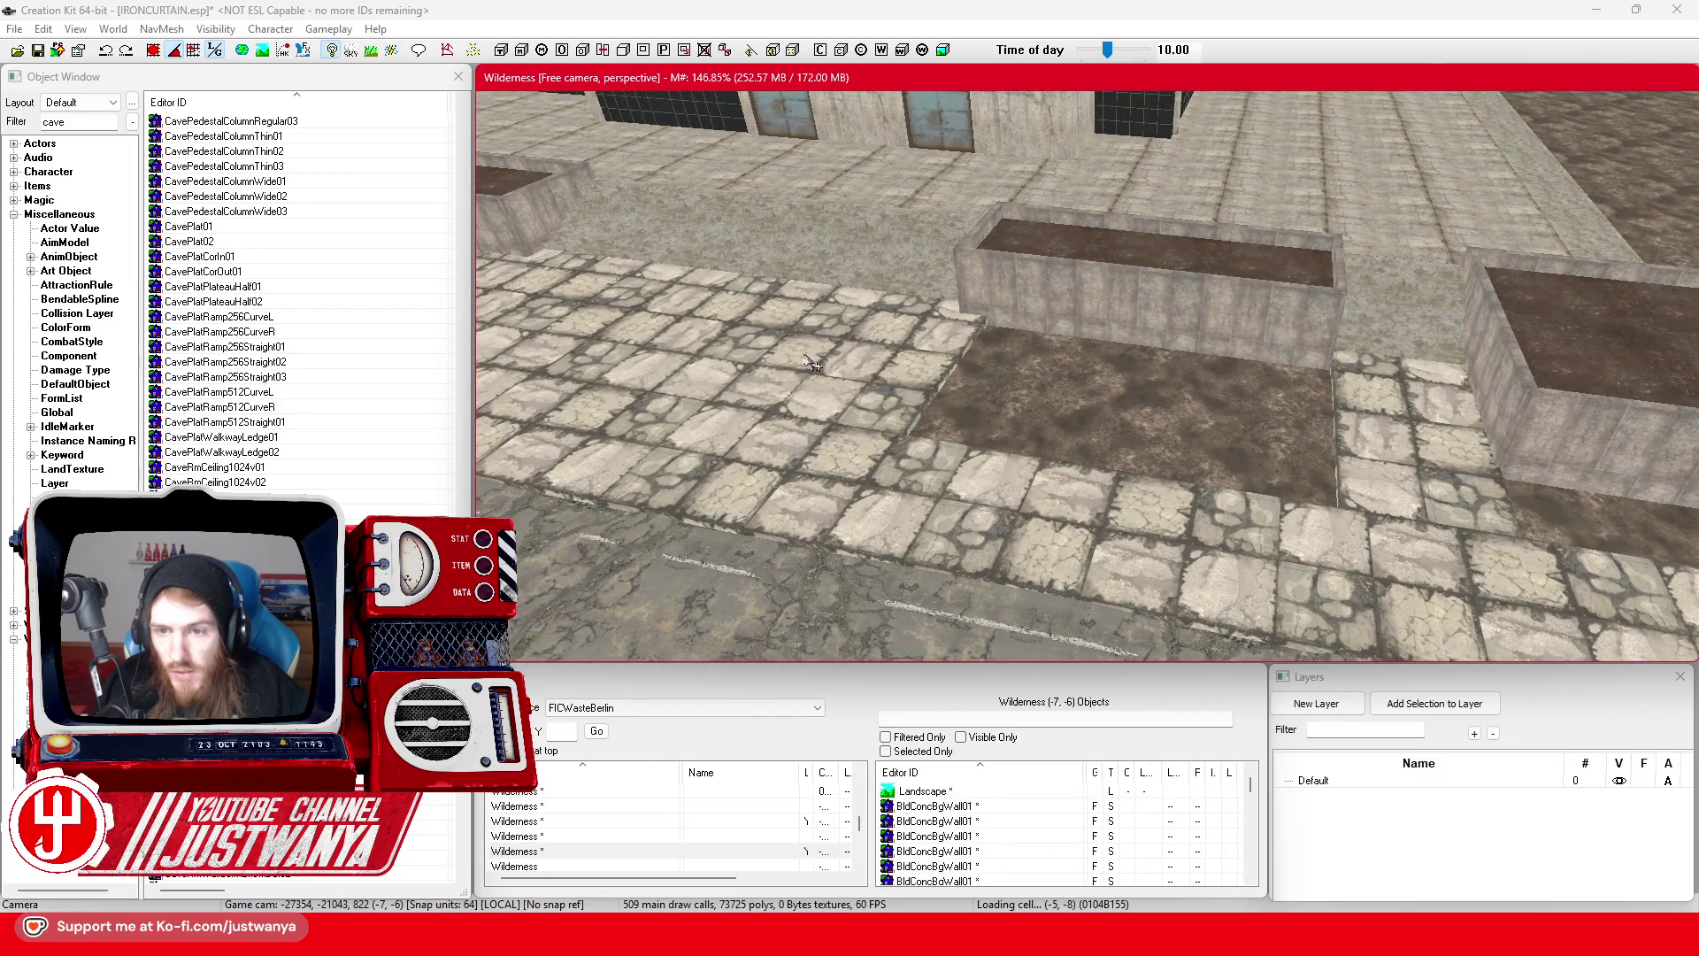
scroll(805, 358, up, 2)
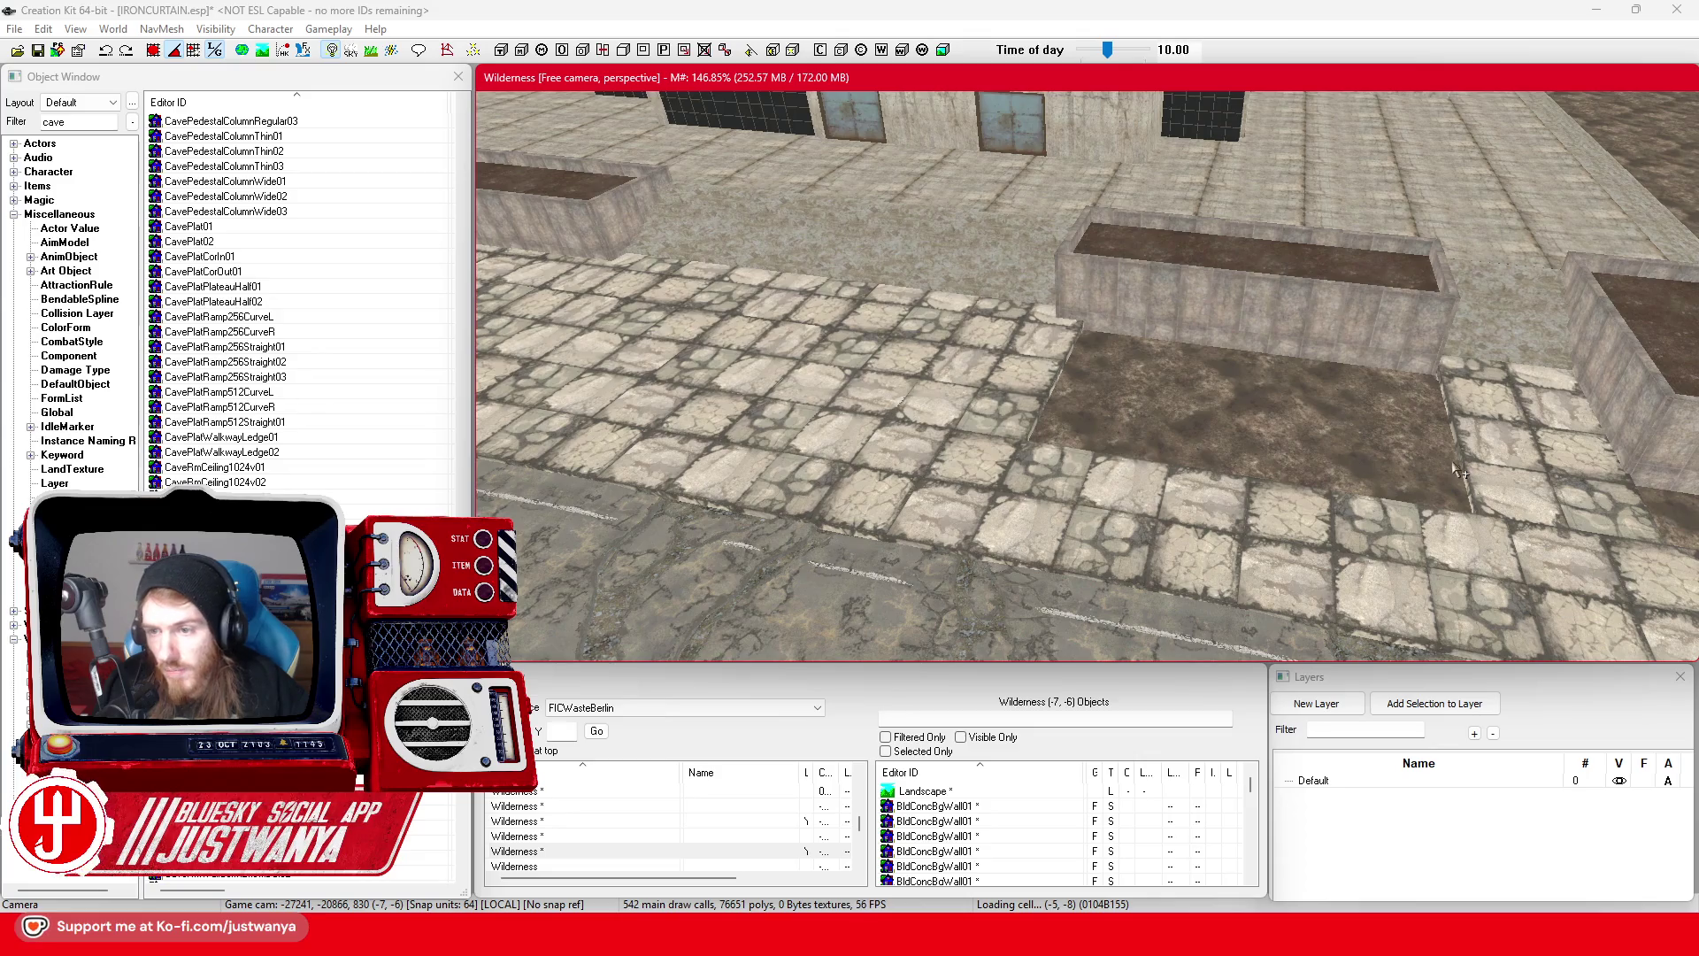
drag(1455, 486, 1133, 447)
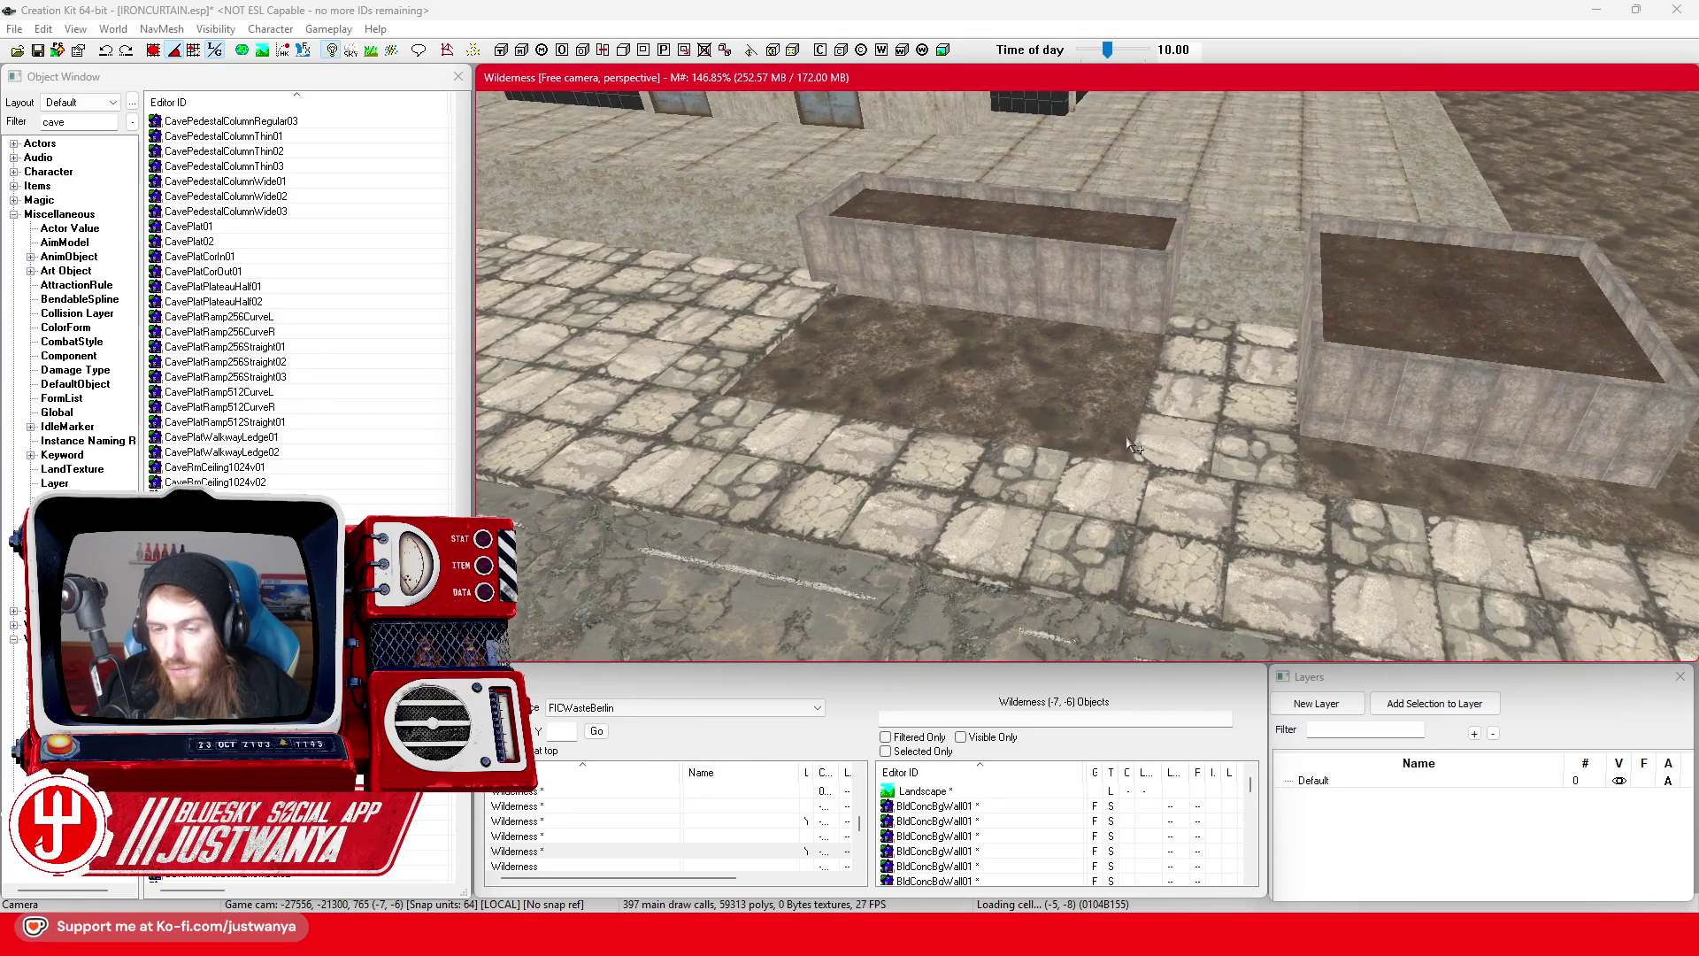
drag(907, 395, 826, 379)
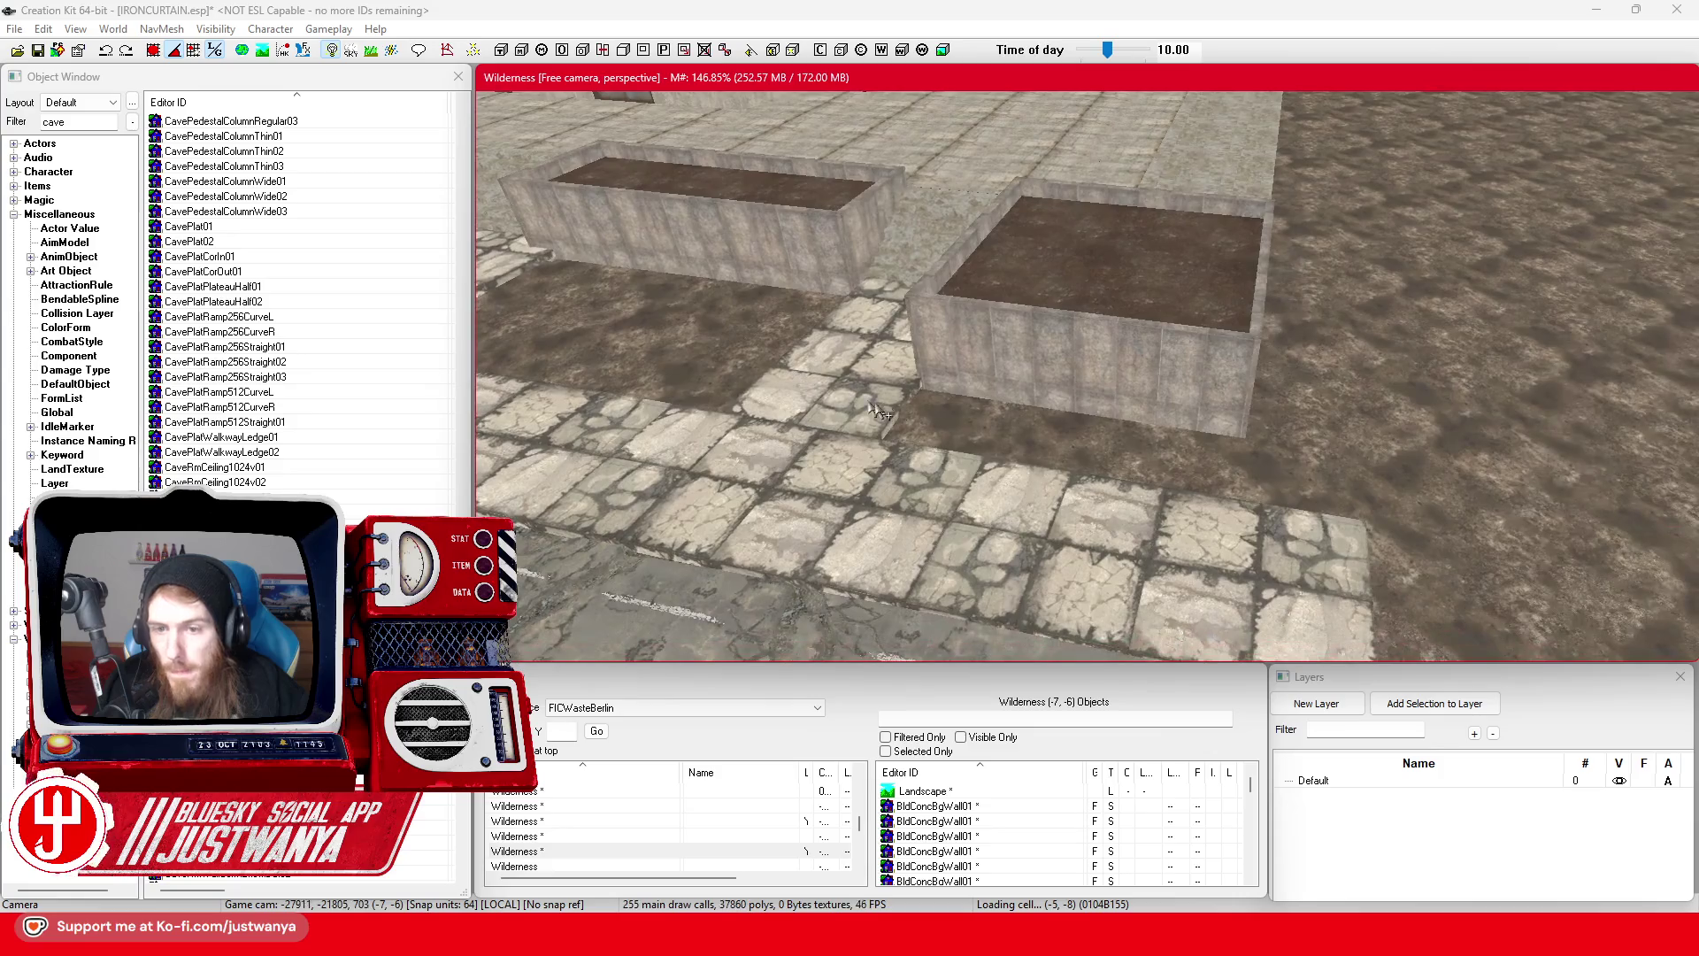
mouse_move(1185, 459)
mouse_down()
mouse_move(898, 400)
mouse_move(894, 633)
mouse_up()
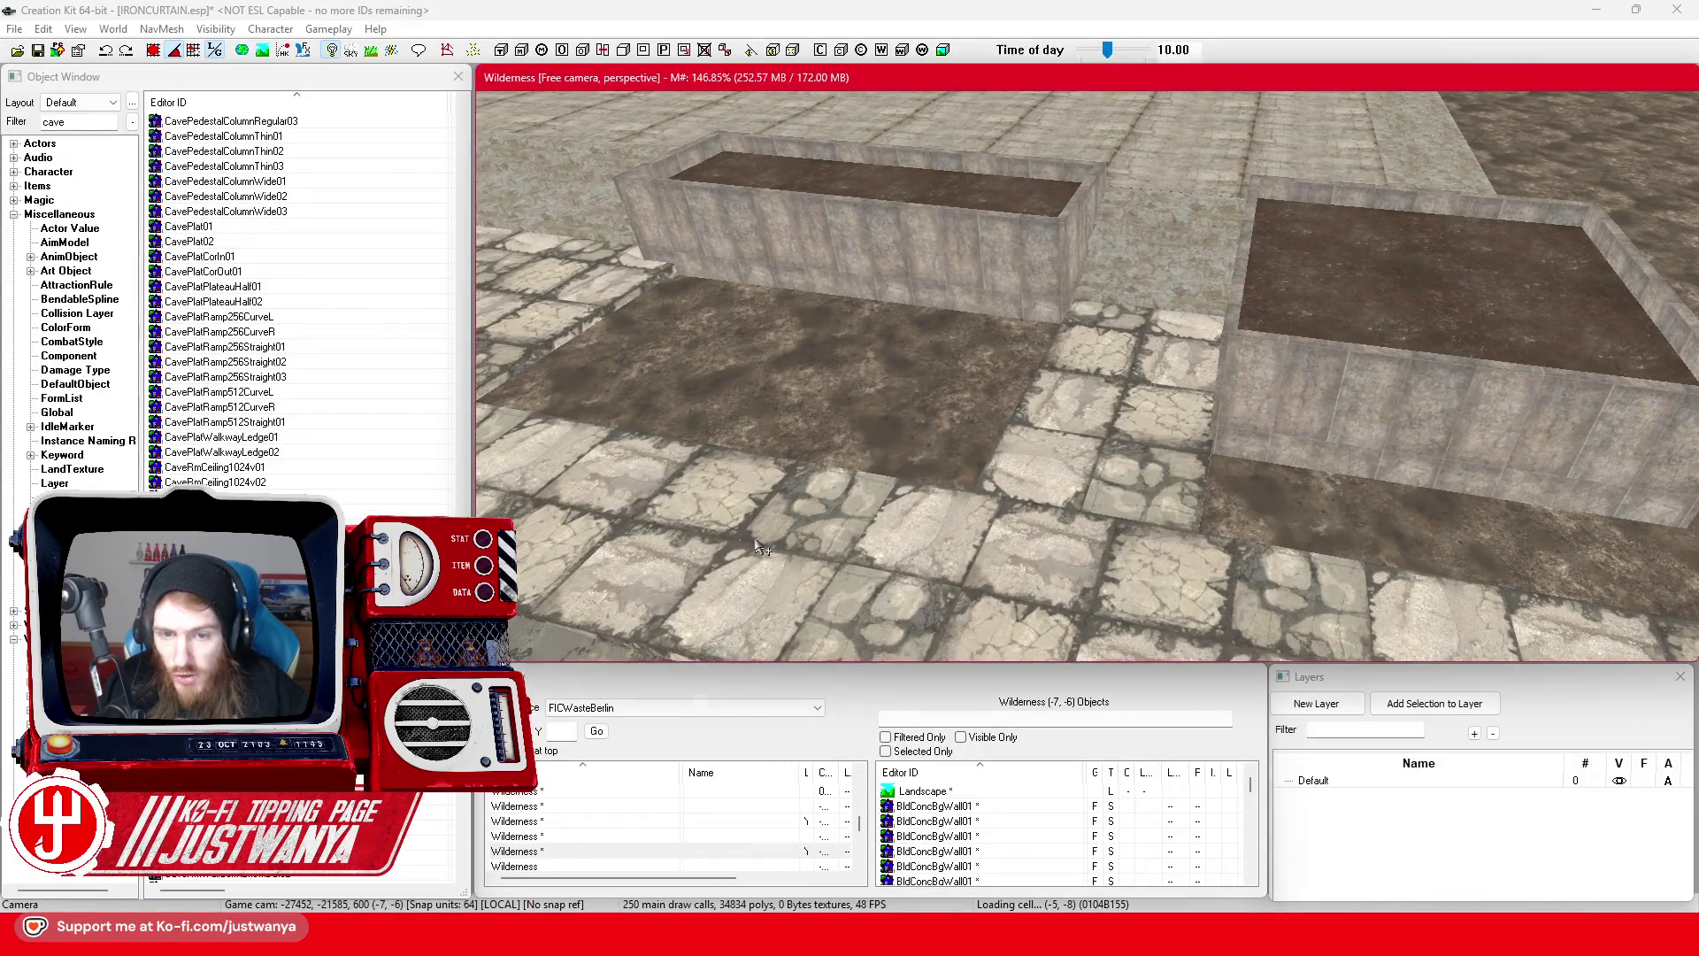
click(745, 504)
key(f)
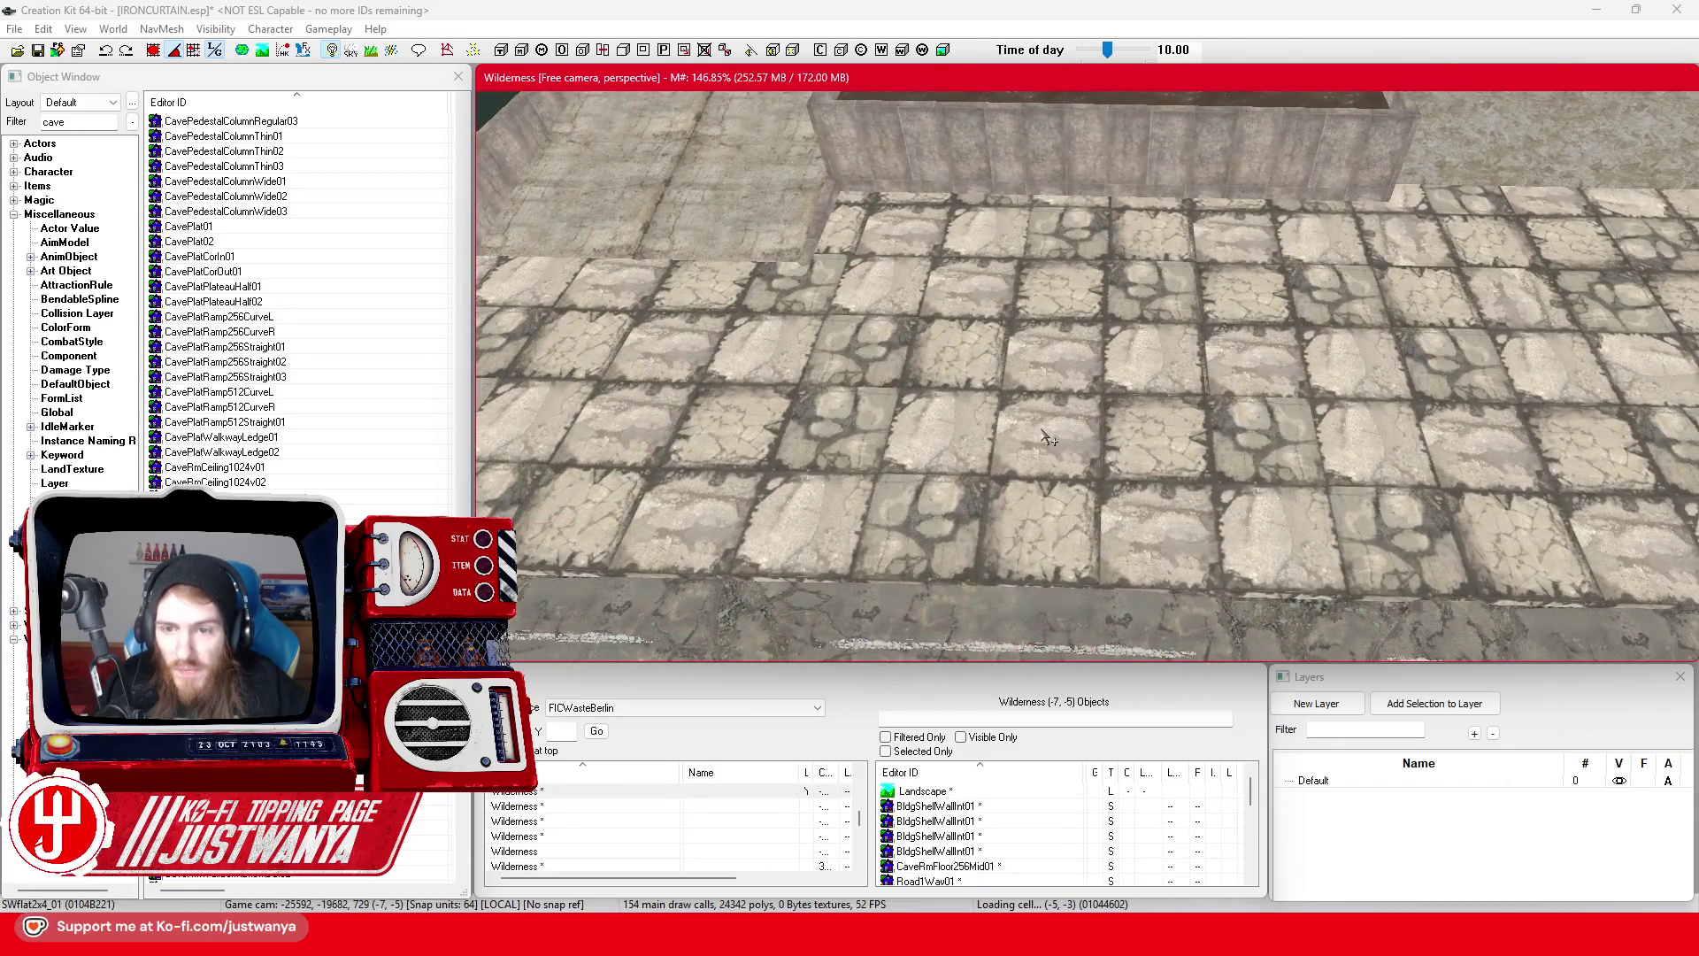
- Select a sidewalk tile, filter objects by Pole, and preview the bollard post model
click(1003, 407)
key(shift)
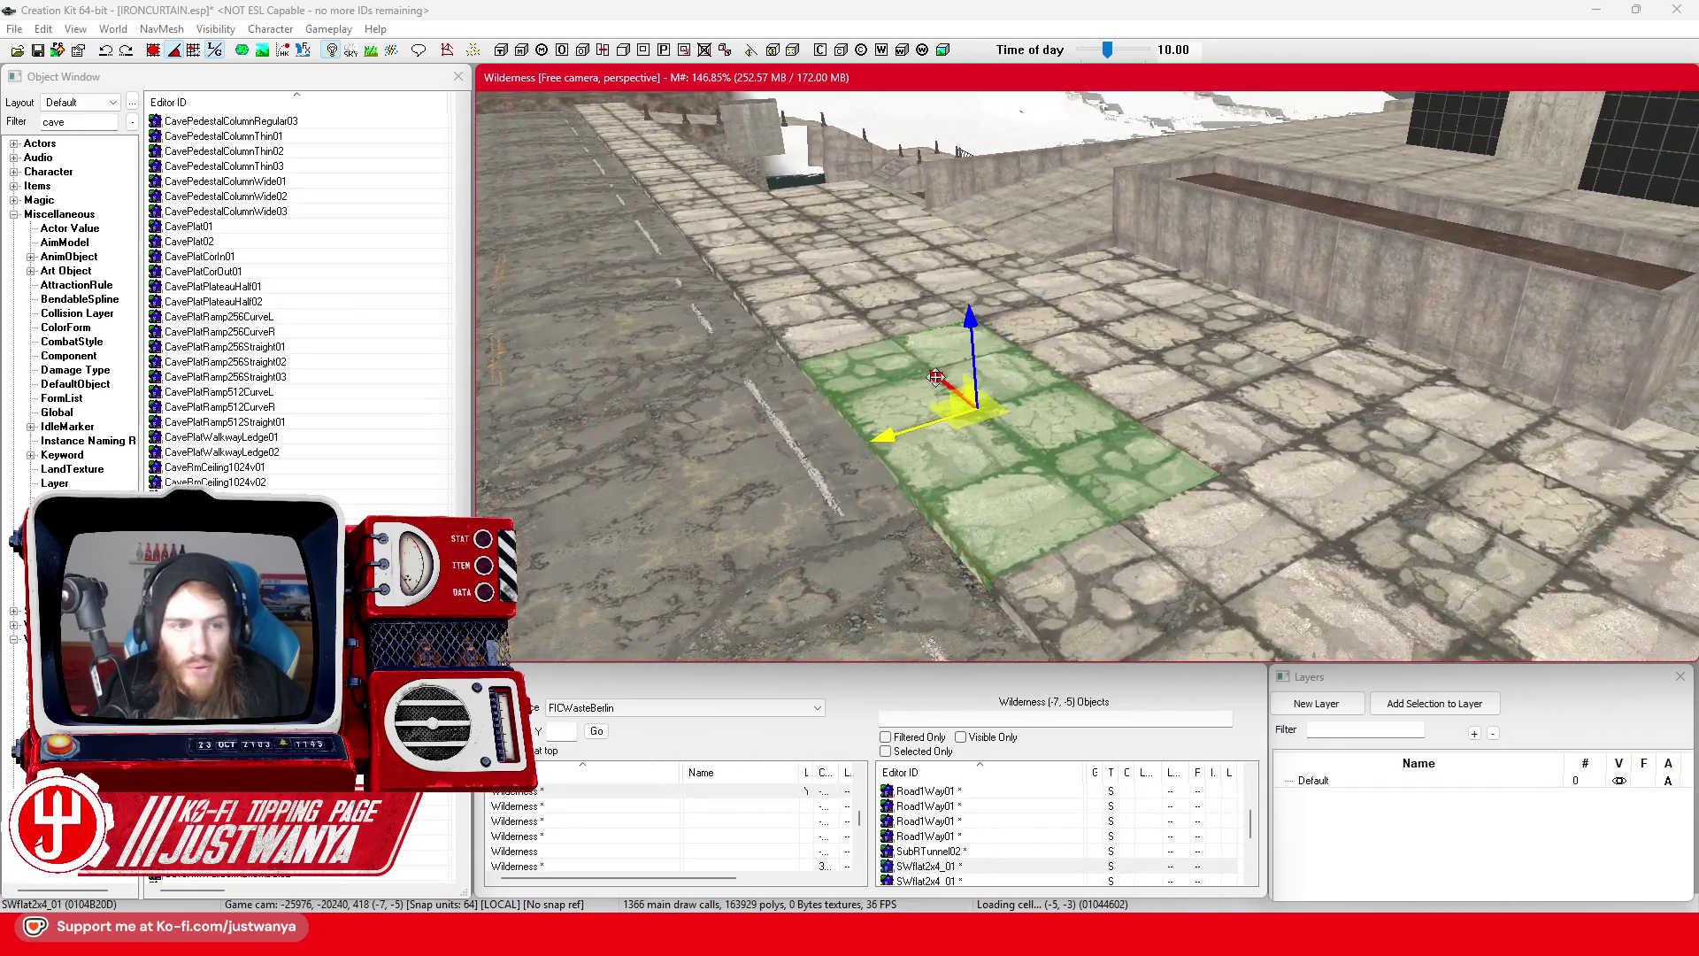
click(107, 124)
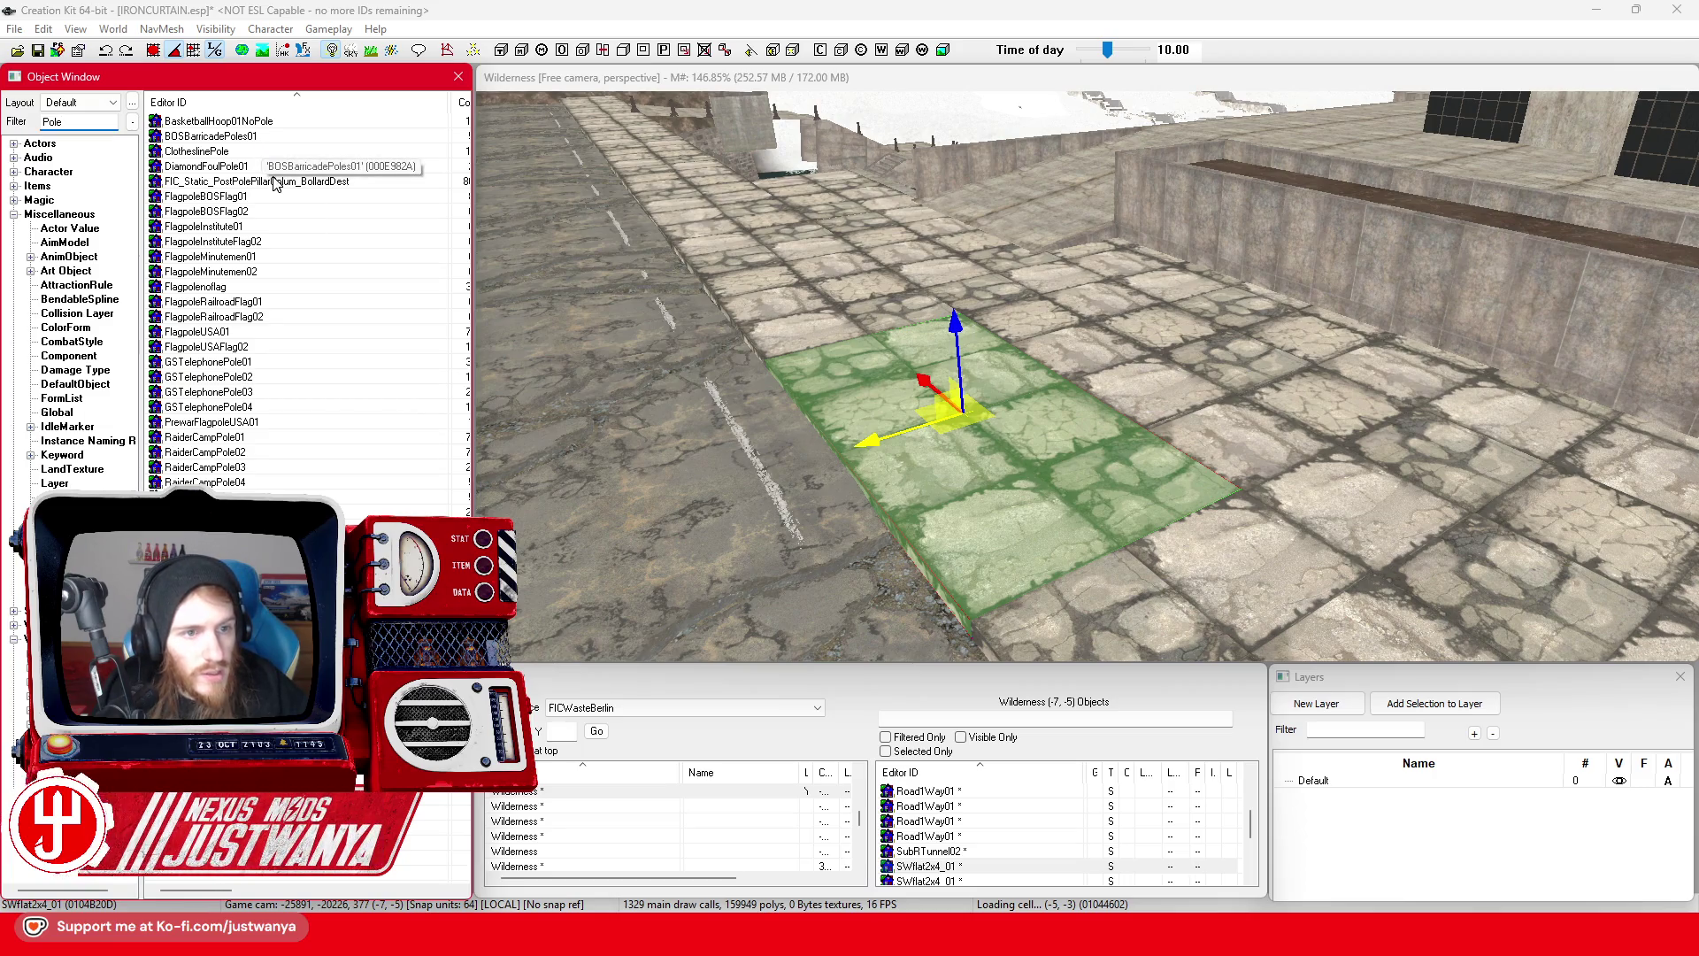
double_click(283, 182)
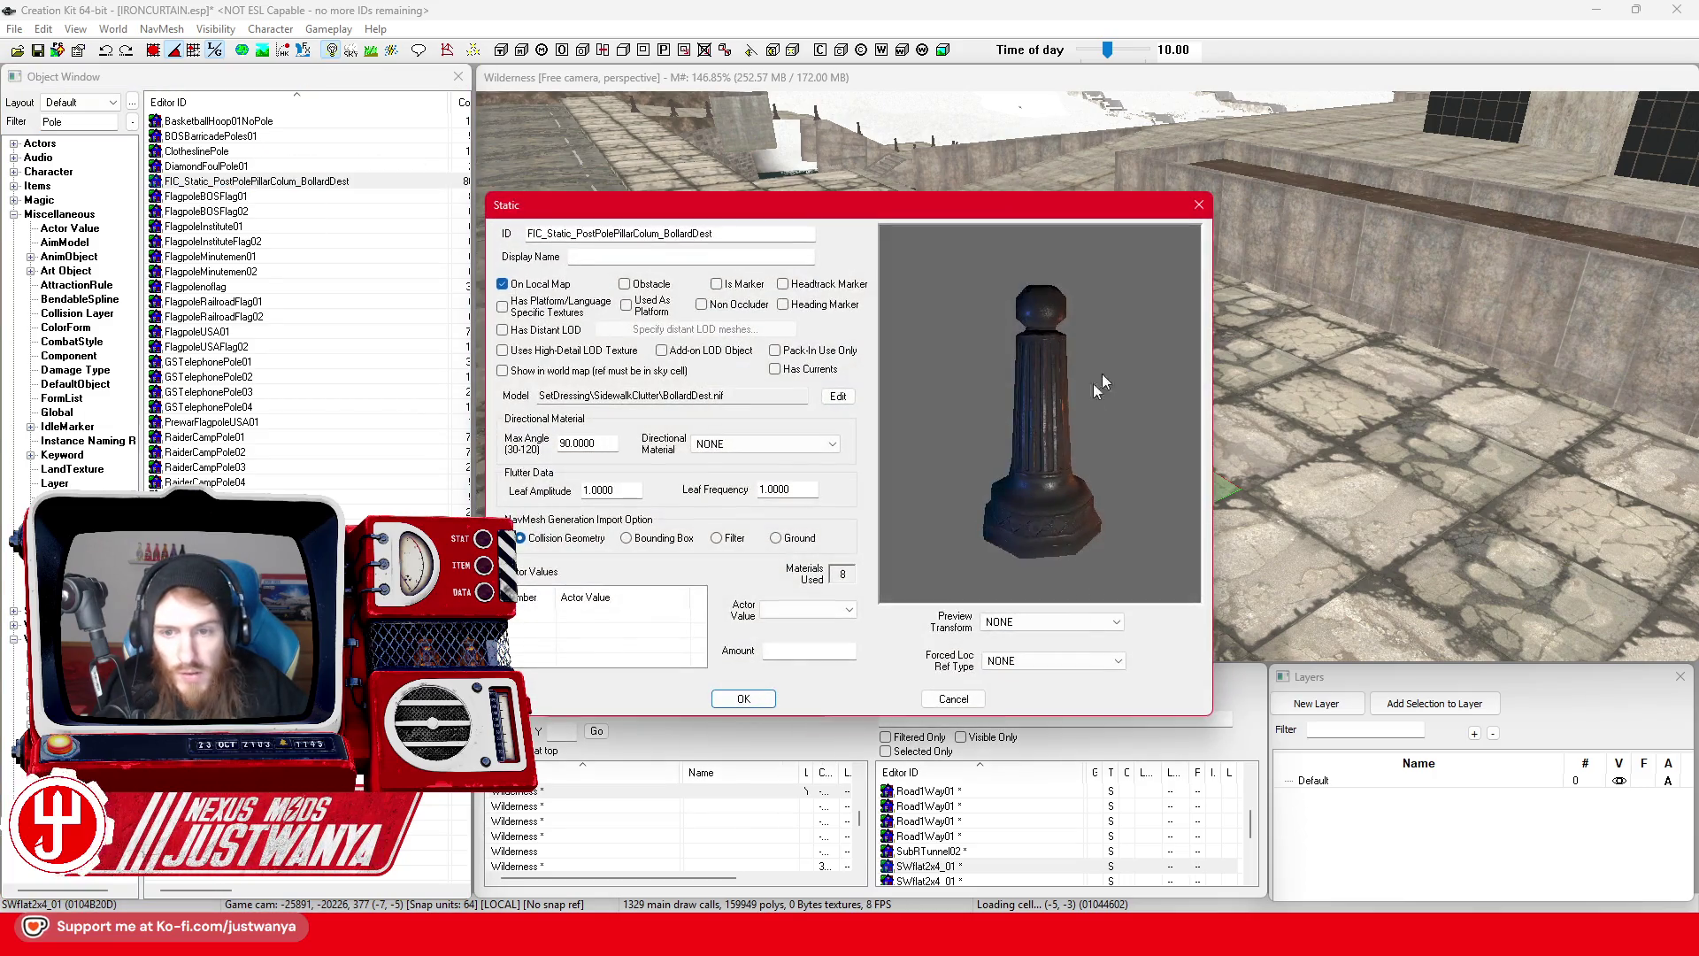
click(1200, 211)
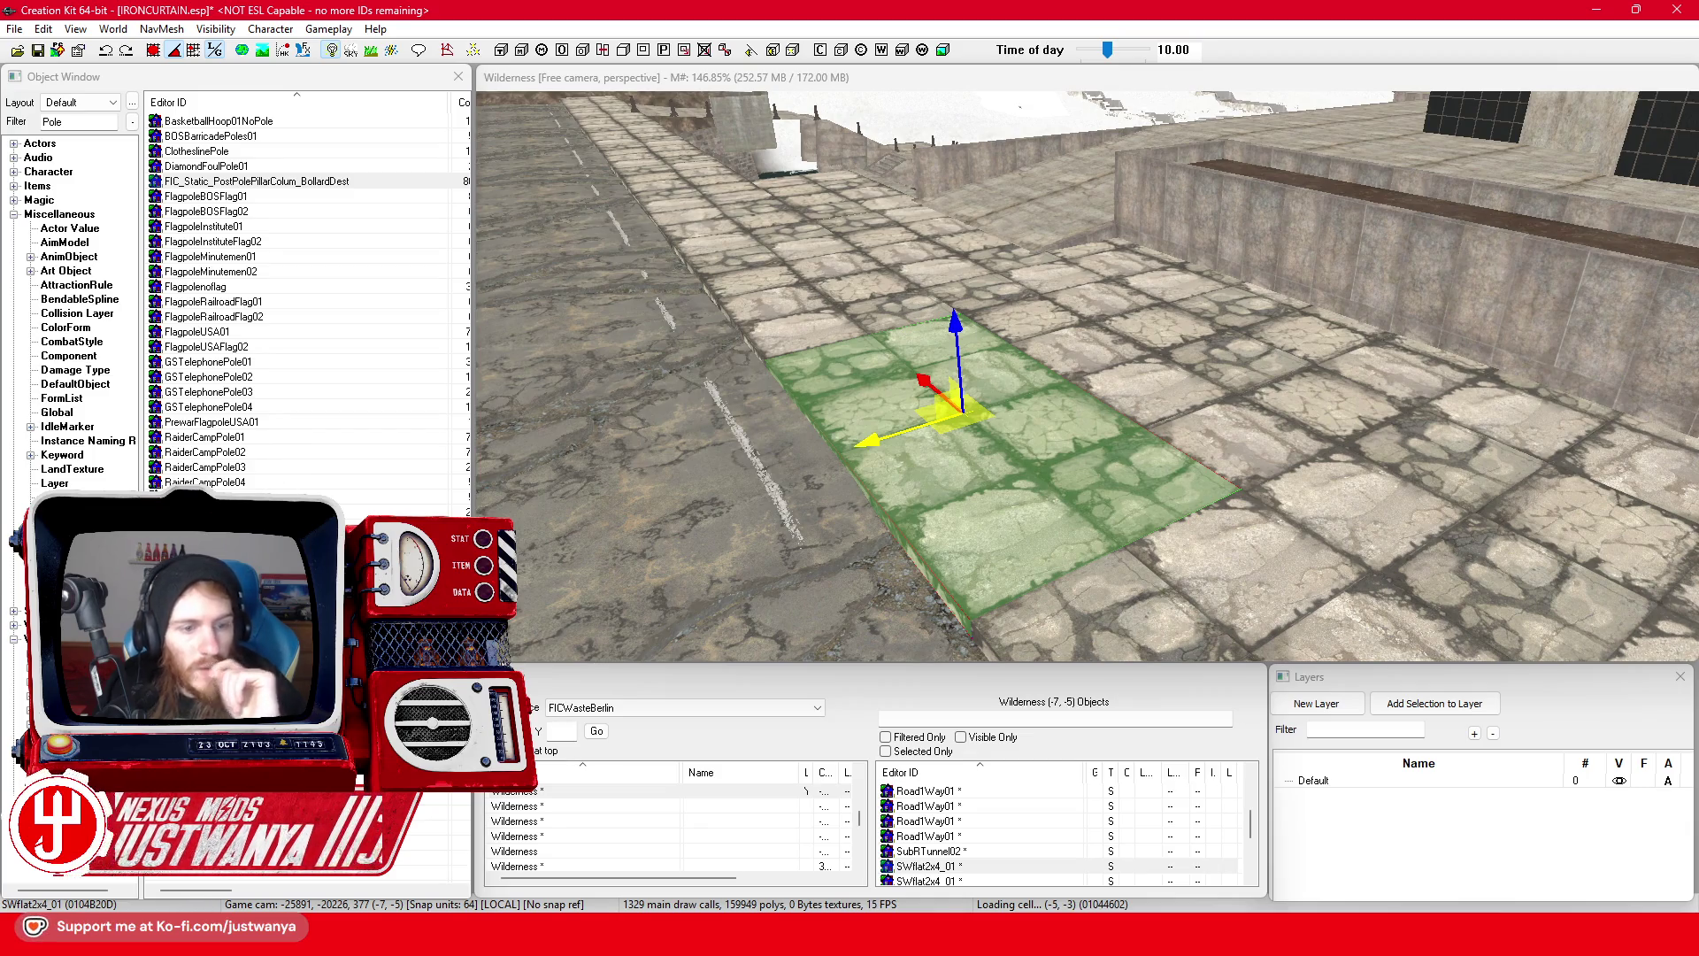
- Fly the view to the snowy ground by the fountain plaza and save IRONCURTAIN.esp
scroll(925, 321, down, 5)
drag(1044, 327, 1102, 557)
scroll(1053, 424, up, 5)
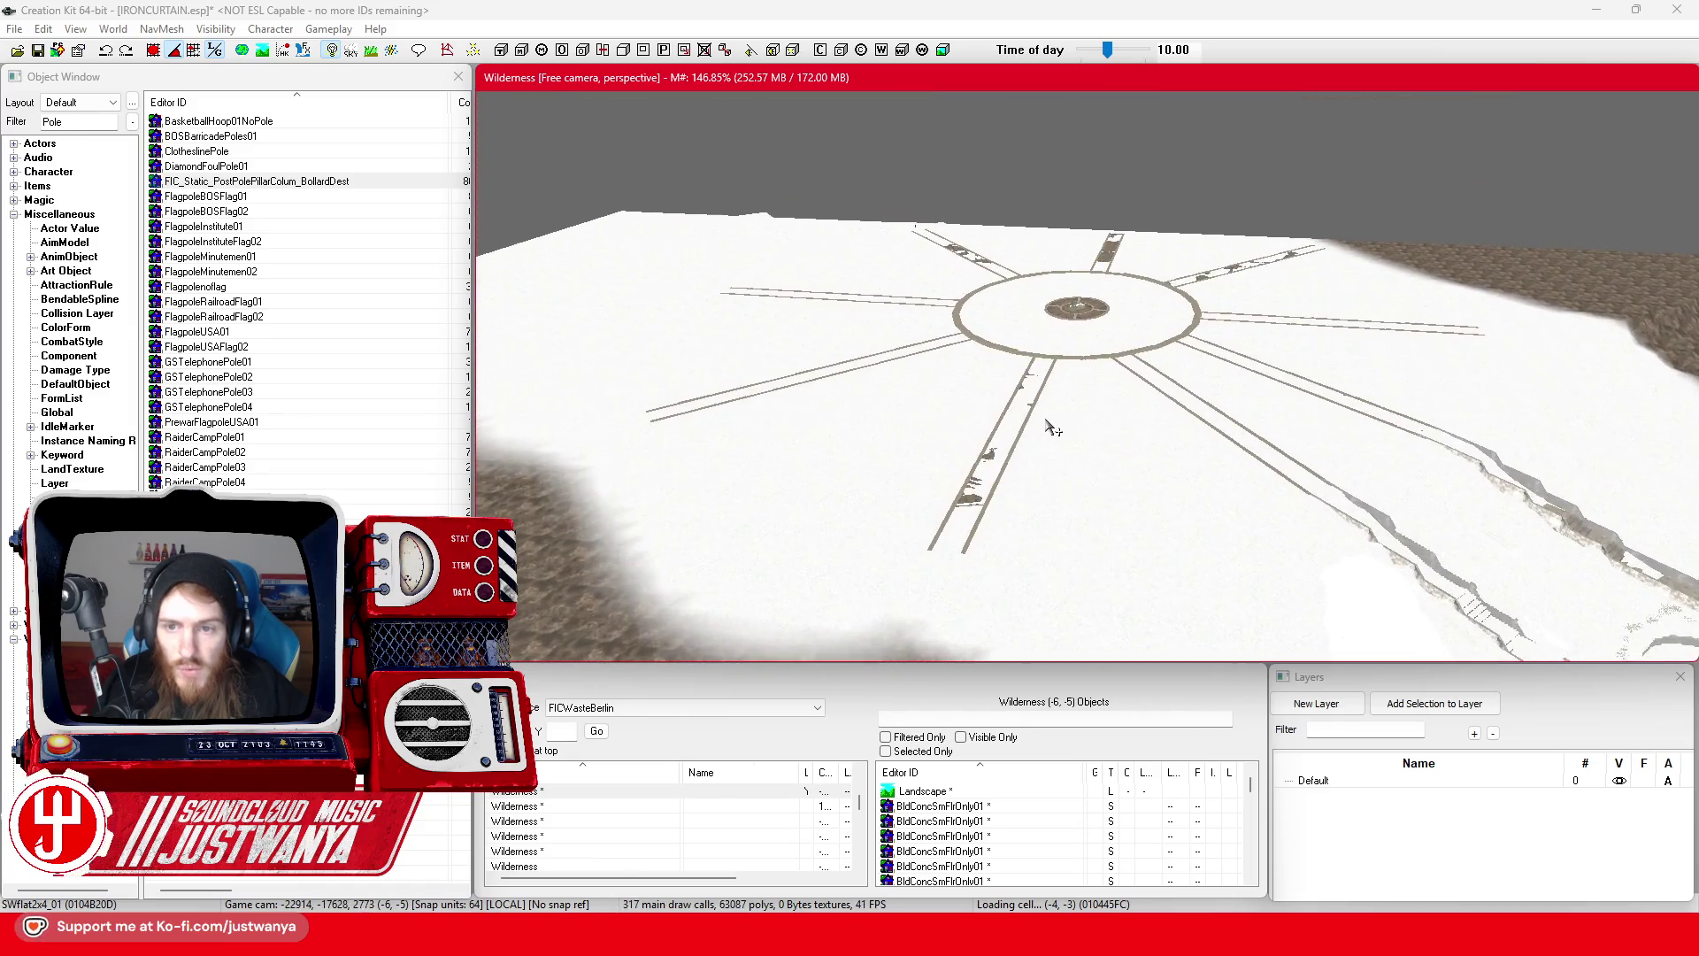
scroll(1053, 428, up, 5)
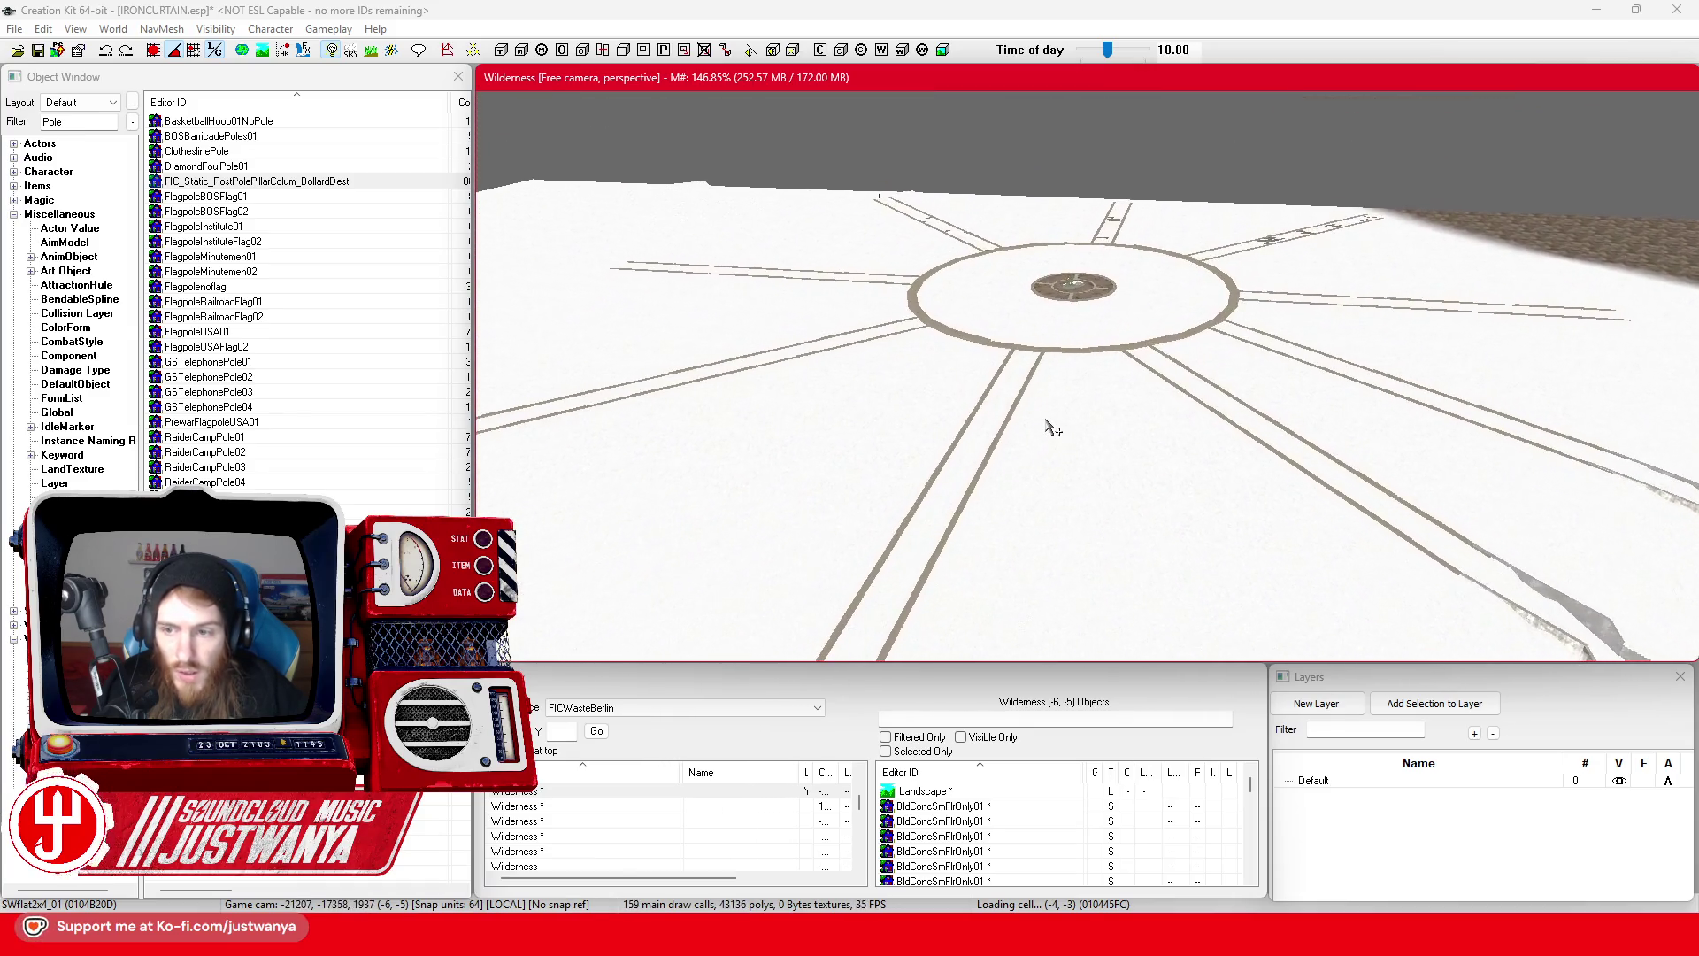
scroll(1044, 423, up, 5)
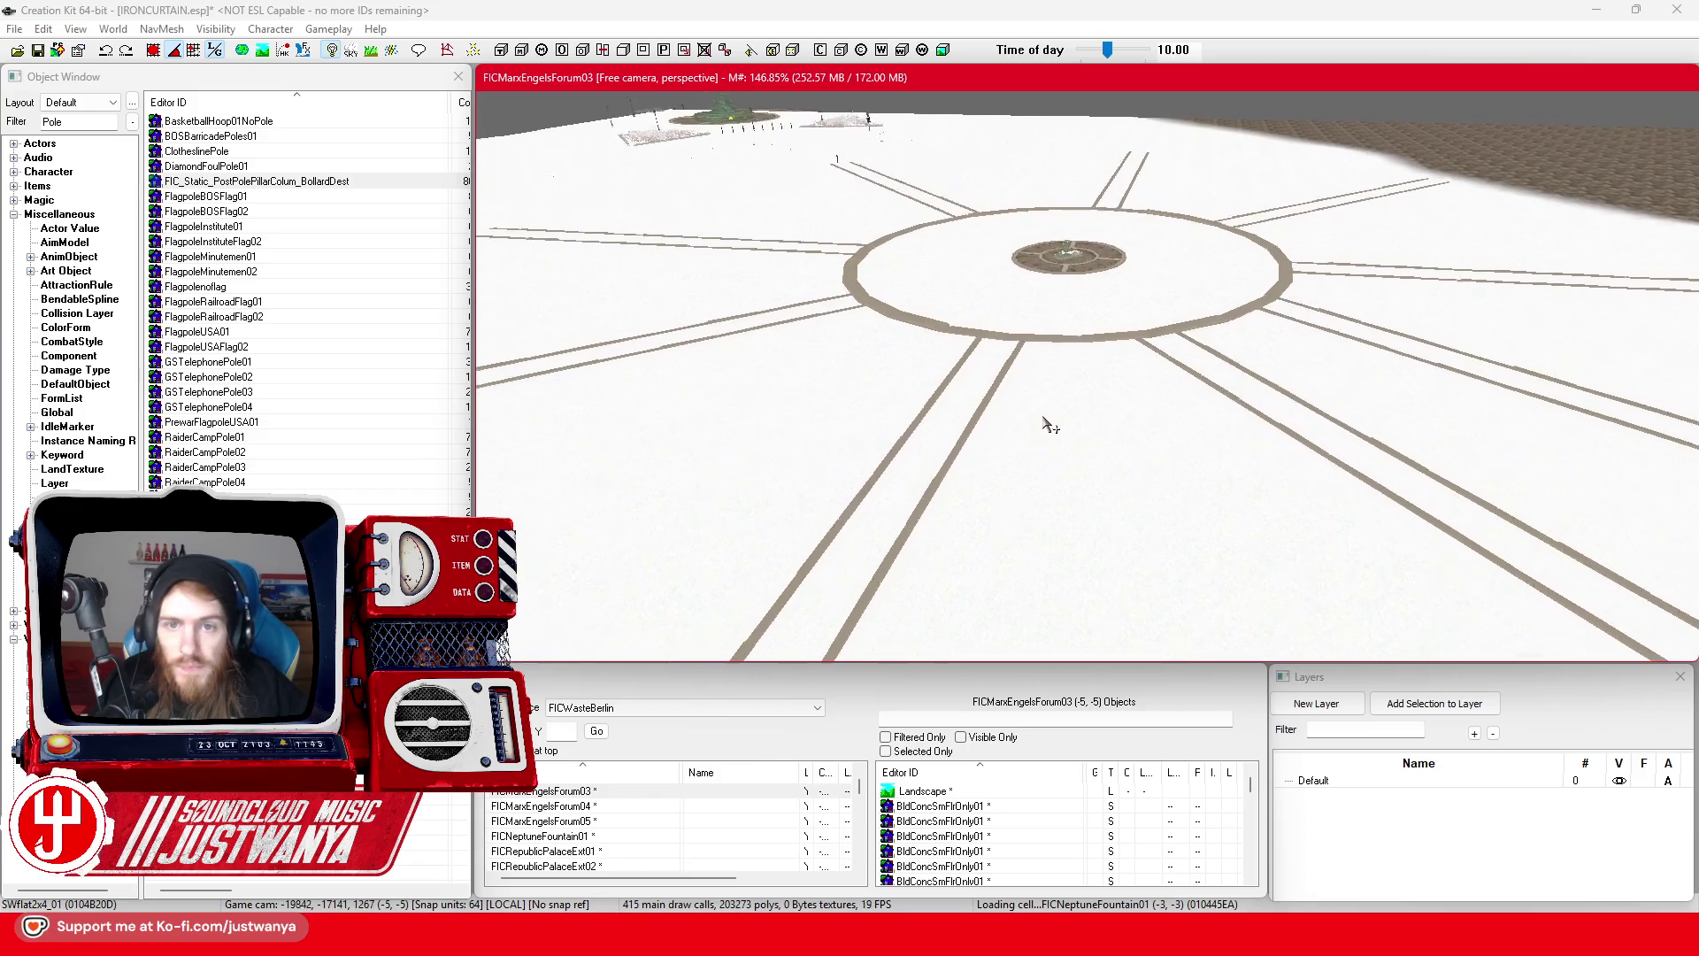
scroll(1040, 403, up, 5)
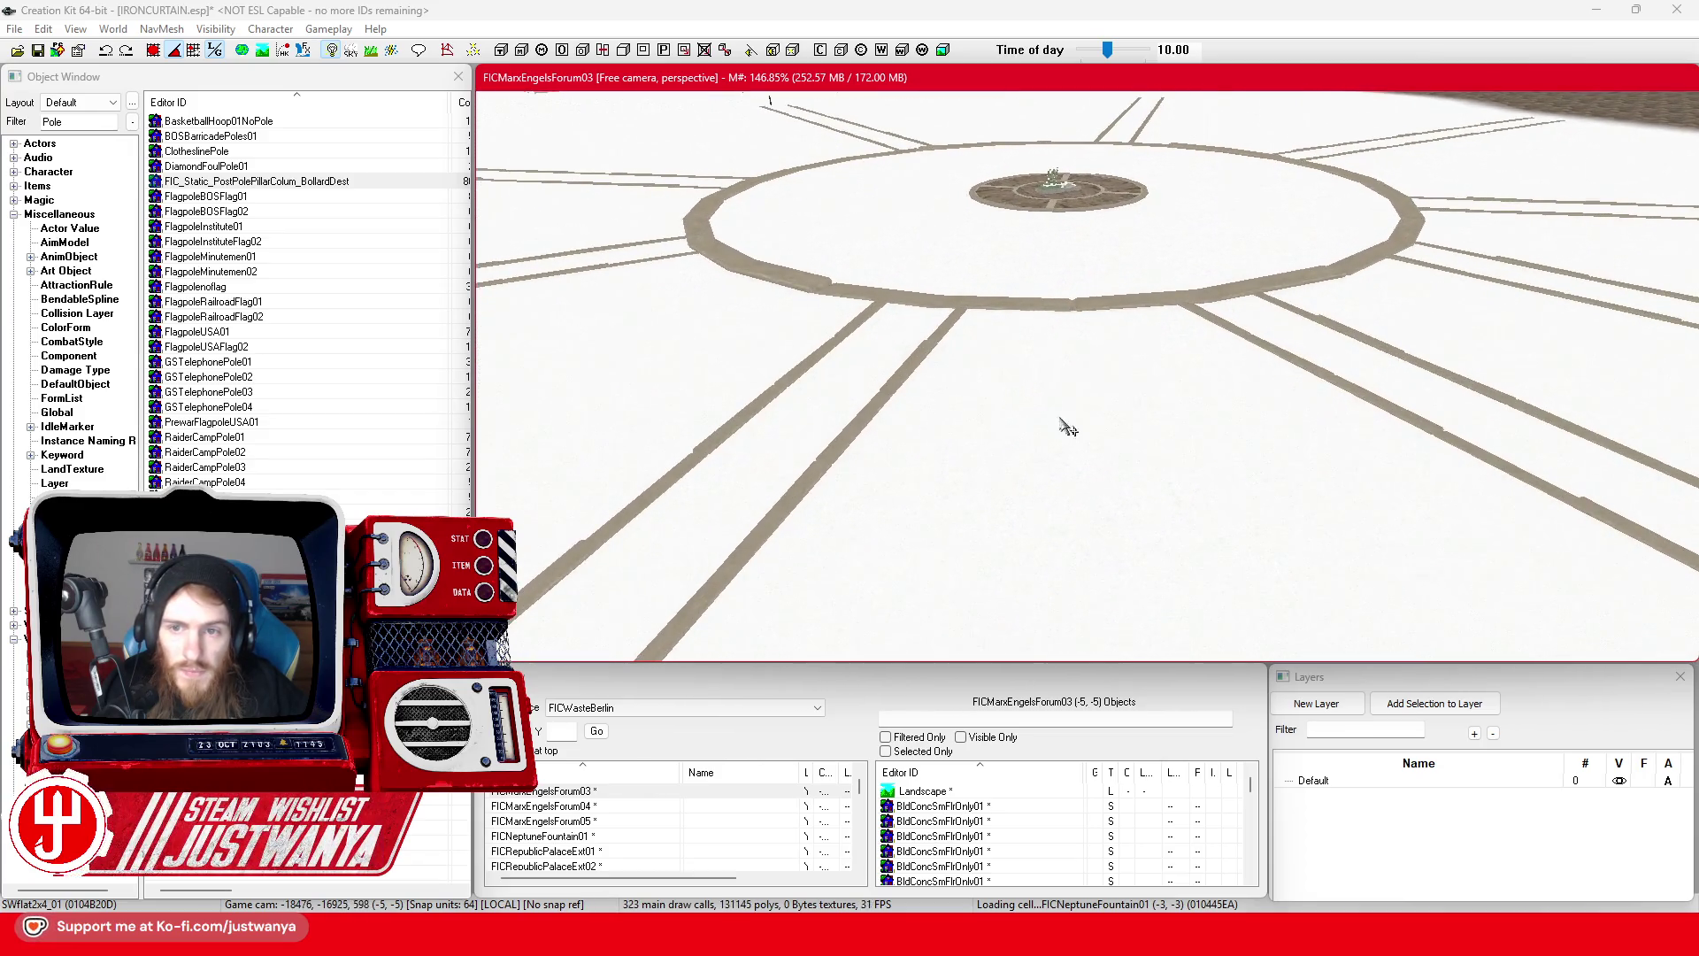
scroll(998, 434, up, 5)
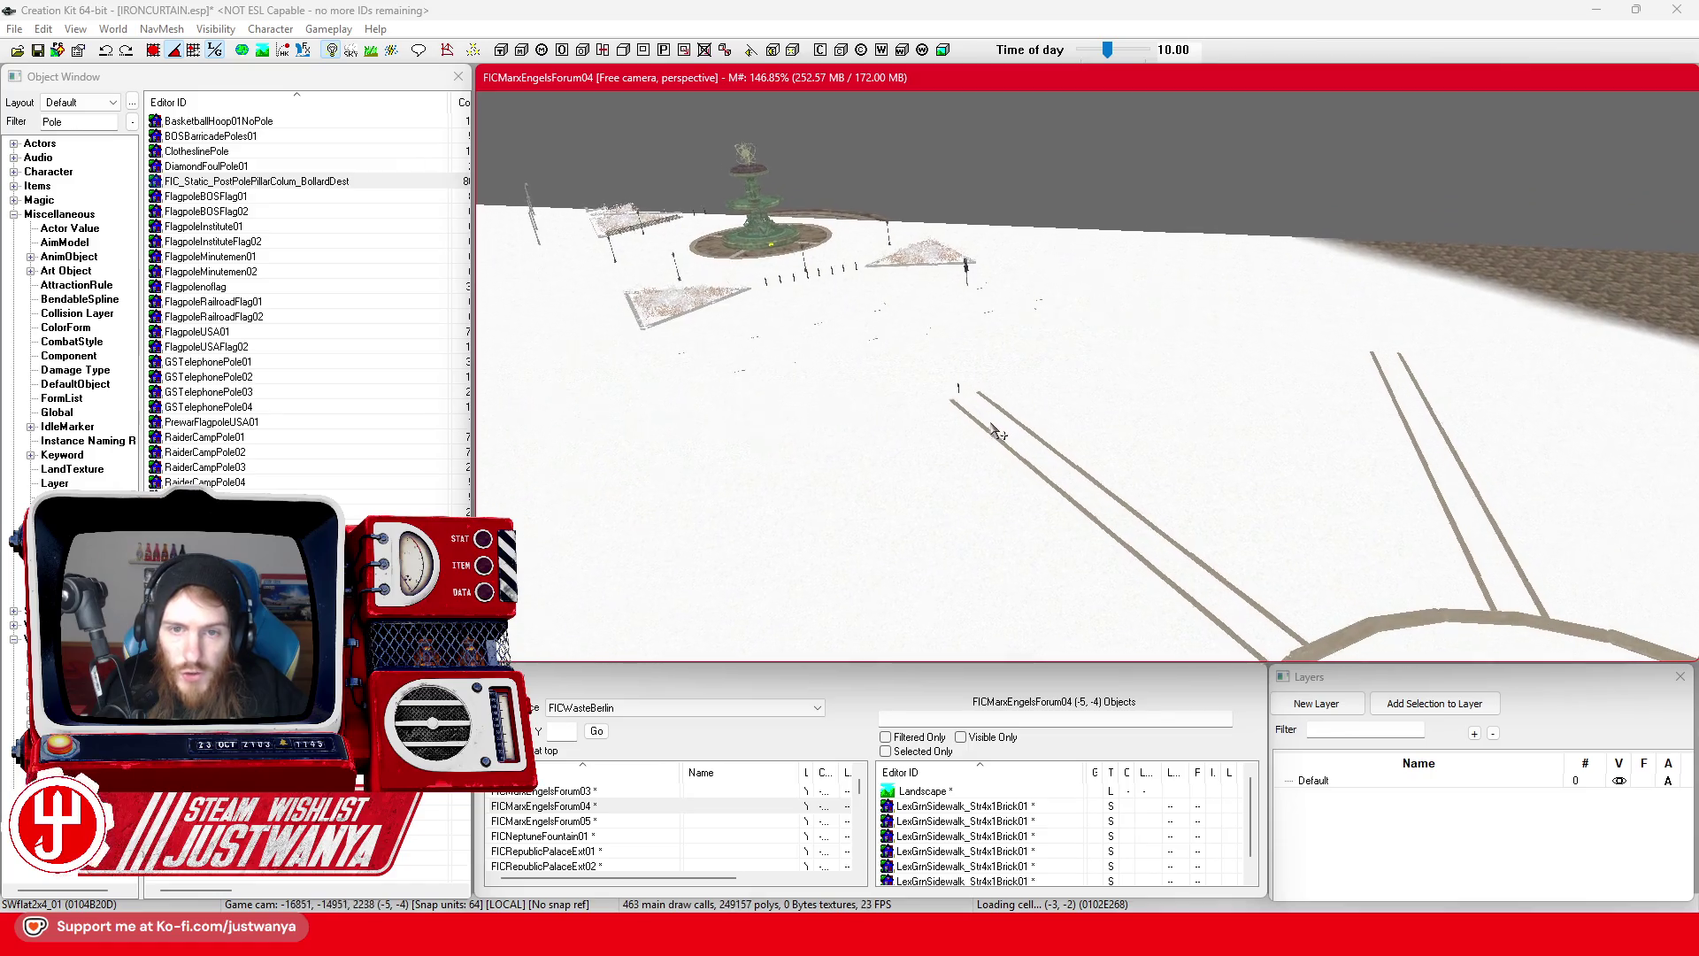
scroll(993, 428, up, 5)
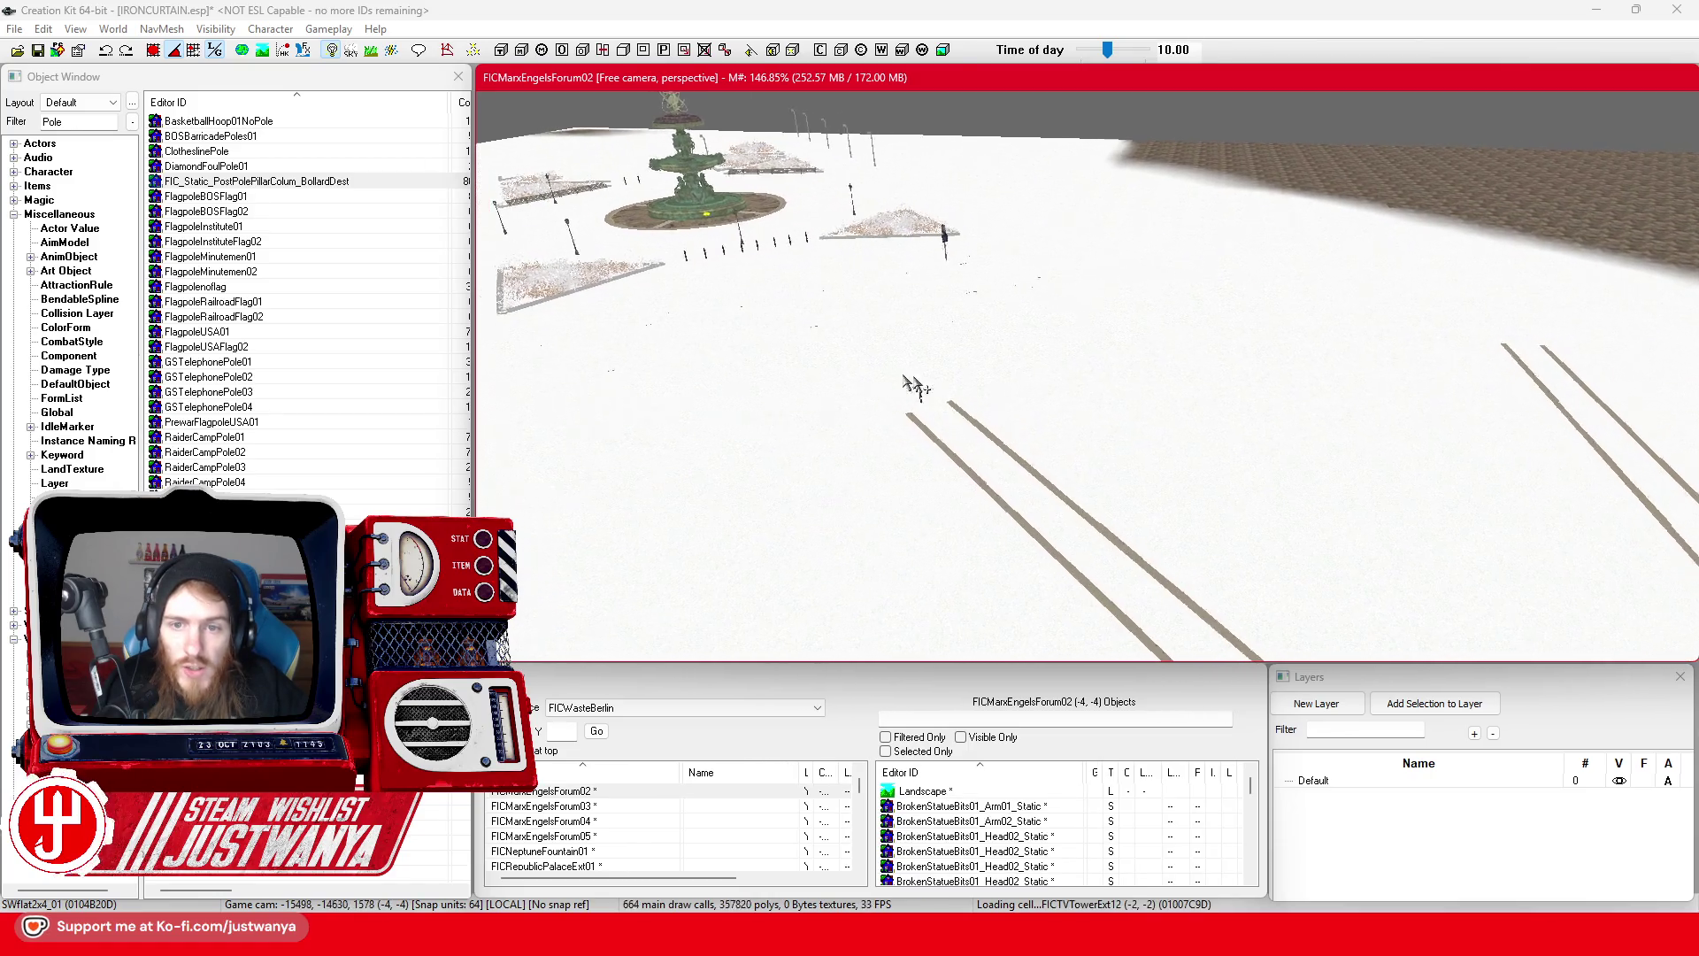
scroll(1165, 413, up, 5)
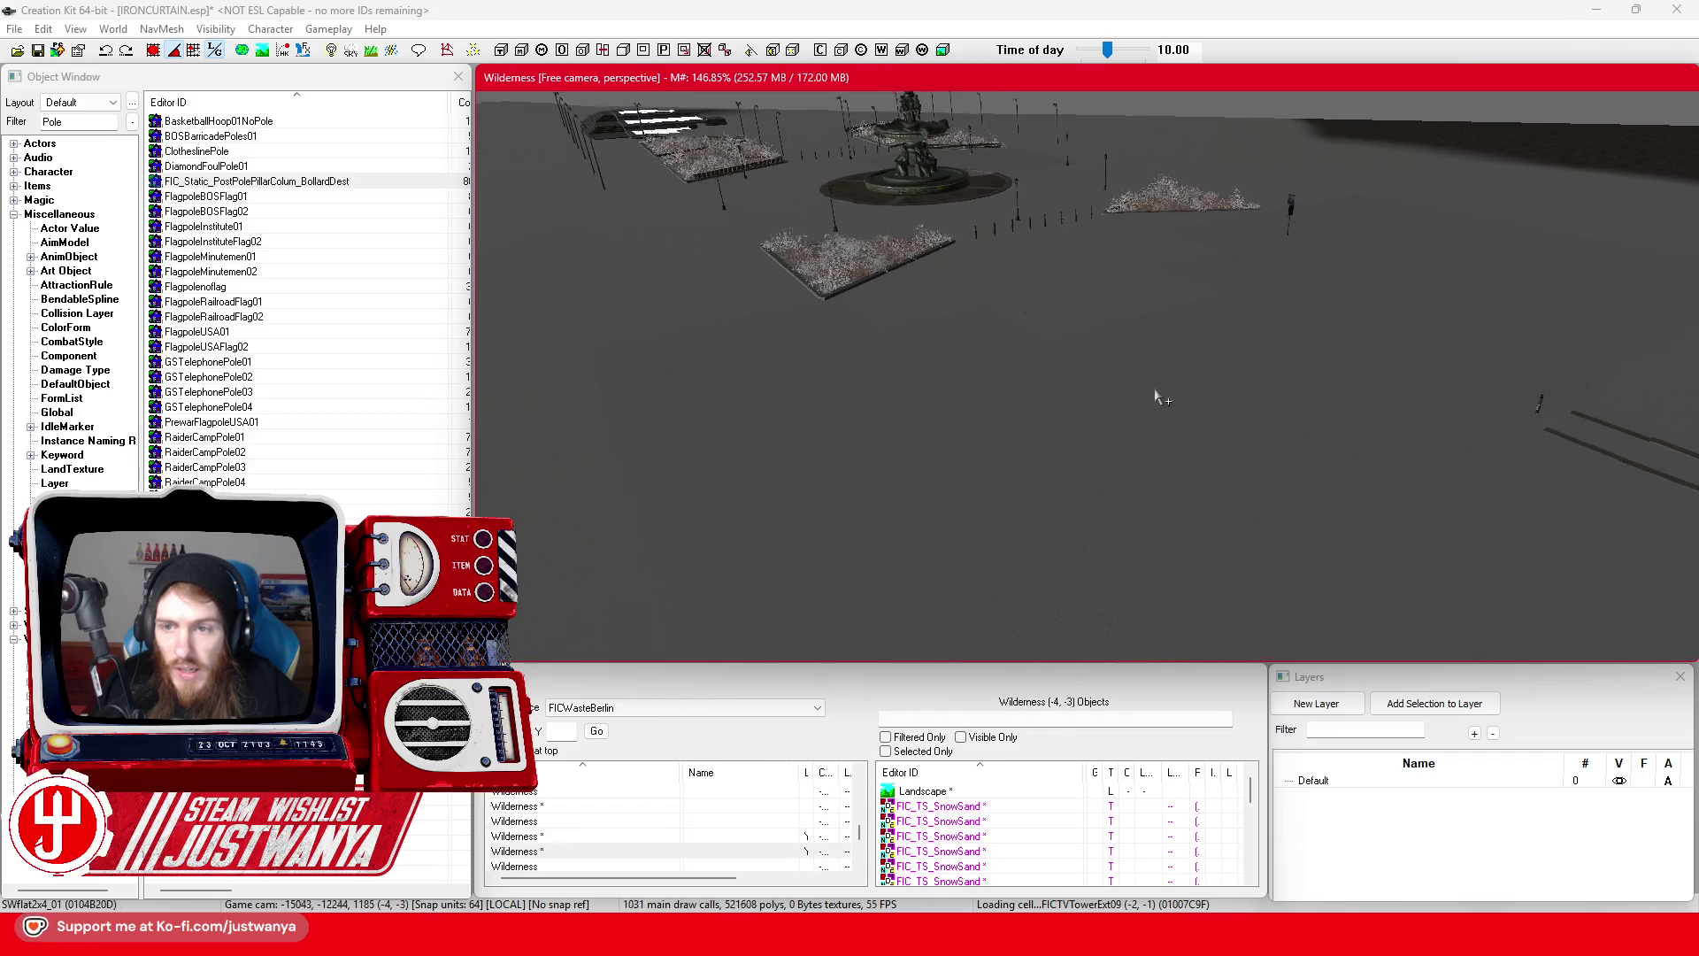
scroll(1171, 444, up, 2)
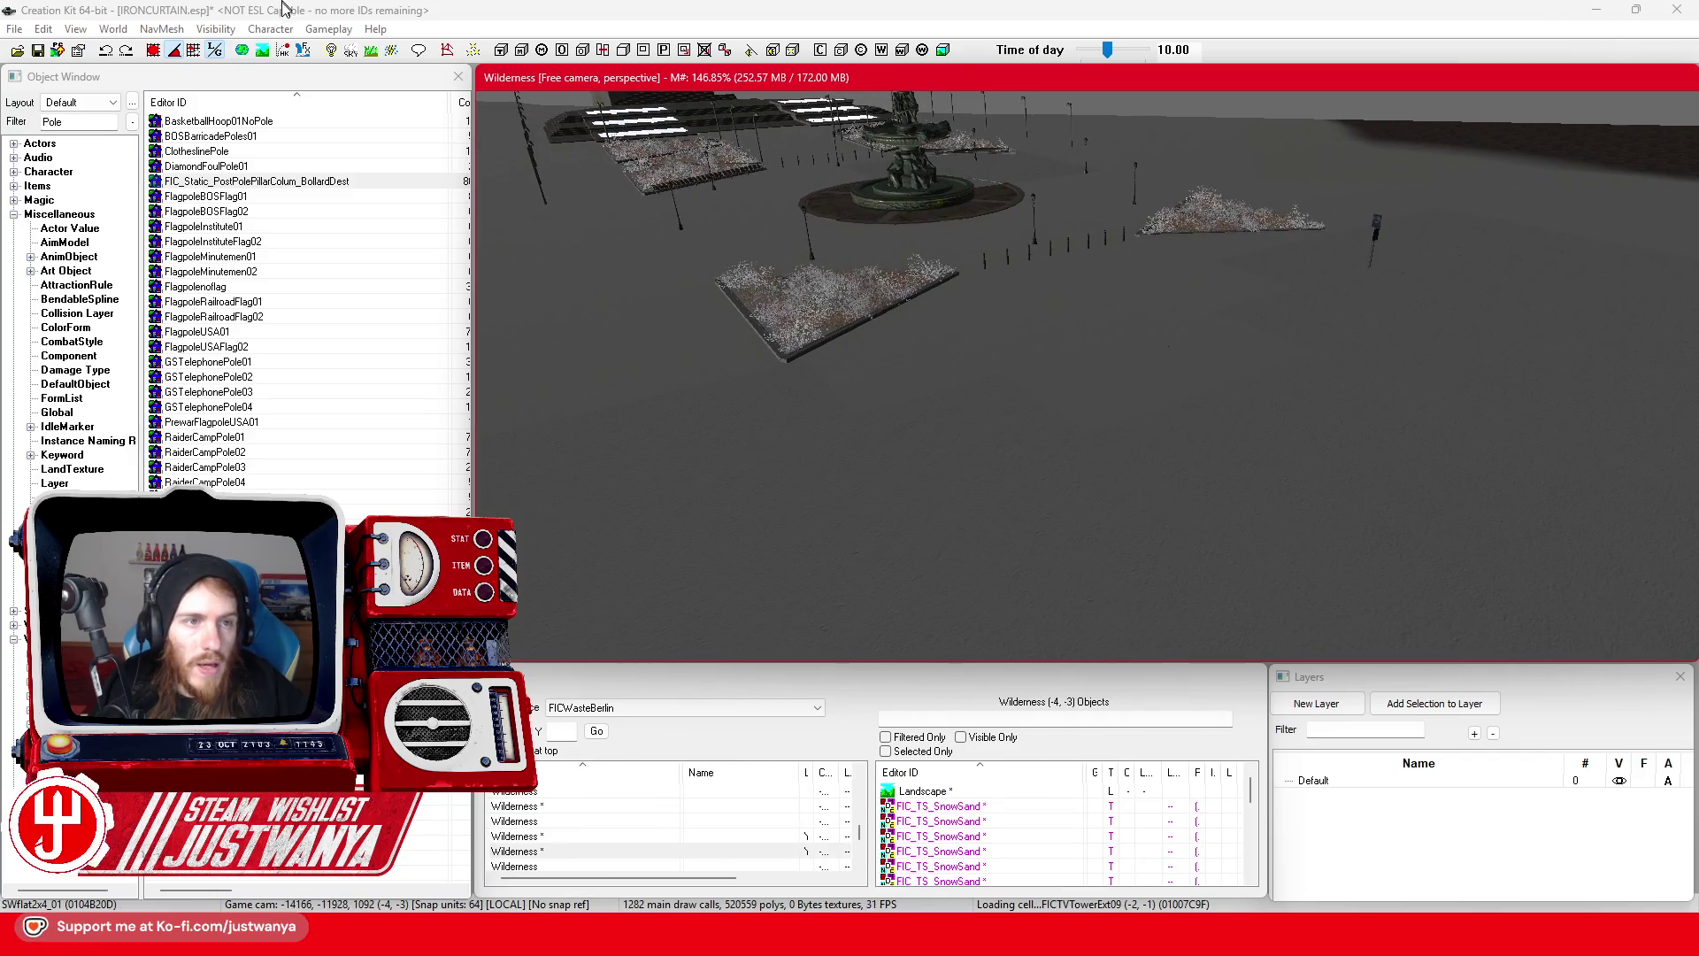
click(38, 50)
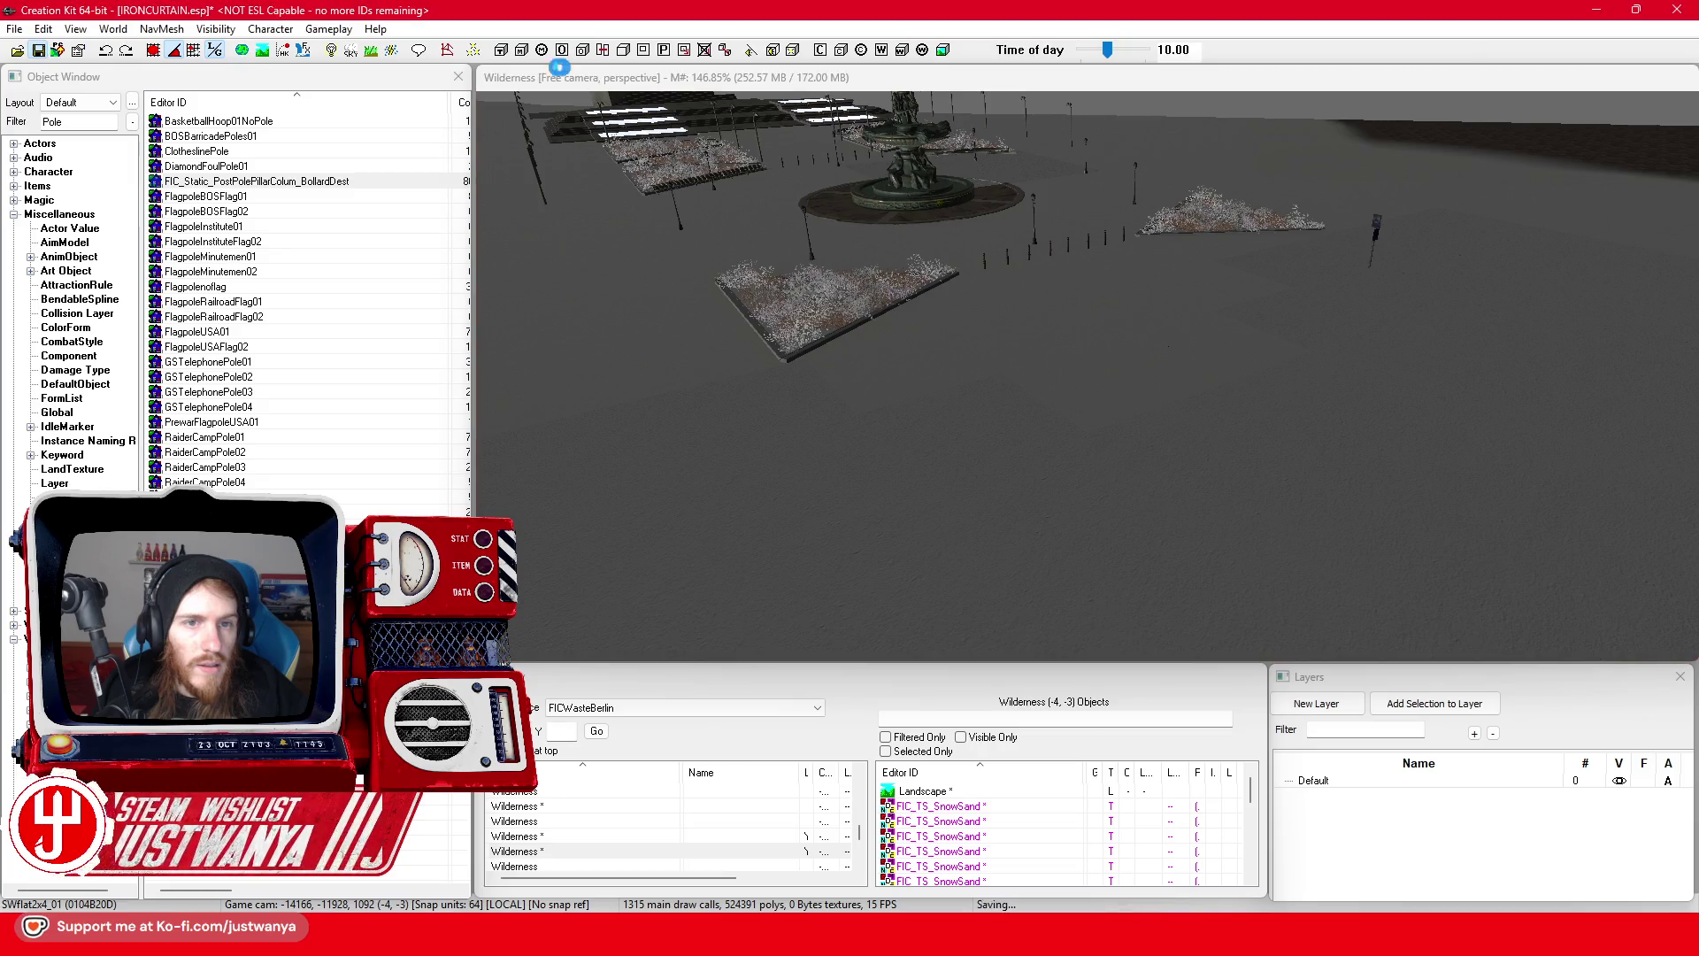
- Turn on Flatten Vertices in Landscape Edit Settings and flatten a patch along the street
key(h)
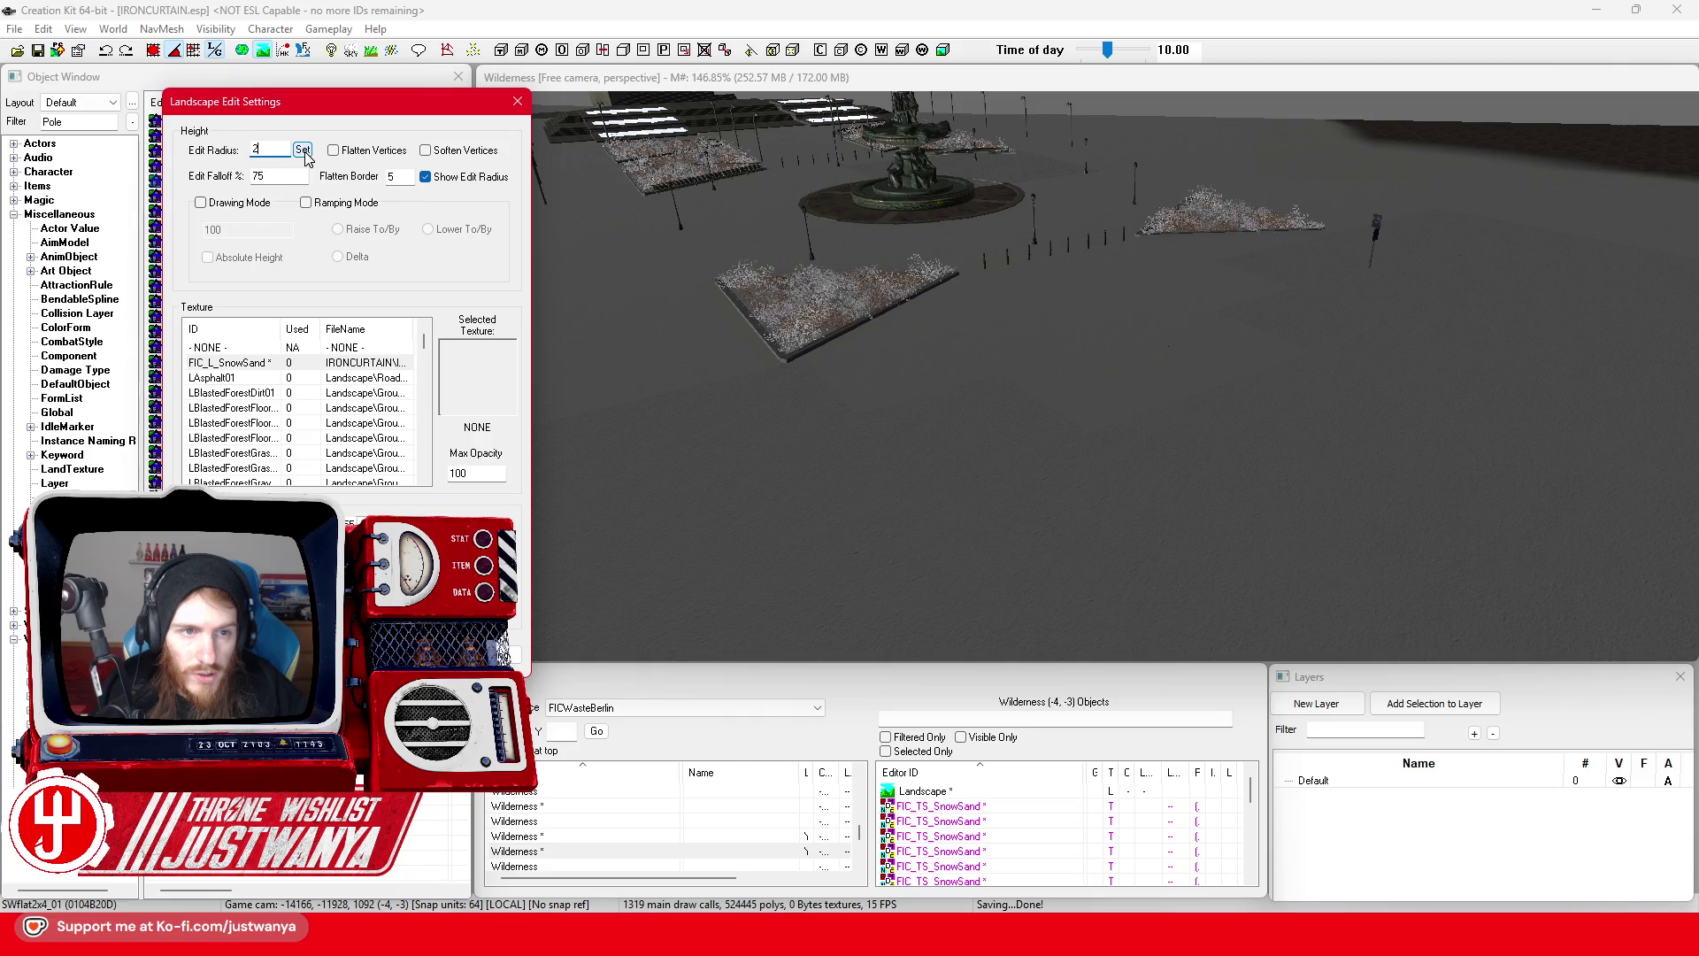
click(1131, 454)
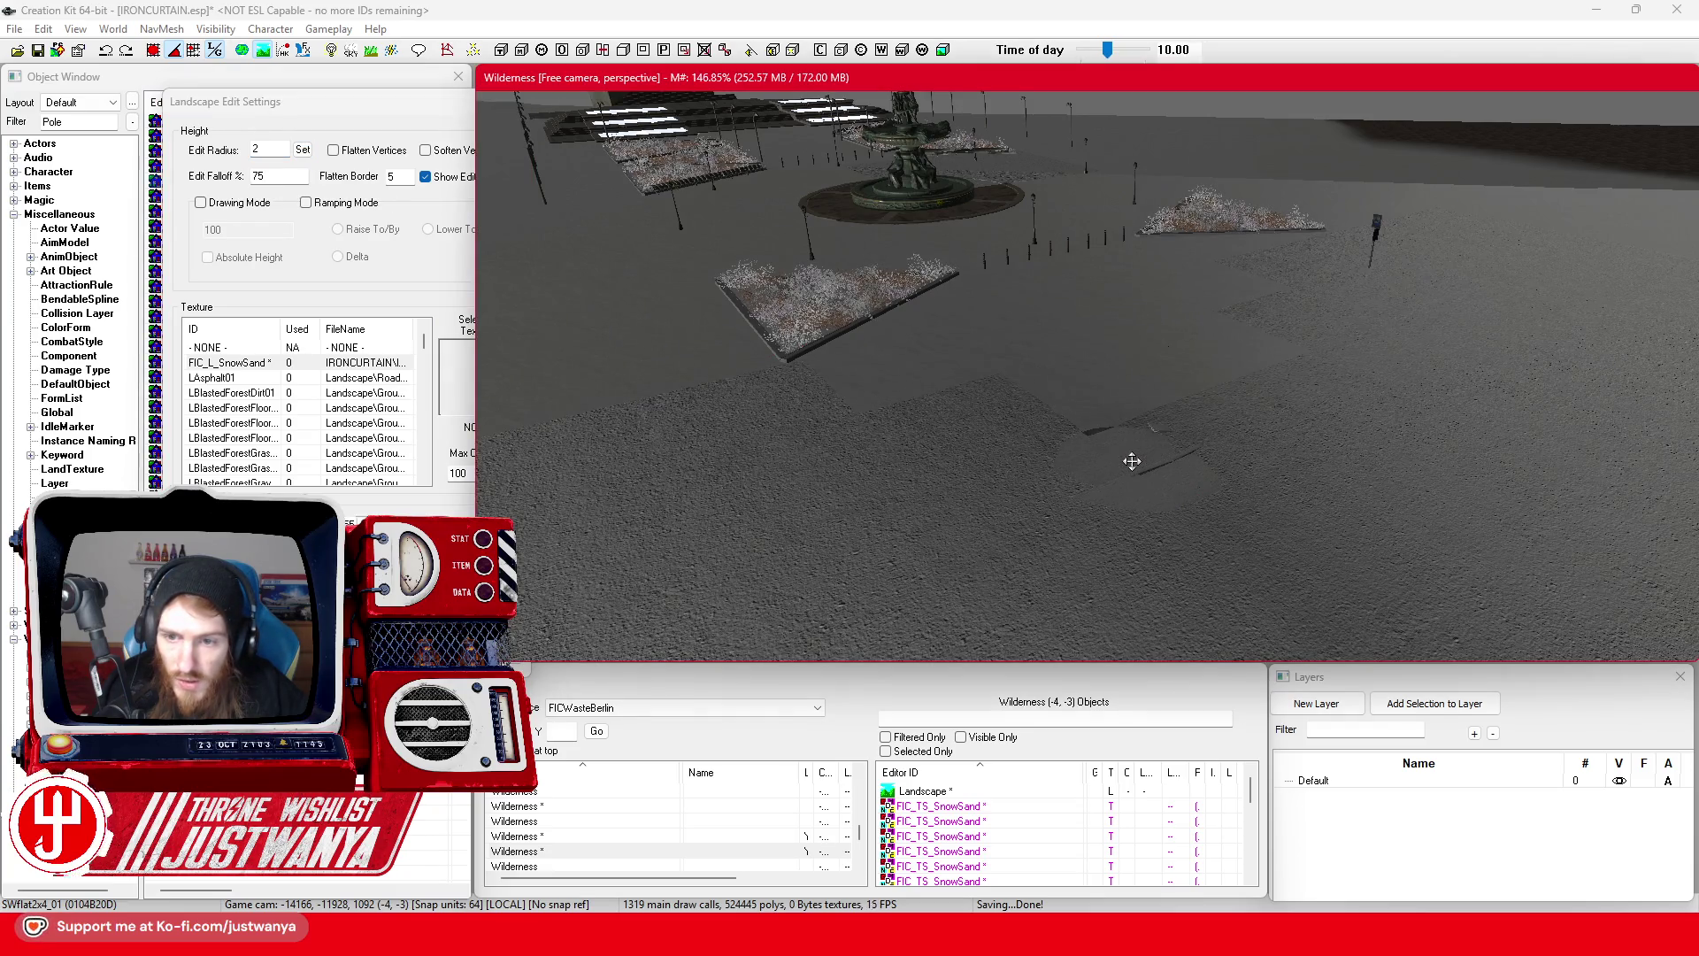
click(338, 161)
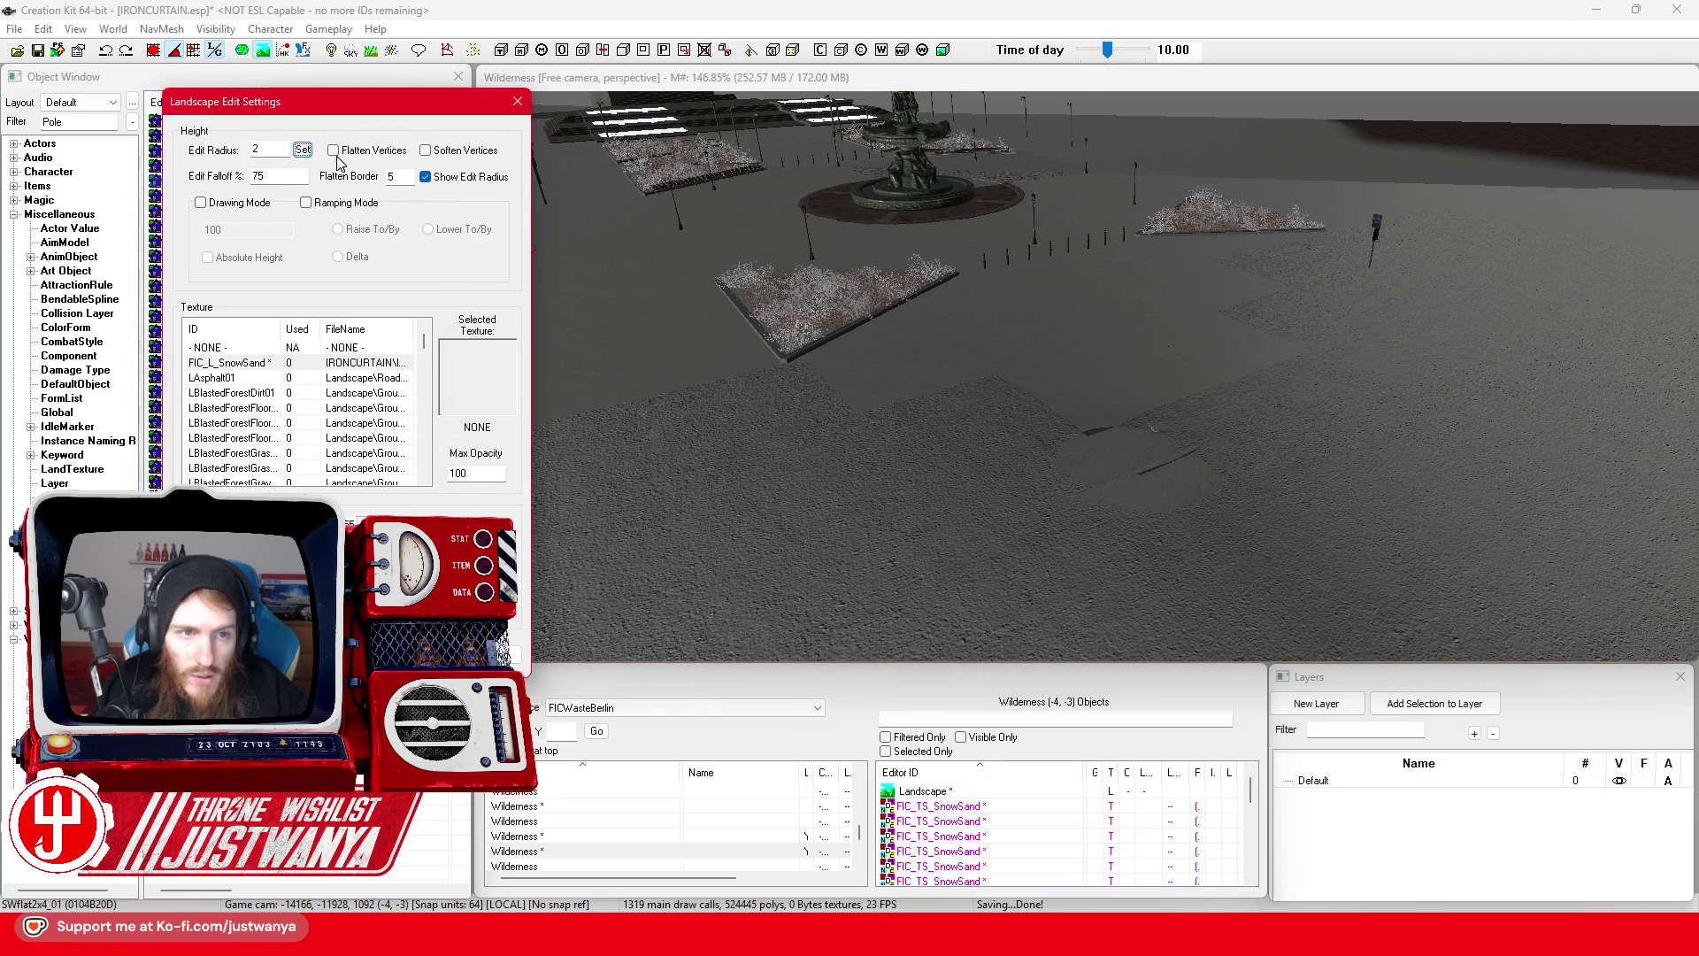
click(1131, 481)
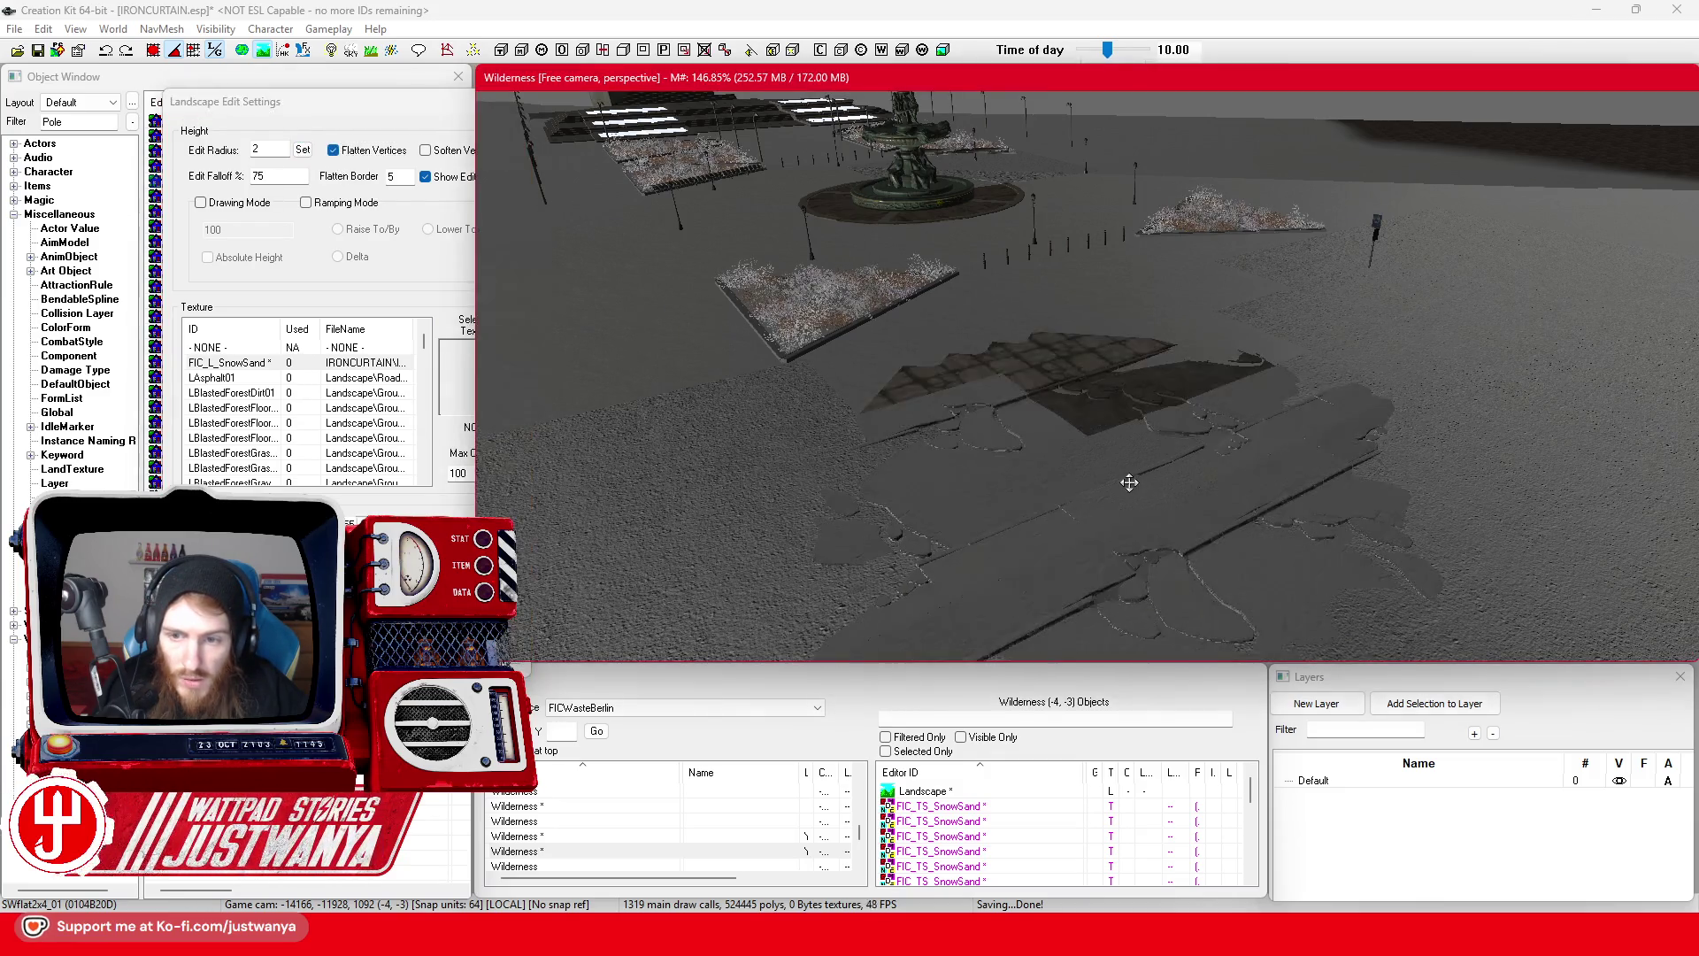
key(shift)
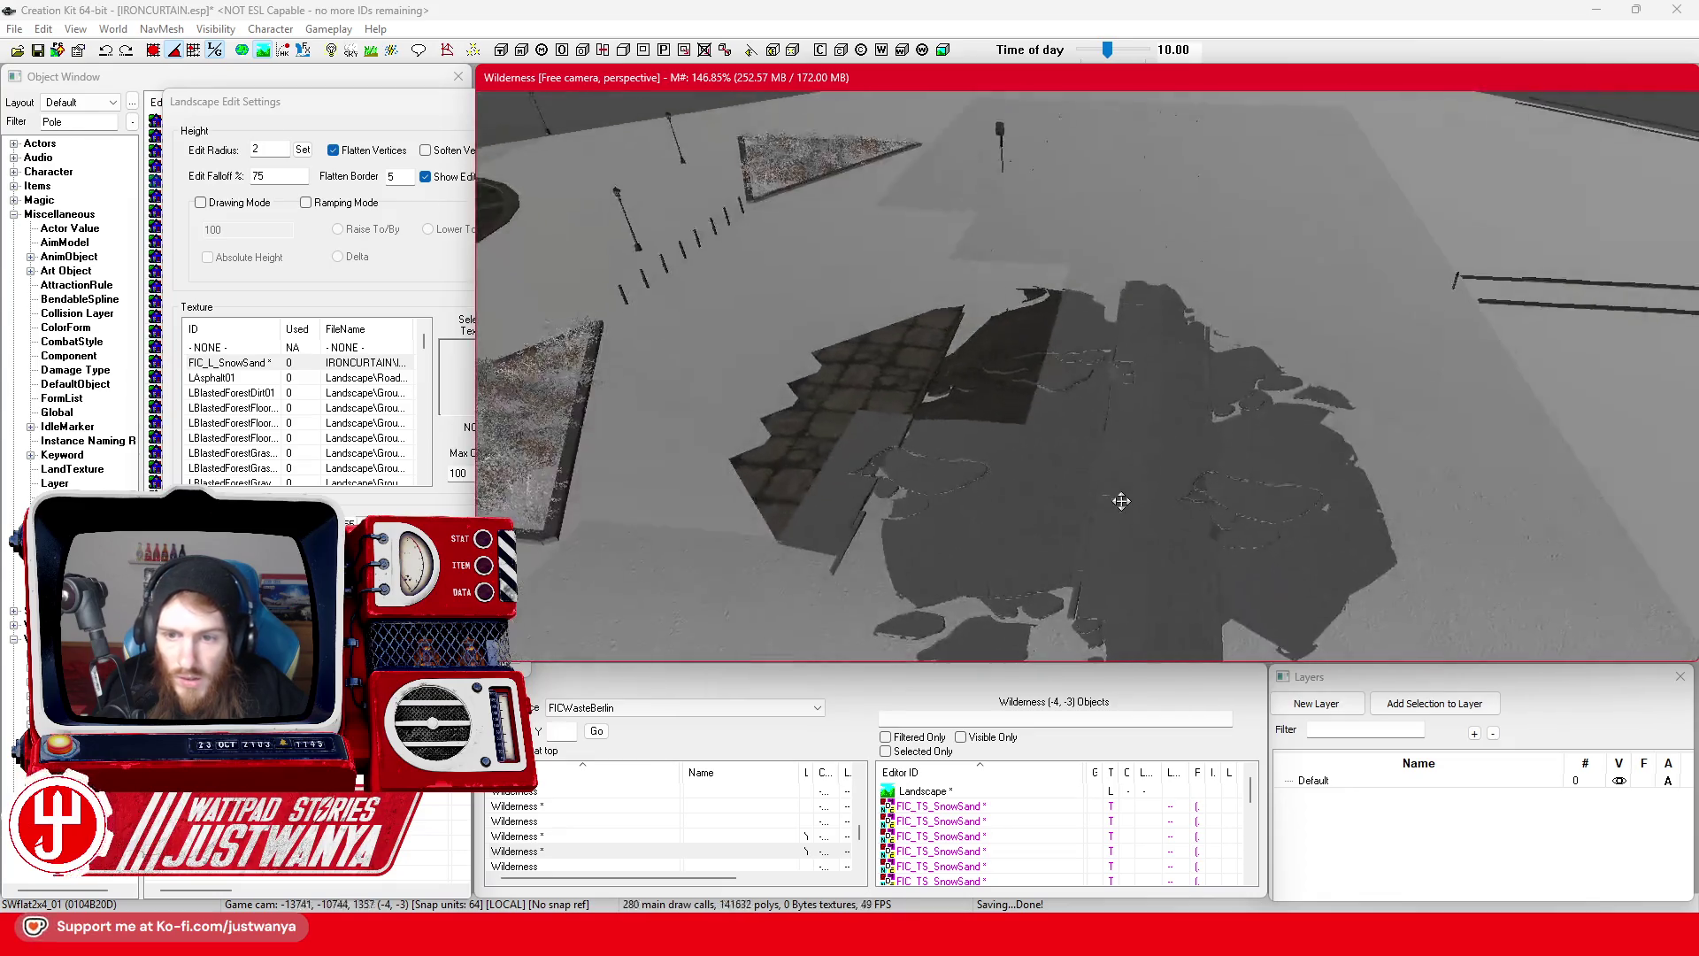
mouse_move(1120, 438)
mouse_down()
mouse_move(1192, 438)
mouse_move(1202, 368)
mouse_move(1180, 213)
mouse_up()
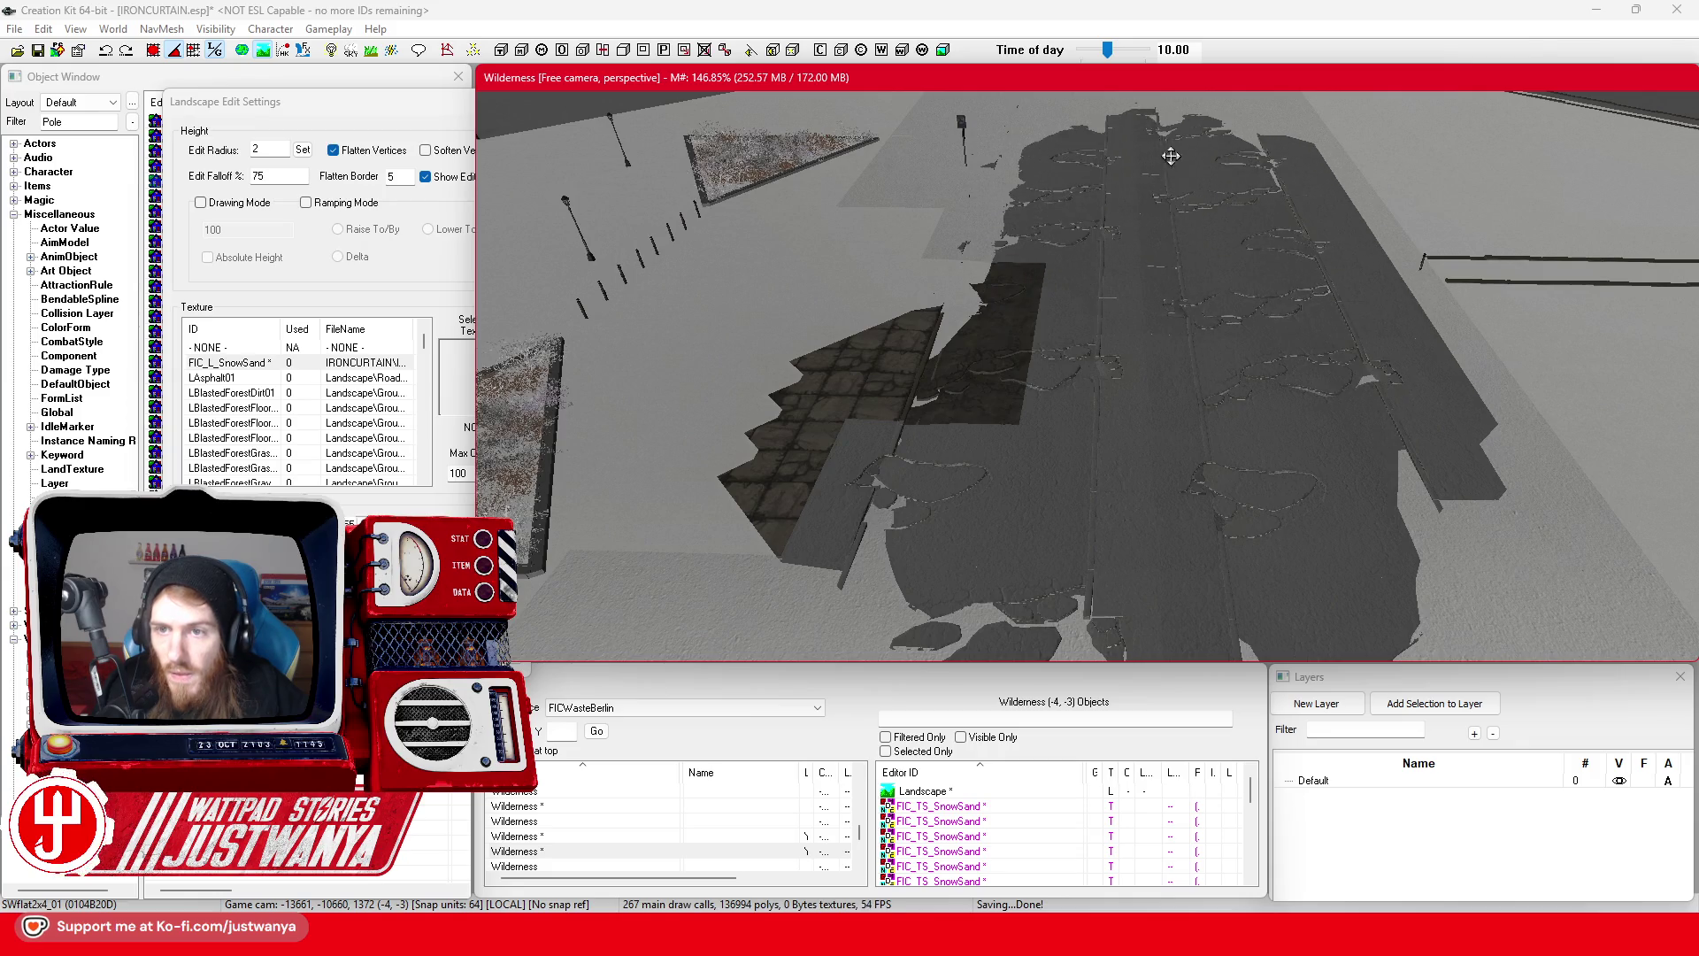
- Extend the flattened terrain strip along the edge of the cobbled sidewalk tiles
scroll(1136, 285, down, 5)
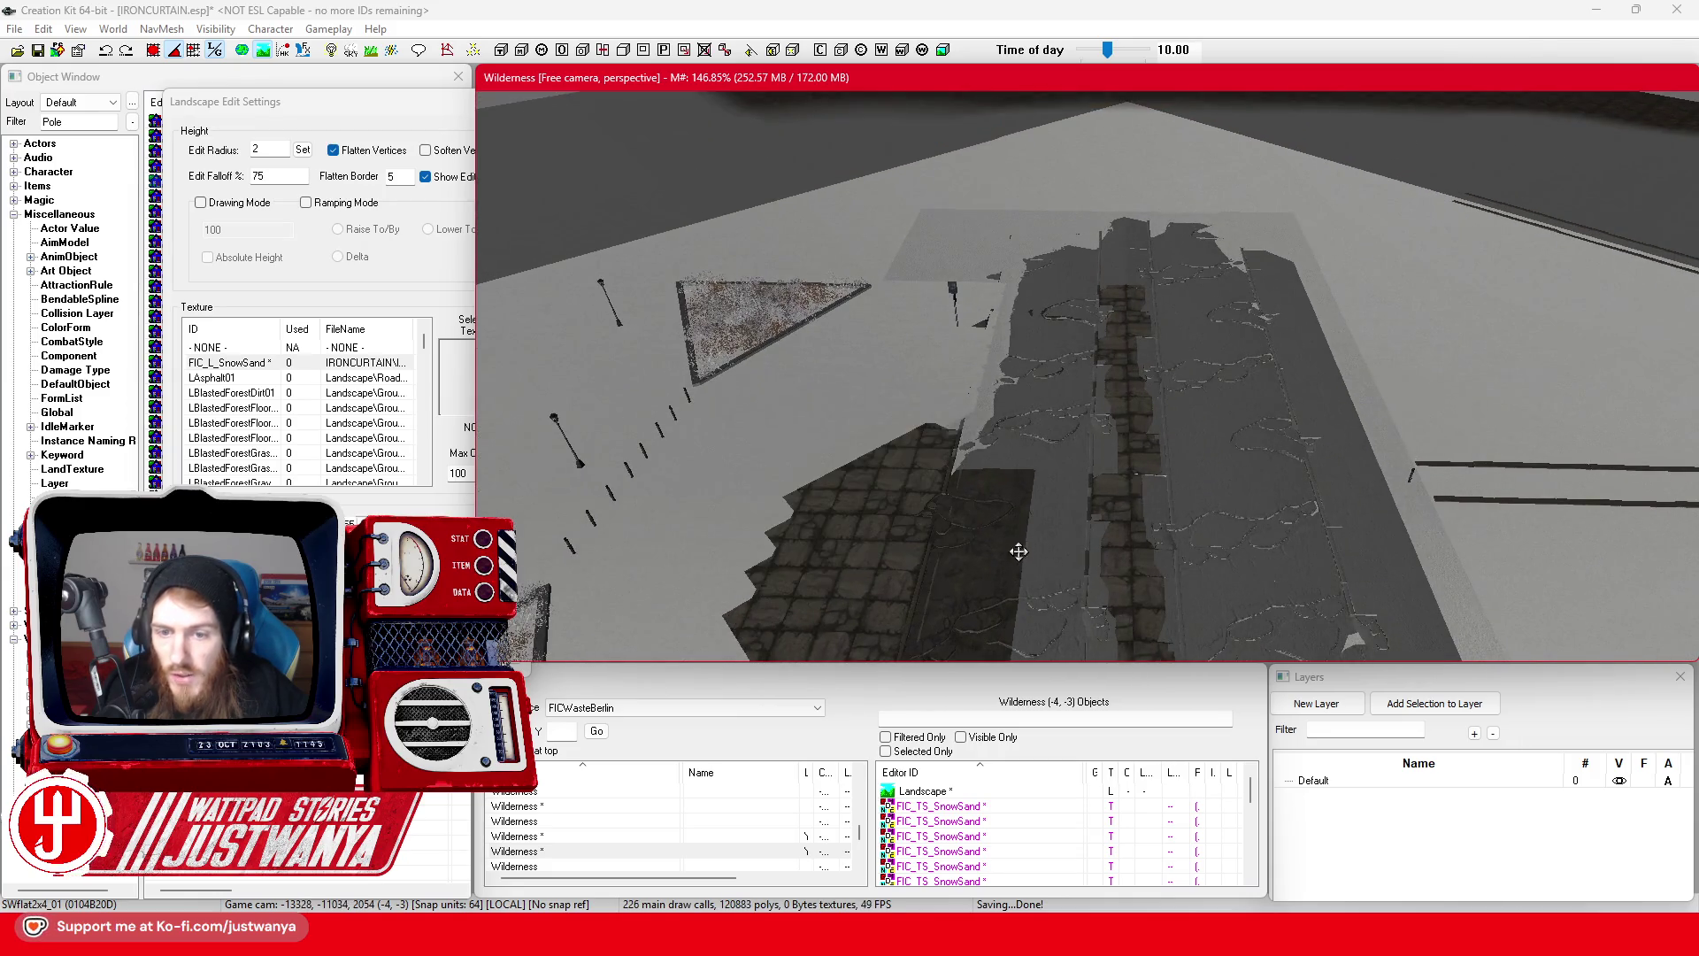
mouse_move(1108, 289)
mouse_down()
mouse_move(1128, 266)
mouse_move(1062, 269)
mouse_move(1151, 331)
mouse_up()
scroll(1069, 403, up, 4)
scroll(1069, 403, up, 5)
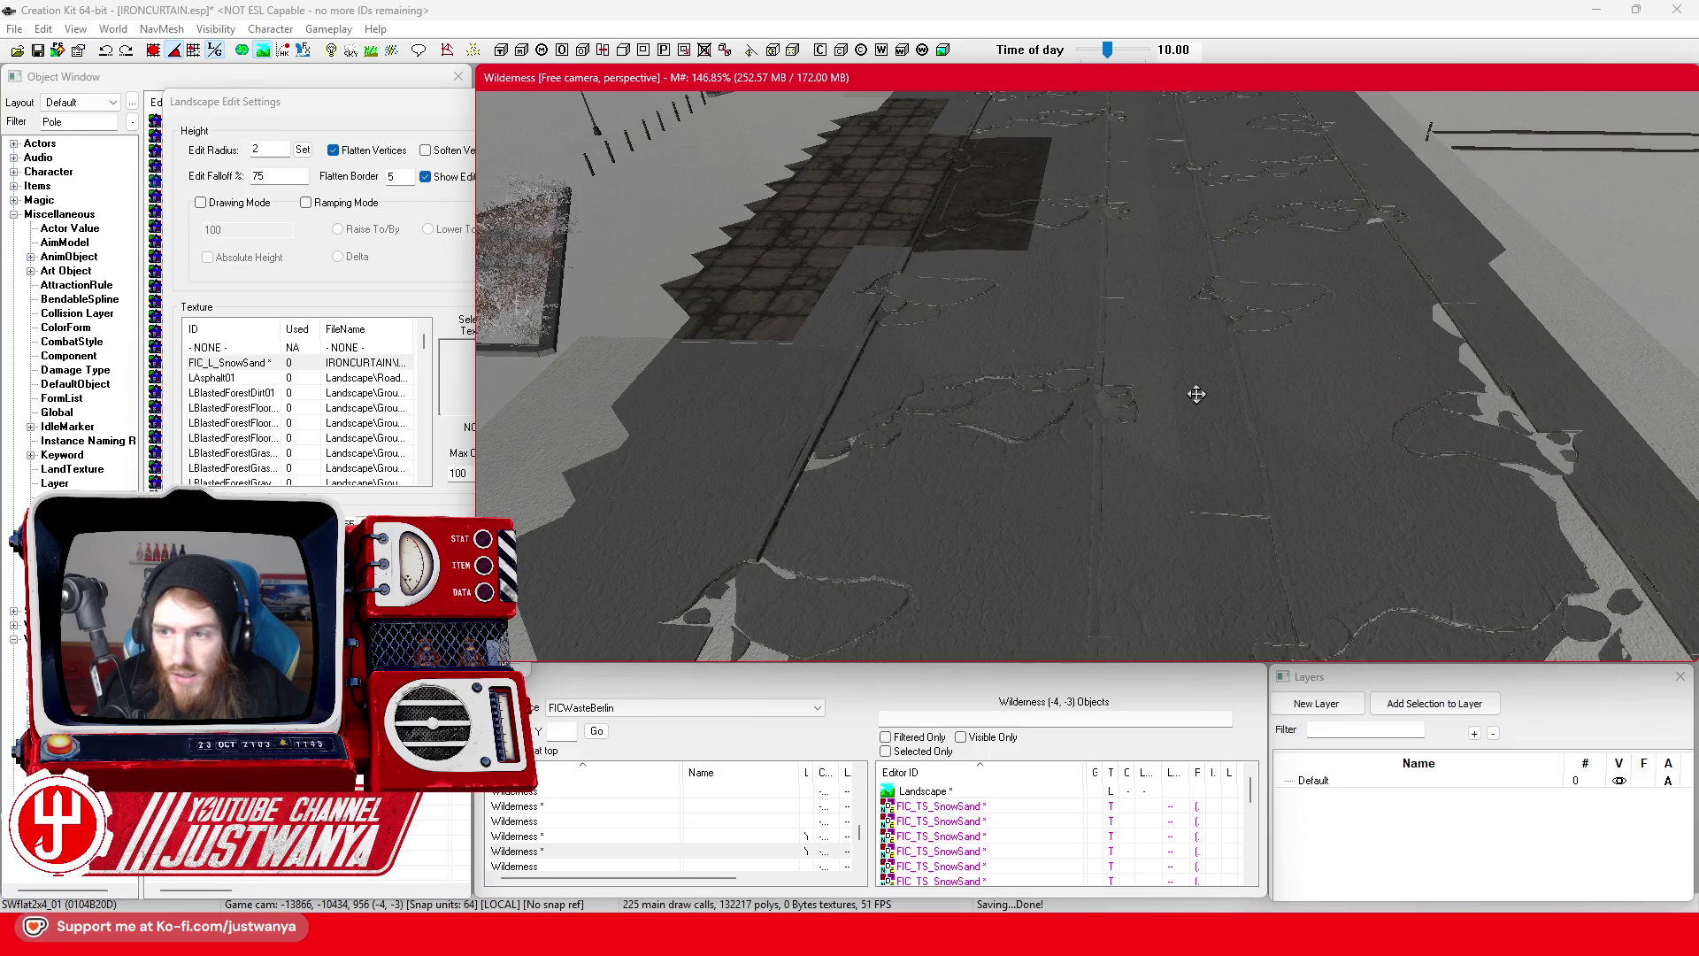
scroll(1199, 395, up, 2)
mouse_move(1113, 384)
mouse_down()
mouse_move(1097, 292)
mouse_move(1122, 440)
mouse_move(895, 493)
mouse_up()
scroll(896, 492, up, 1)
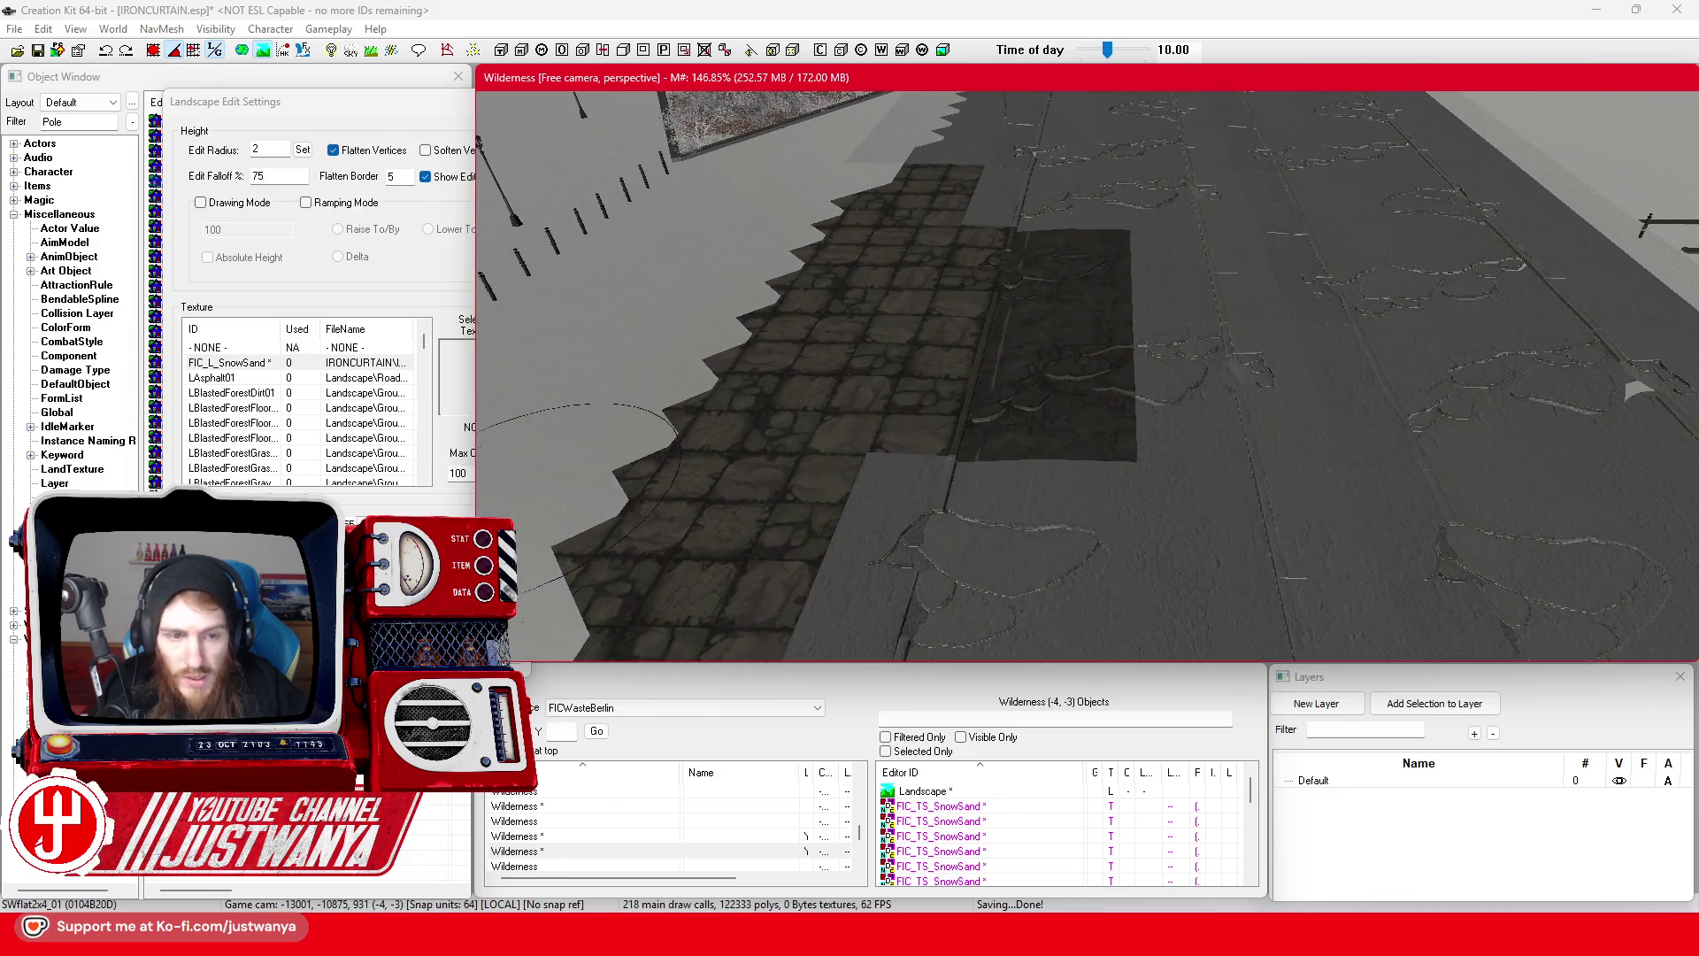
drag(576, 534, 1000, 371)
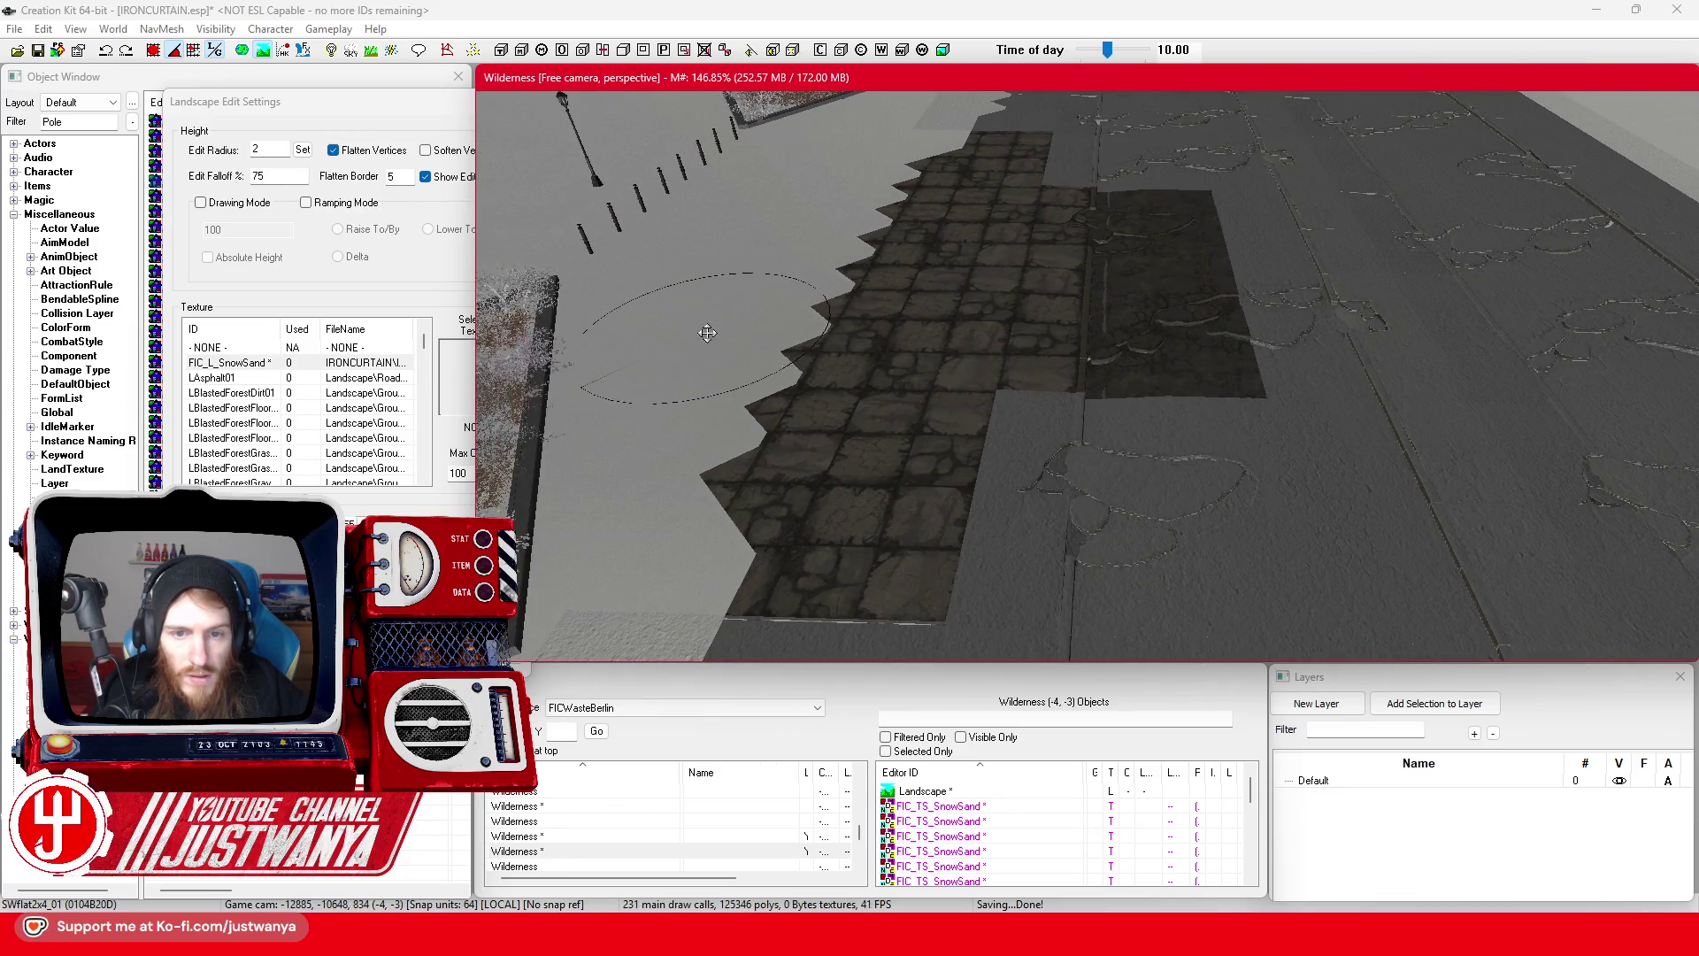
mouse_move(738, 379)
mouse_down()
mouse_move(761, 416)
mouse_move(840, 237)
mouse_up()
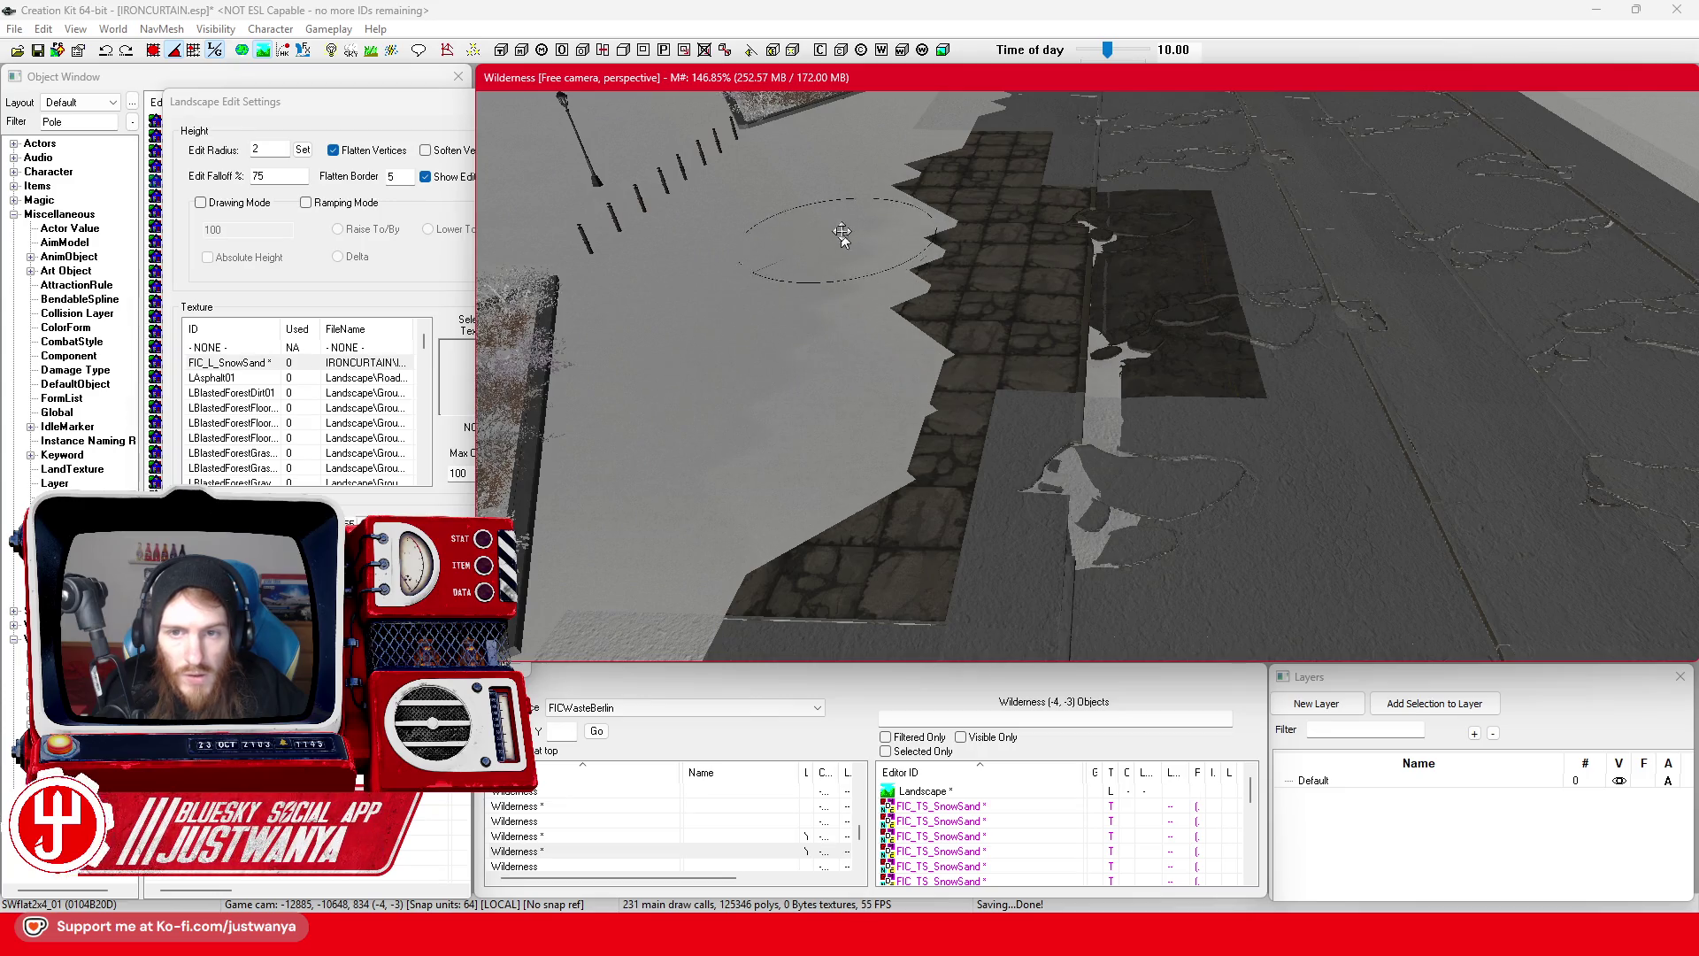
mouse_move(970, 195)
mouse_down()
mouse_move(948, 322)
mouse_move(864, 526)
mouse_up()
scroll(970, 418, up, 3)
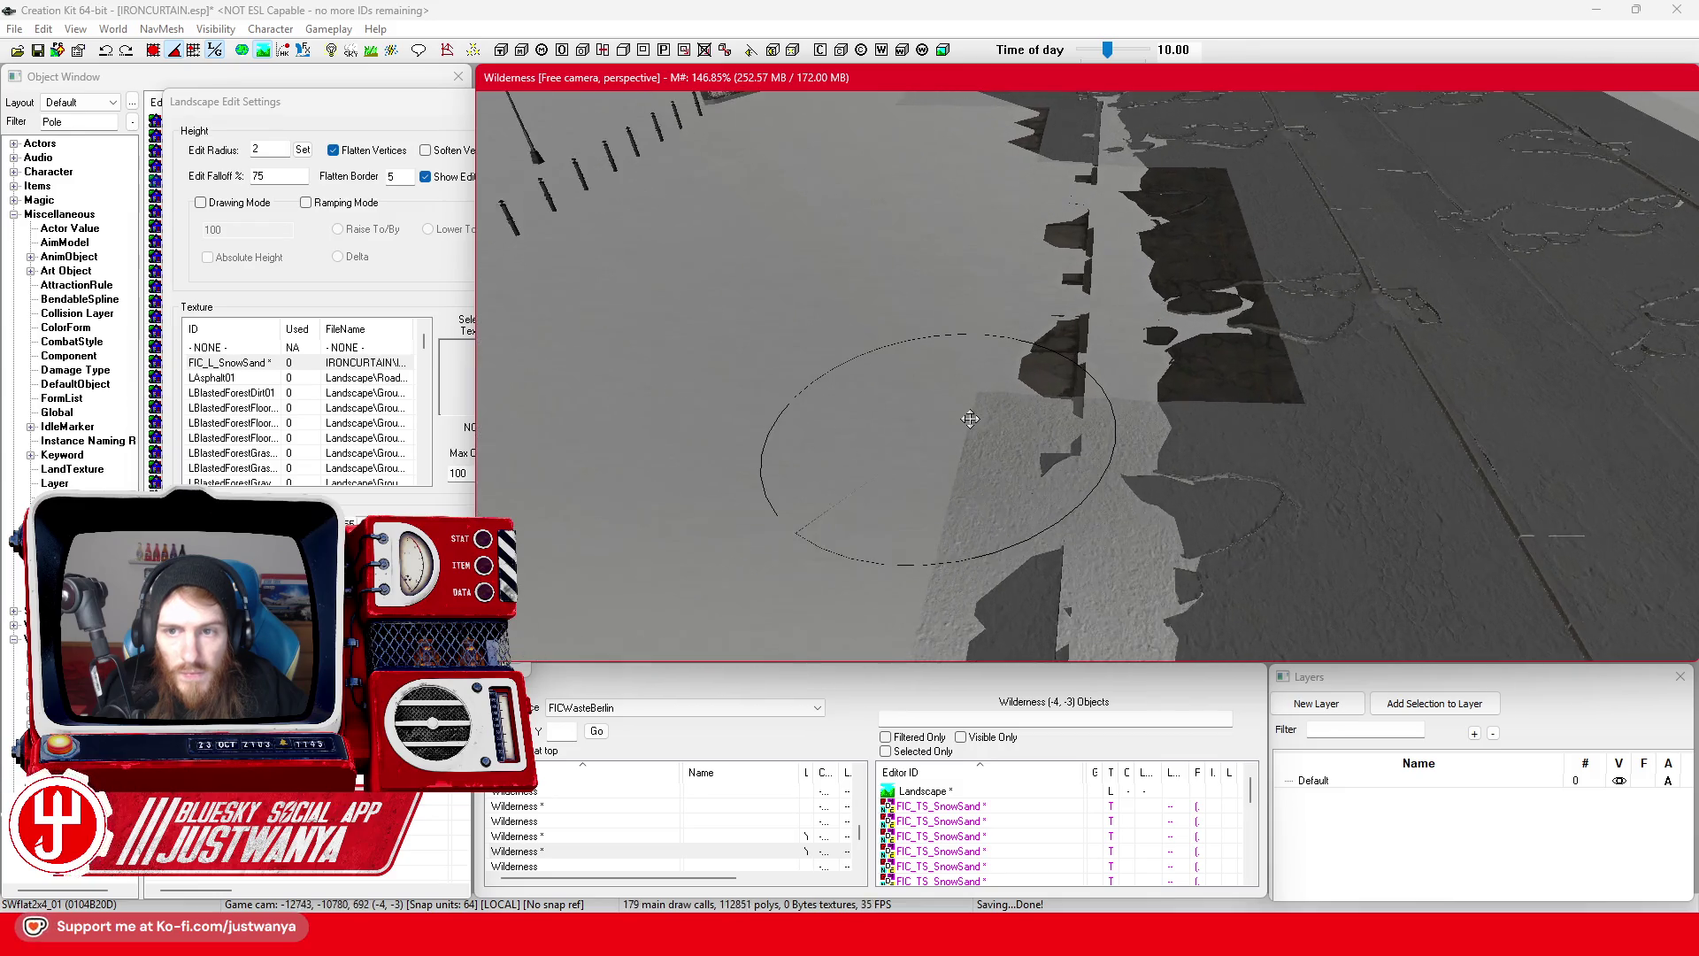
click(333, 153)
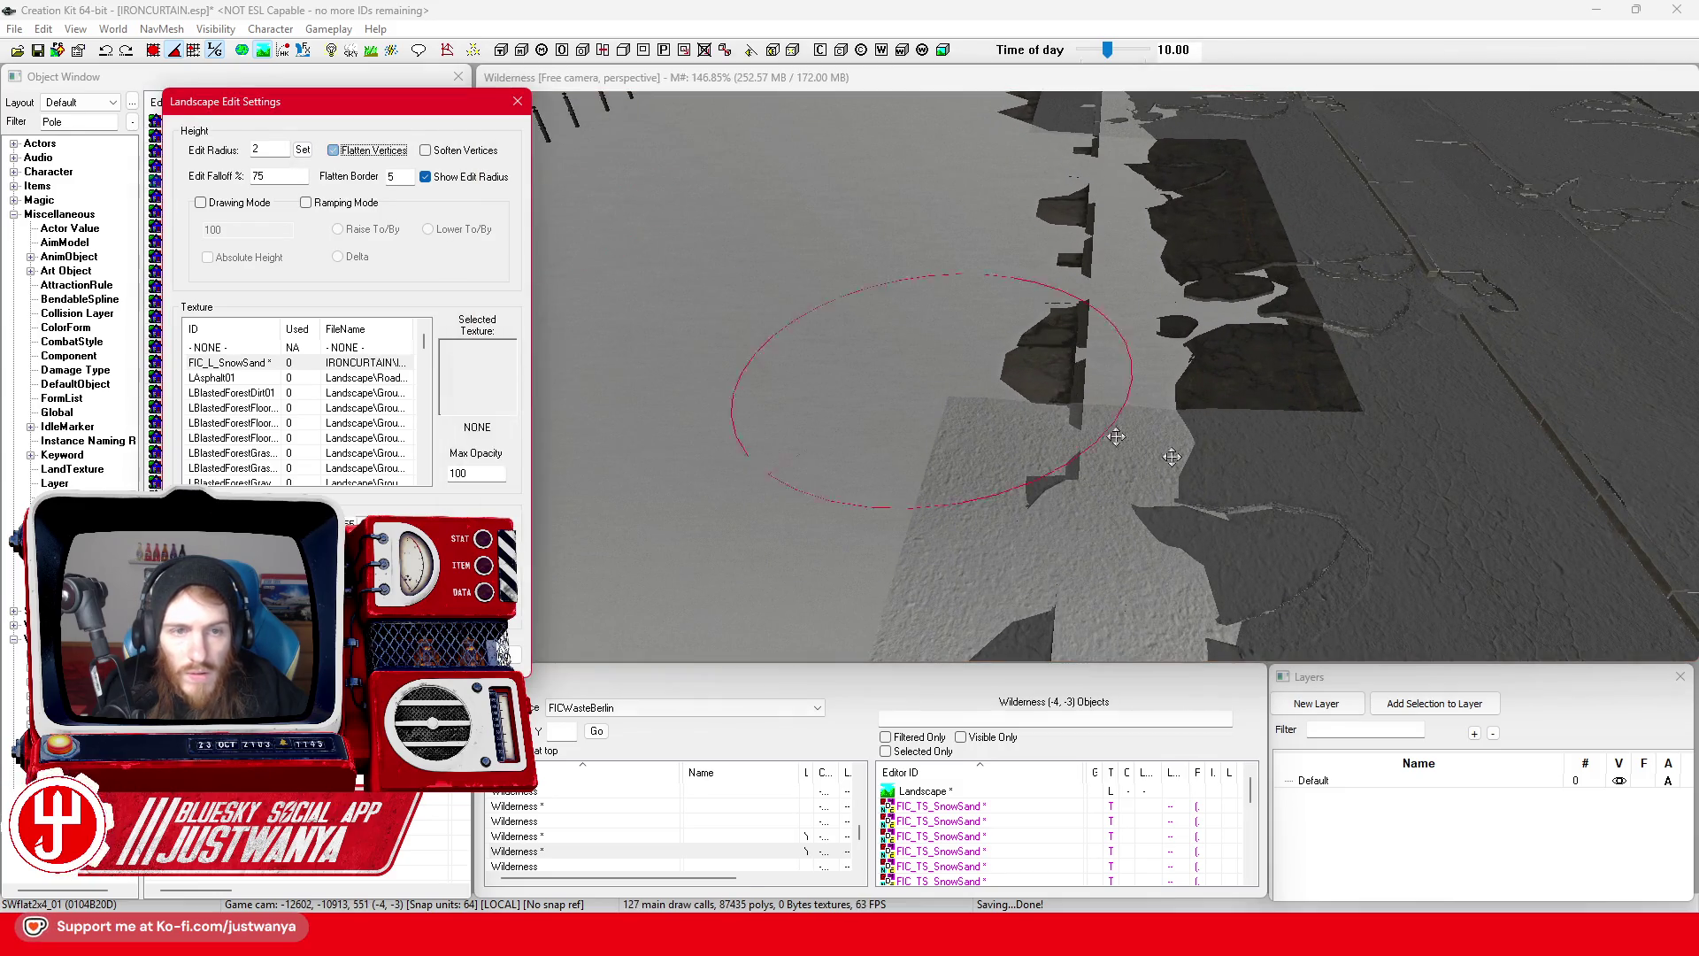
- Undo three snow paint strokes and clear leftover snow patches from the dark sidewalk strip
click(1195, 450)
key(ctrl+z)
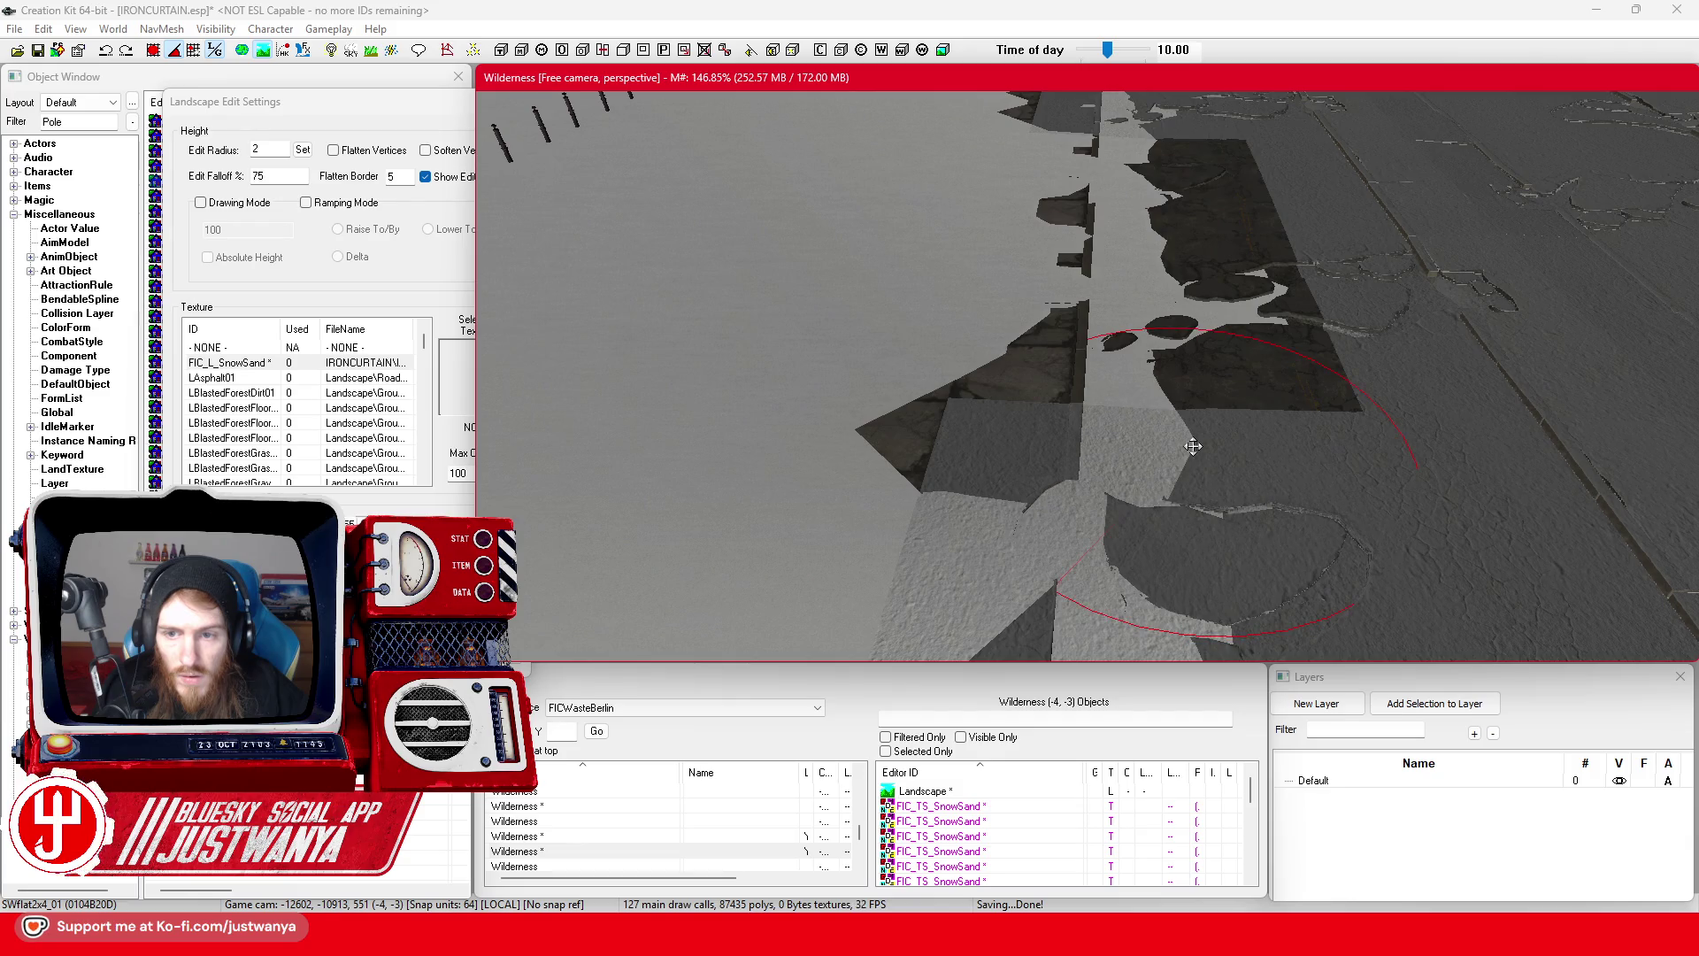
key(ctrl+z)
key(ctrl+z)
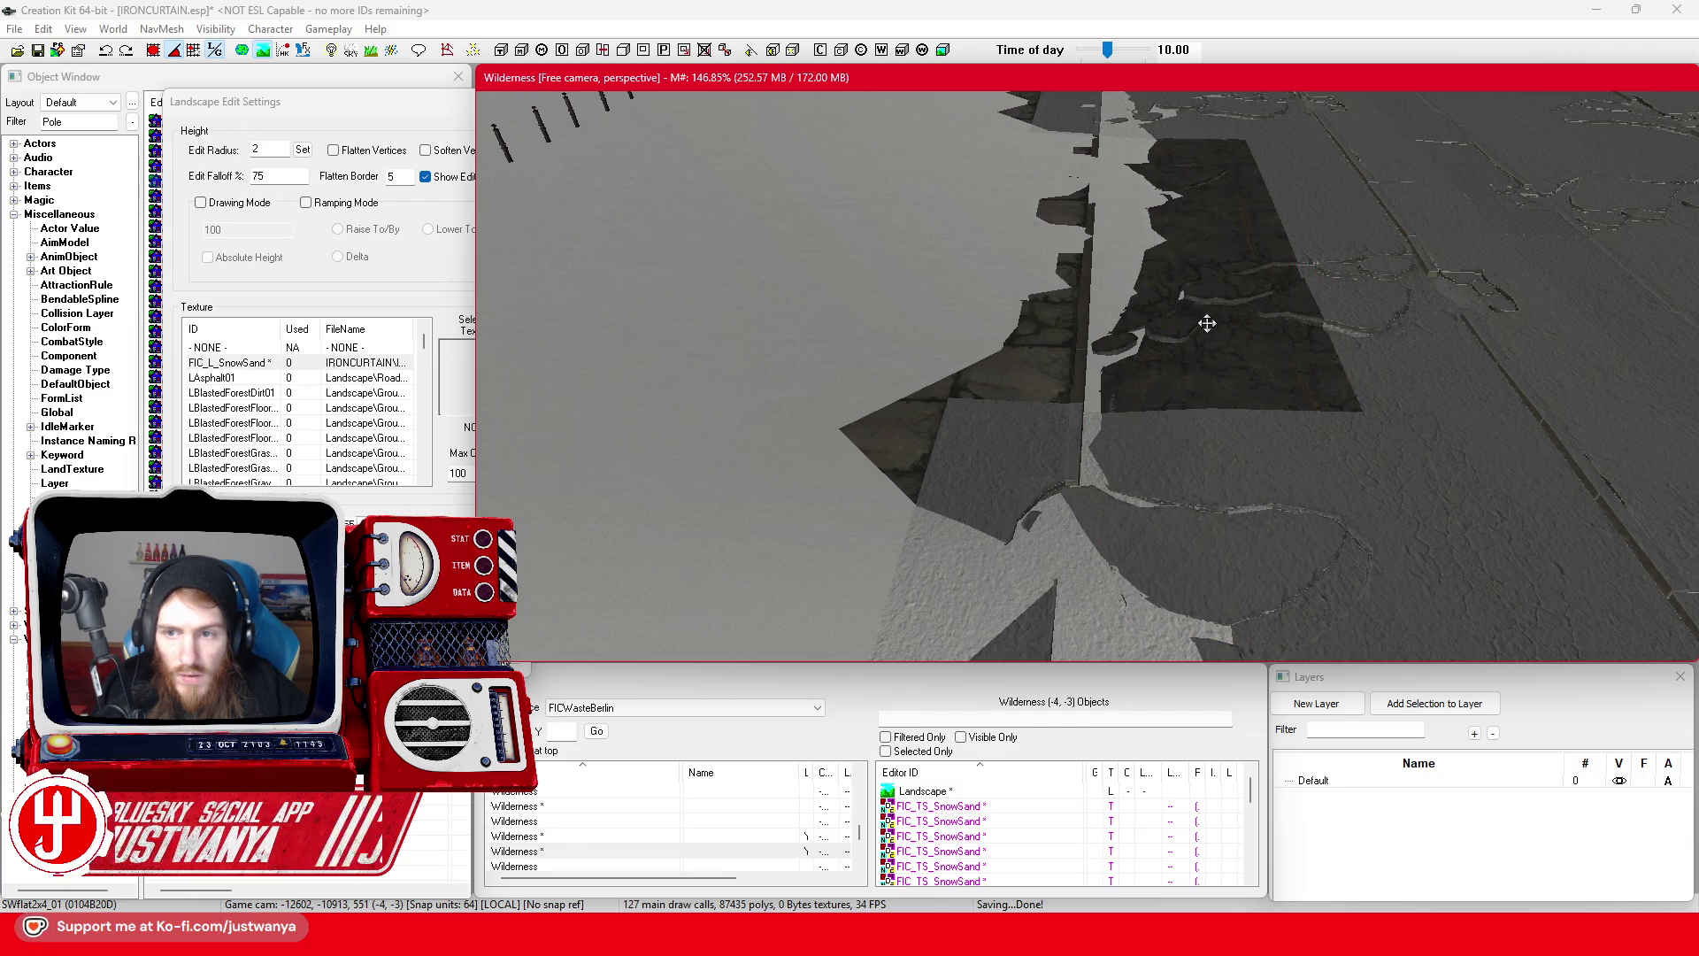
key(ctrl+z)
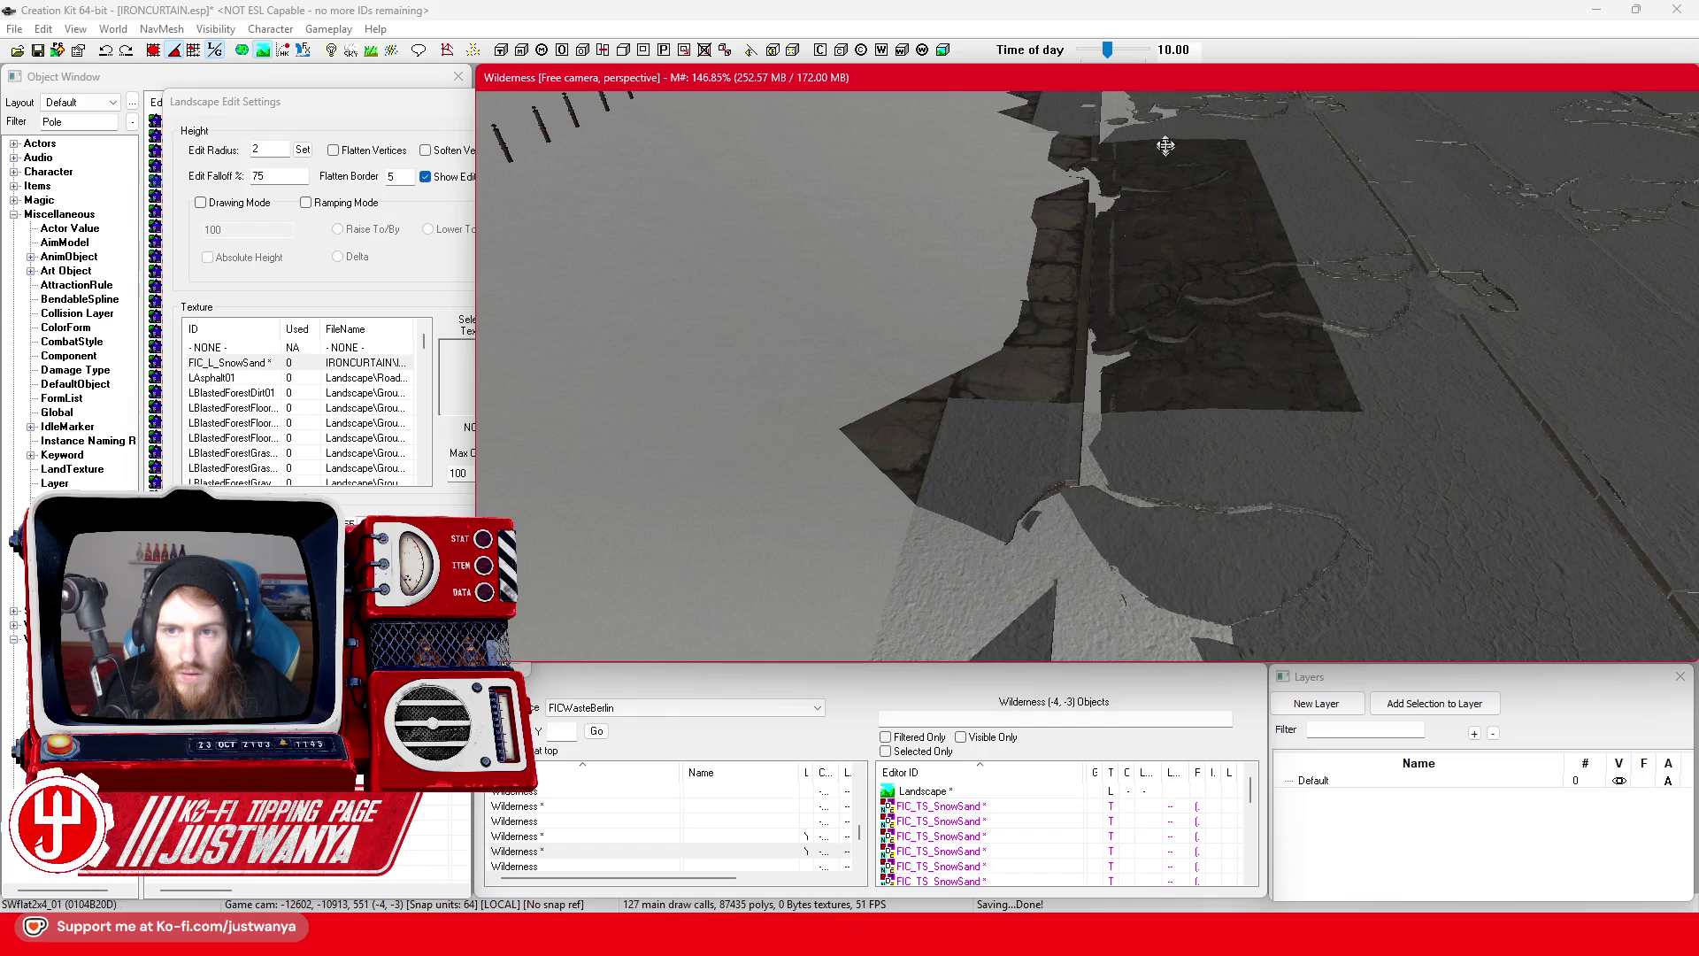
scroll(1146, 319, down, 3)
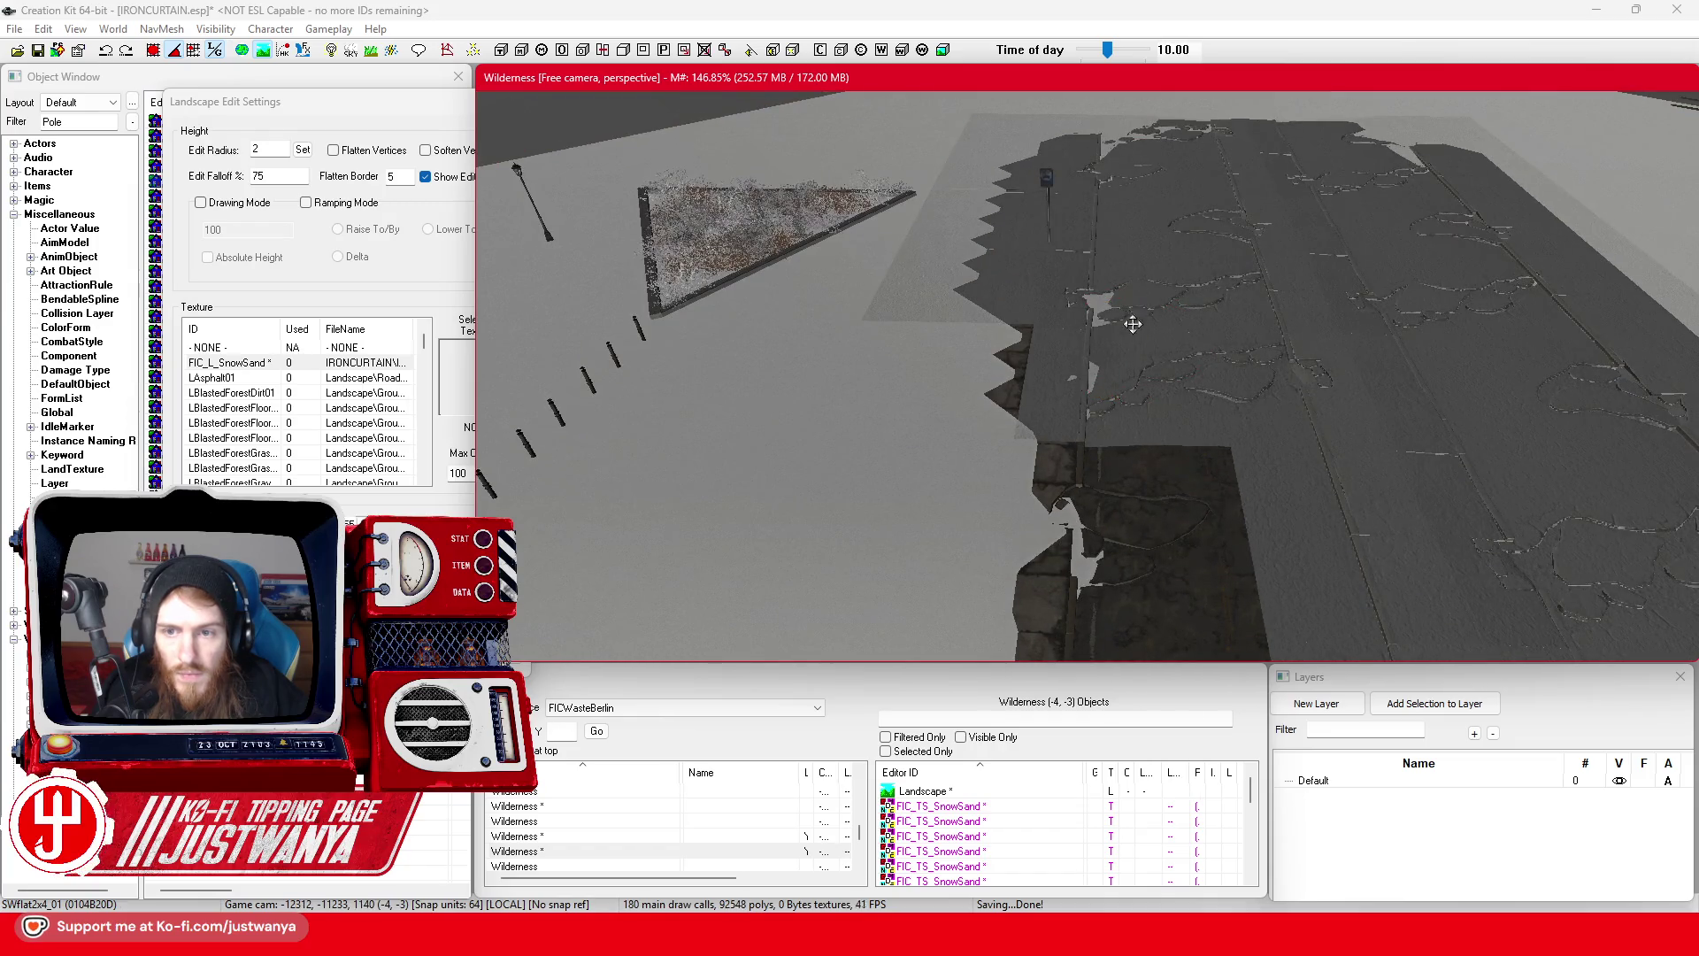
scroll(1135, 347, up, 3)
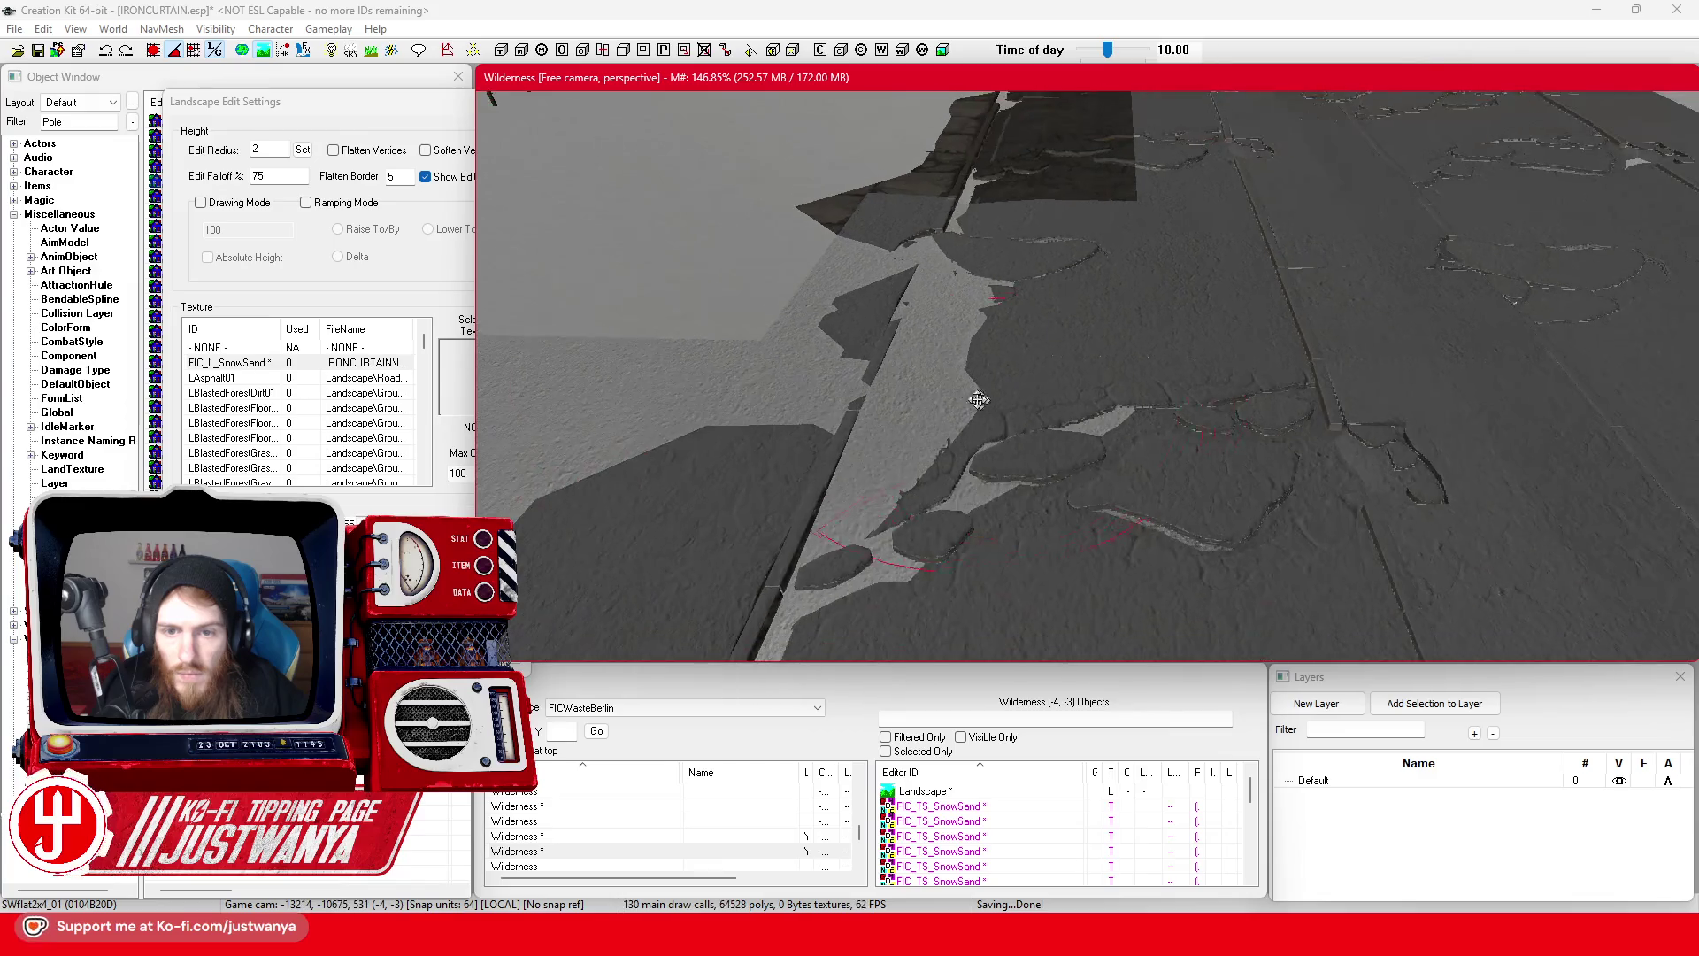
scroll(1003, 287, up, 3)
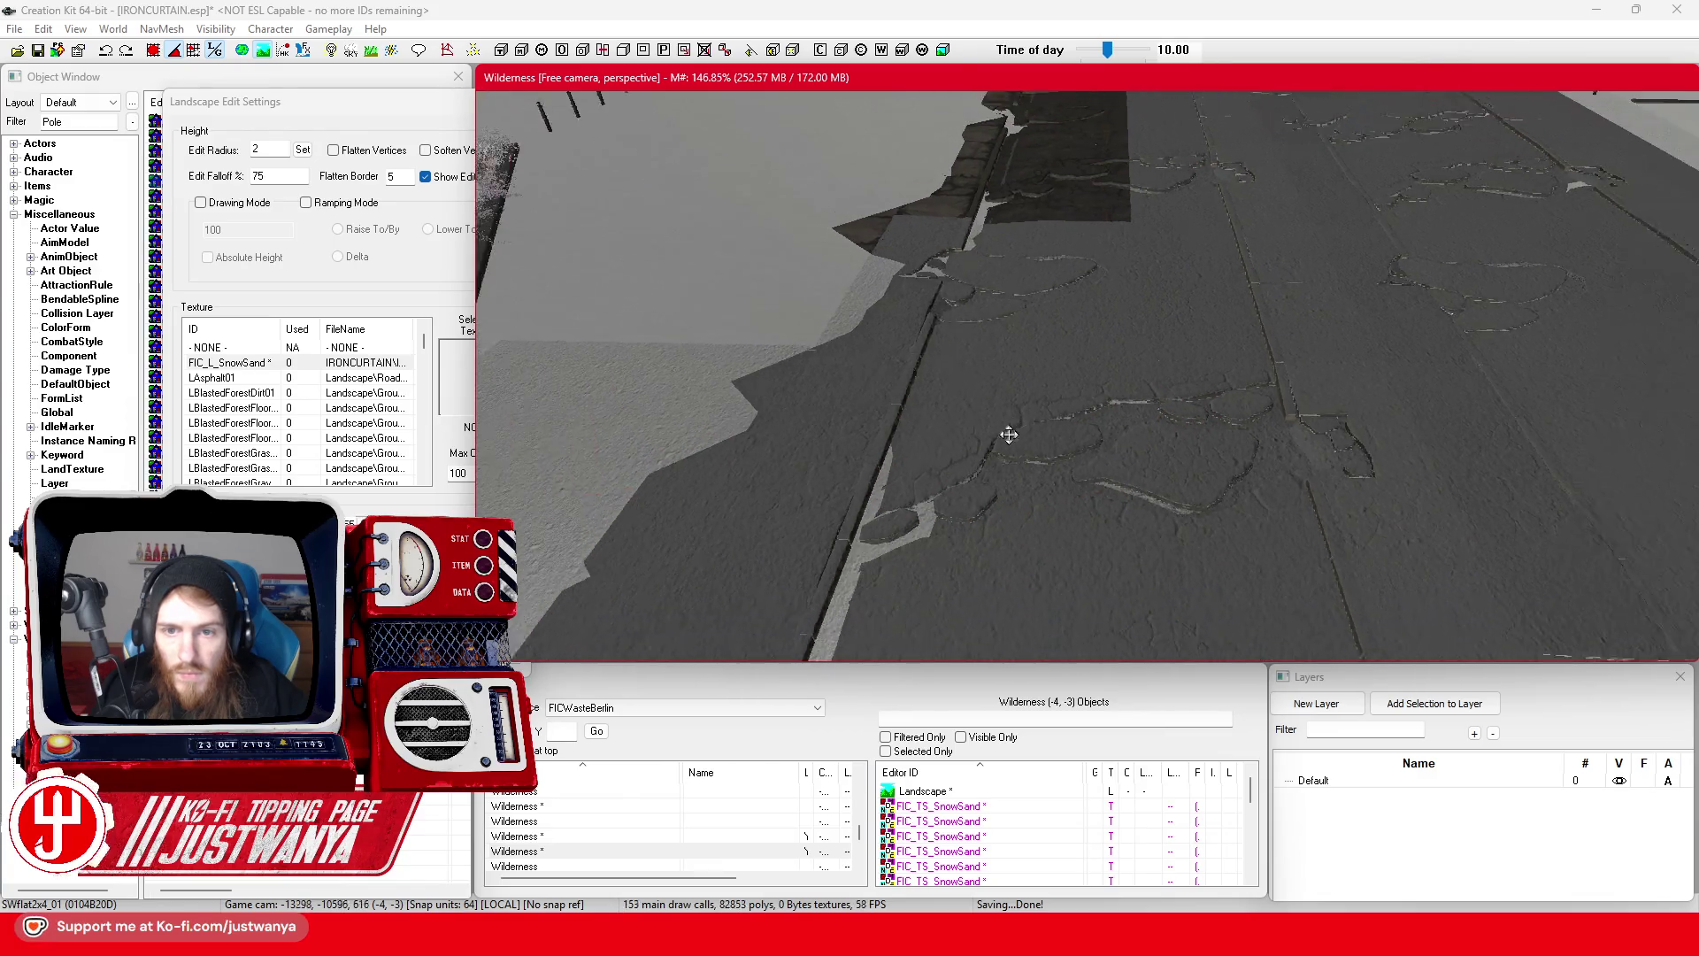
scroll(1187, 295, down, 3)
drag(1135, 442, 1165, 478)
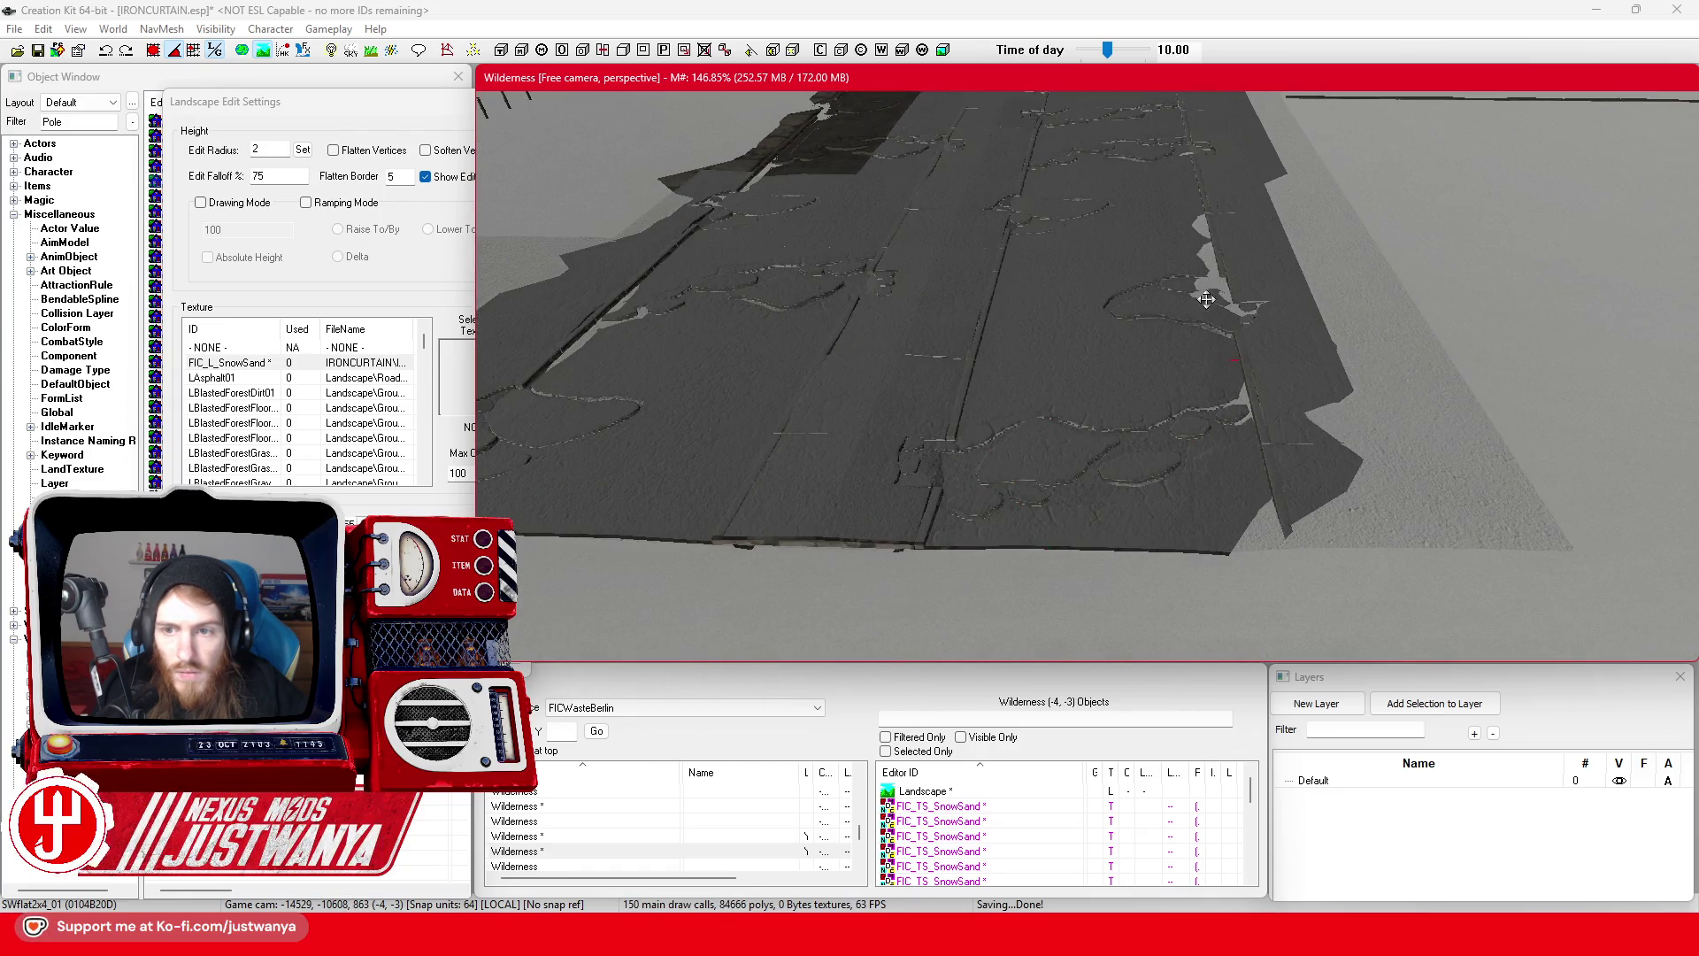
scroll(1178, 268, down, 3)
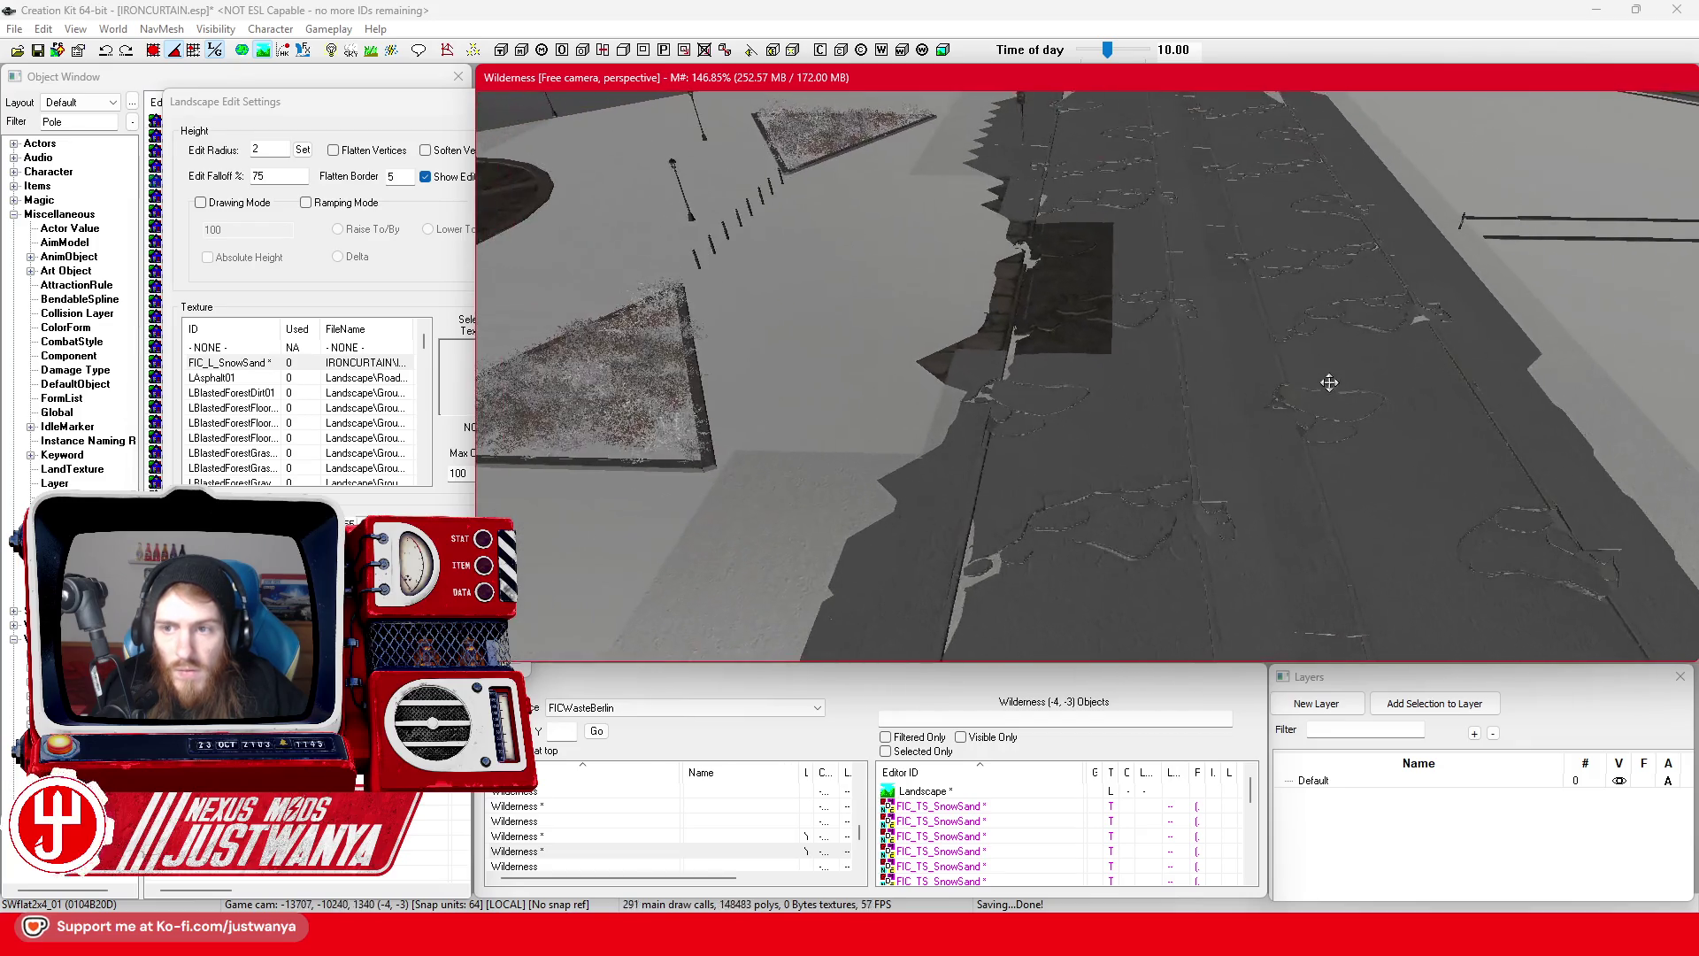
- Exit landscape editing, switch the scene to bright lighting, and show cell borders
key(h)
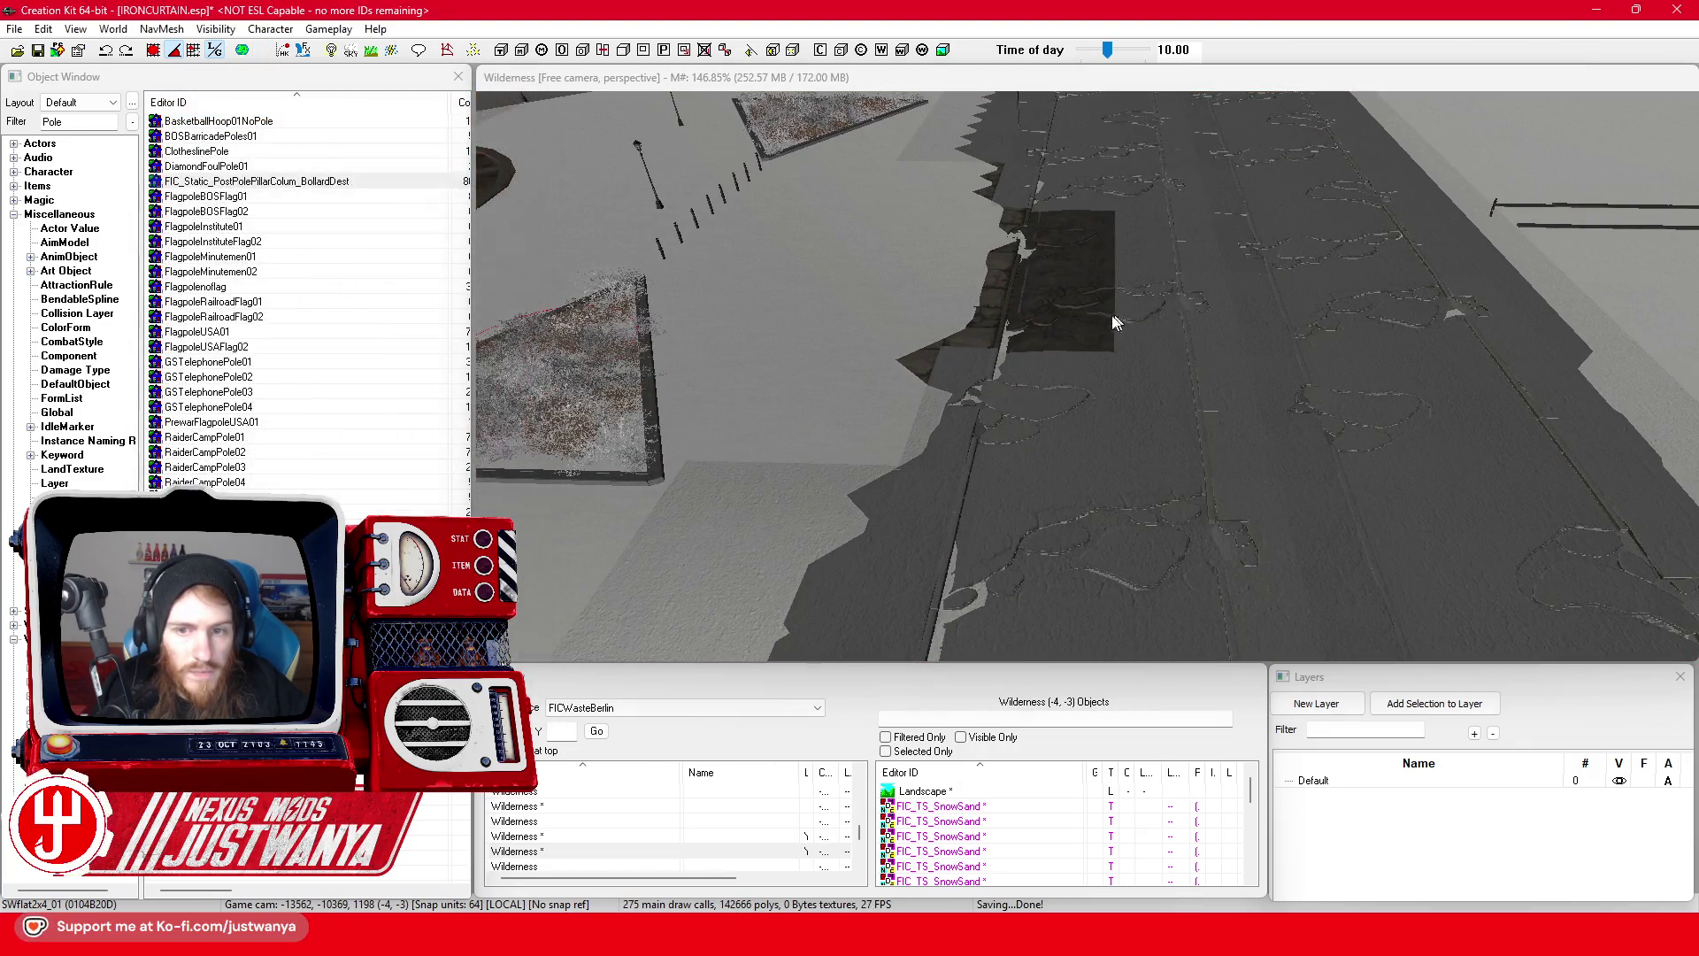
scroll(1051, 306, up, 3)
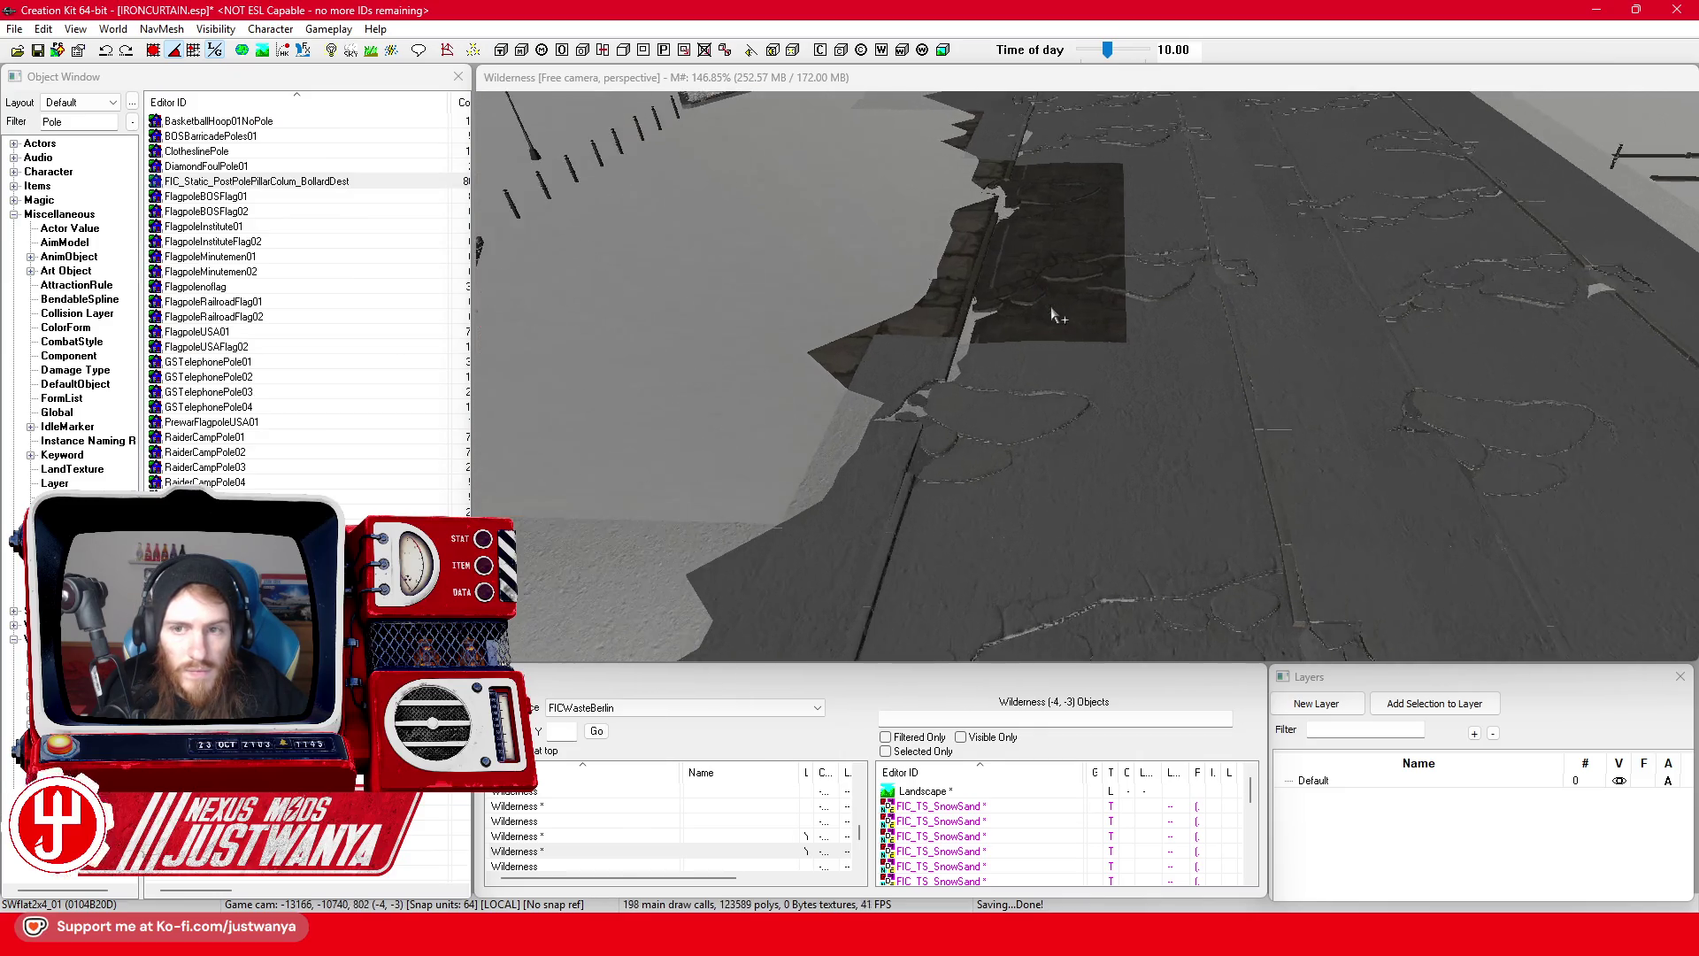
scroll(1033, 294, up, 2)
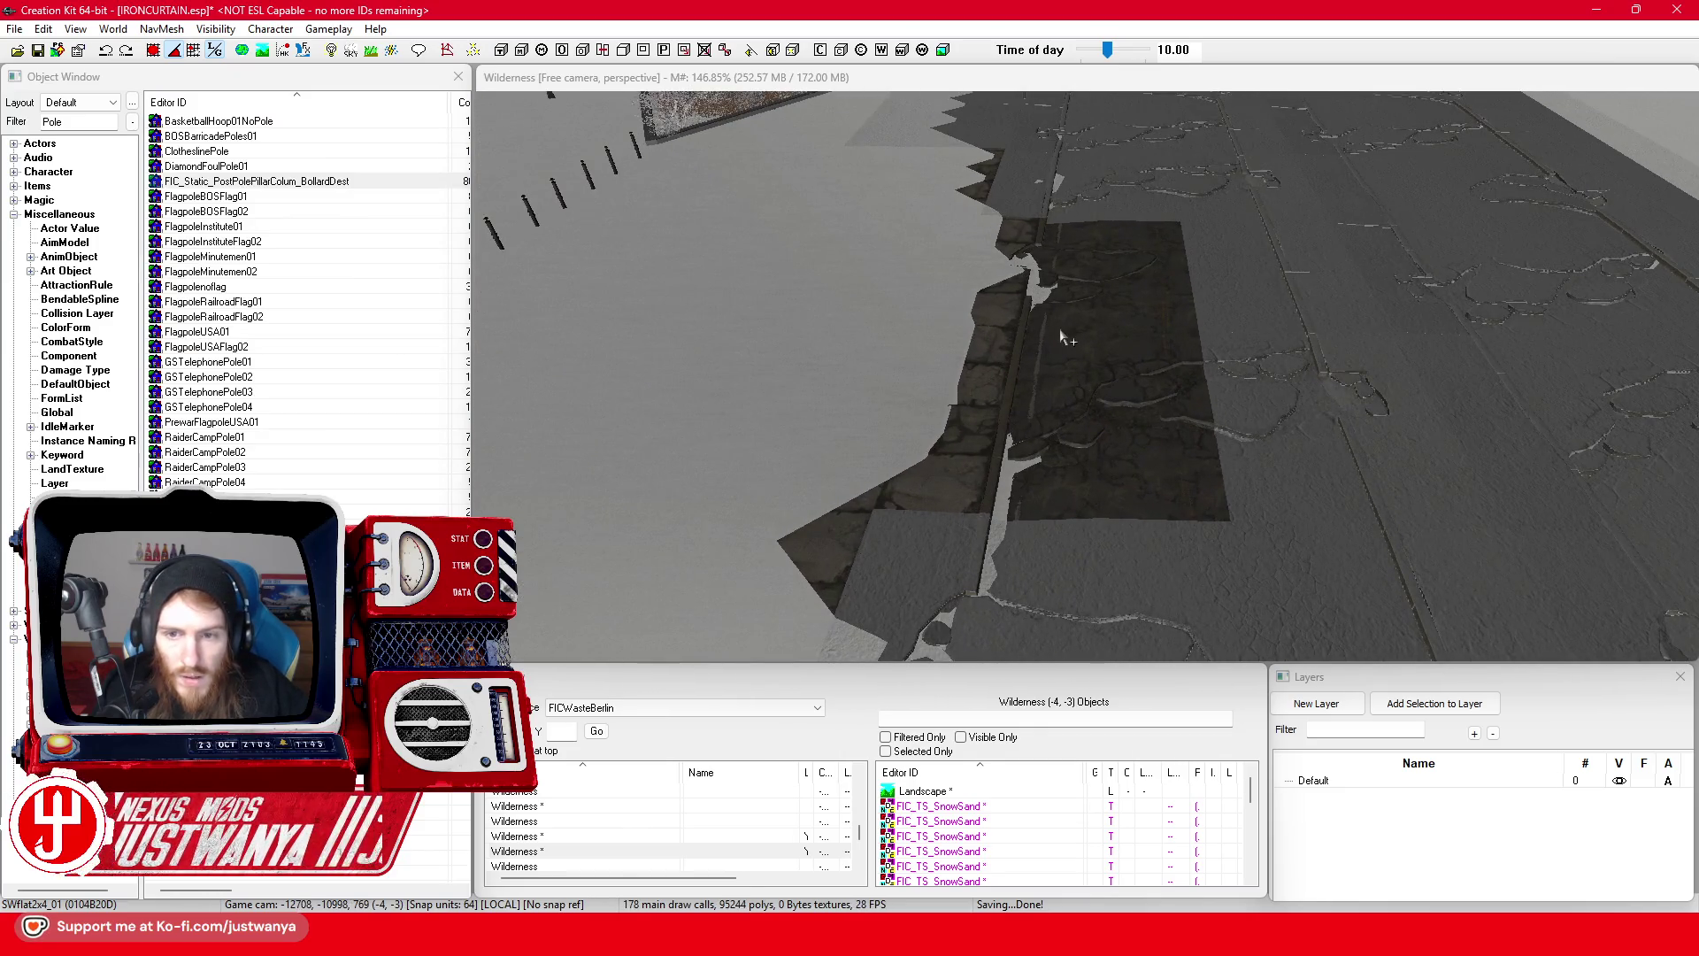
scroll(1062, 335, up, 3)
scroll(1062, 336, up, 2)
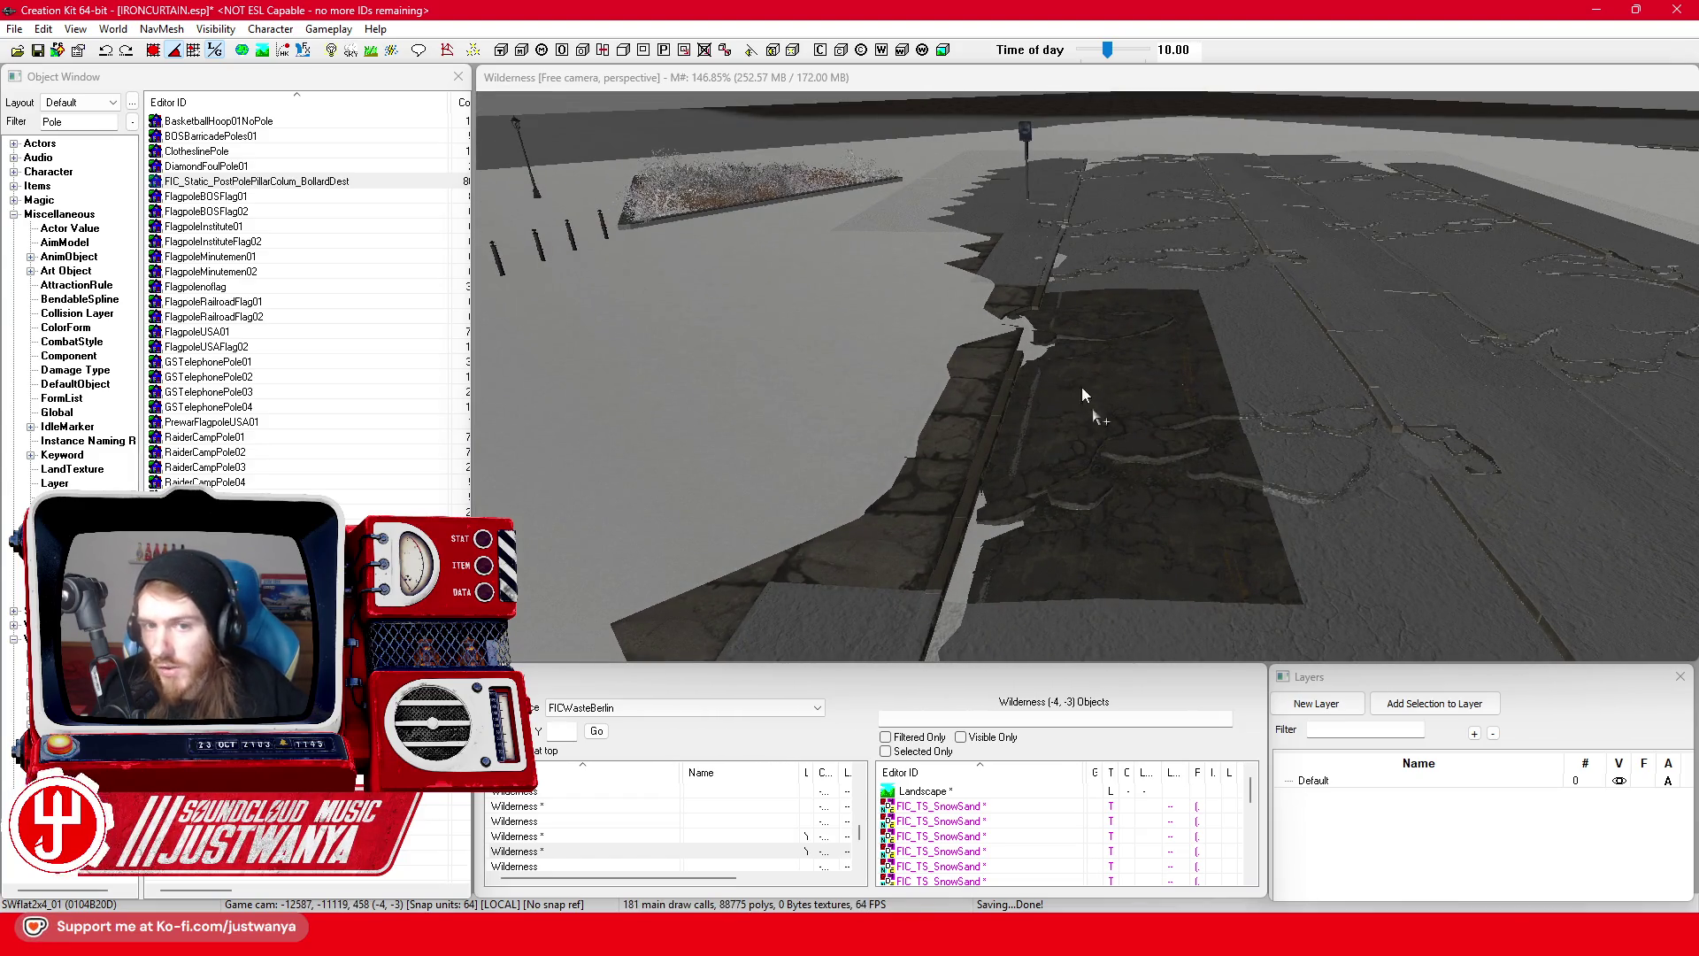
click(805, 76)
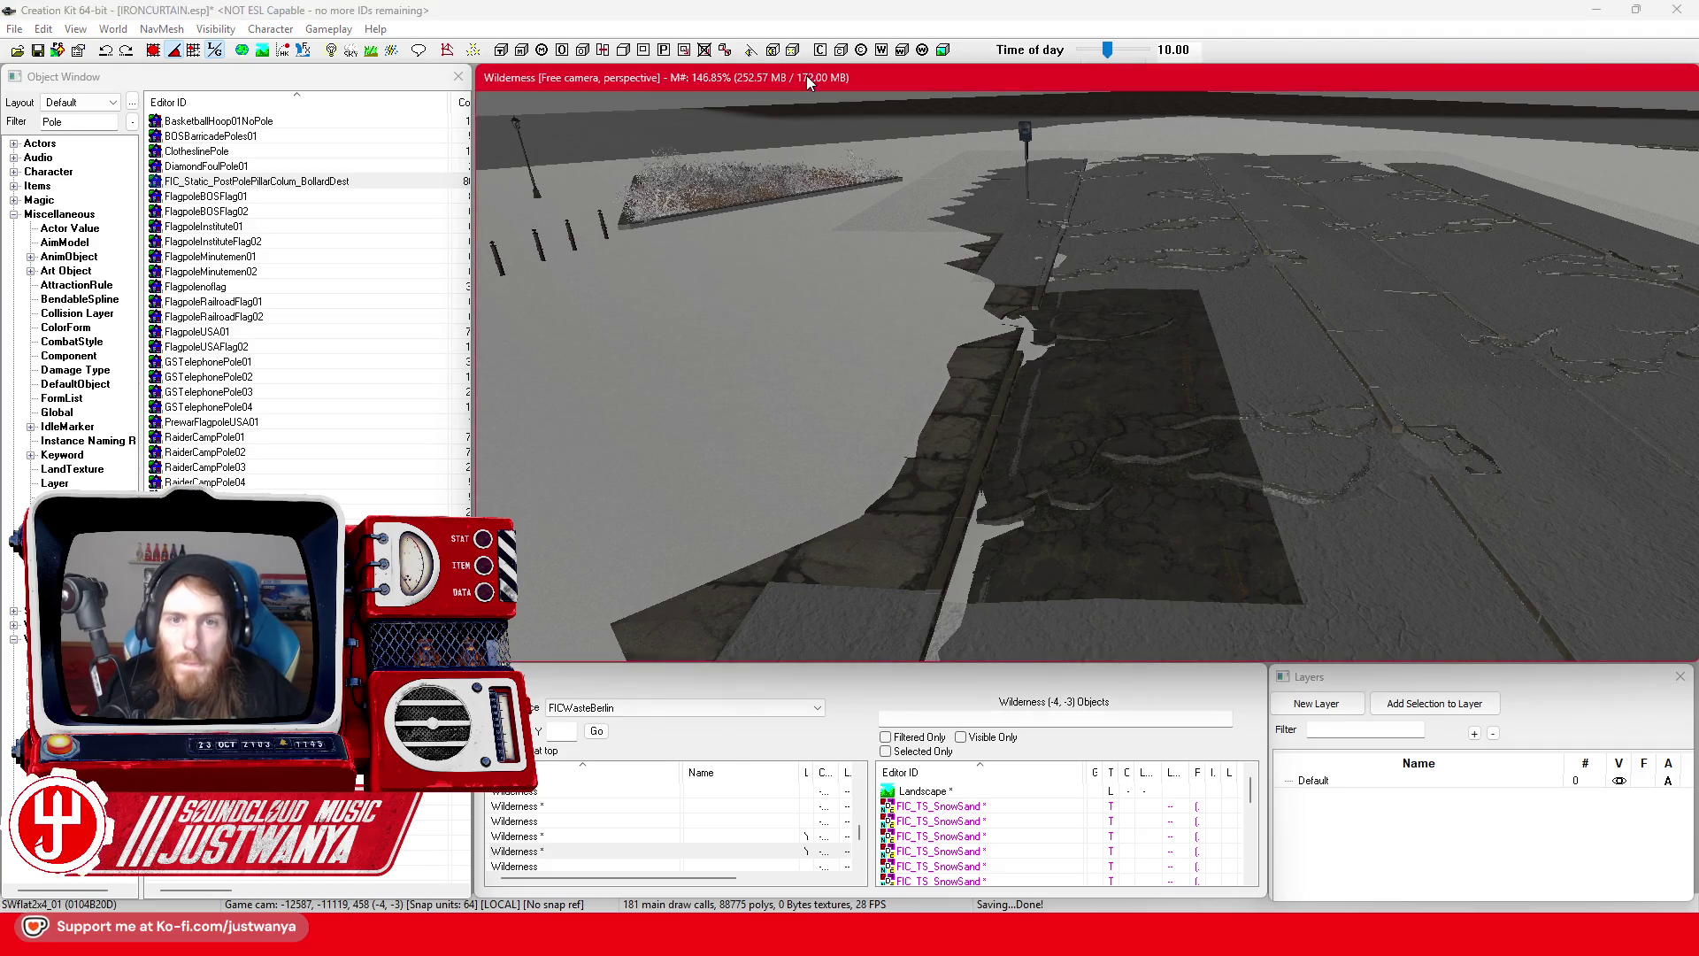
key(a)
key(b)
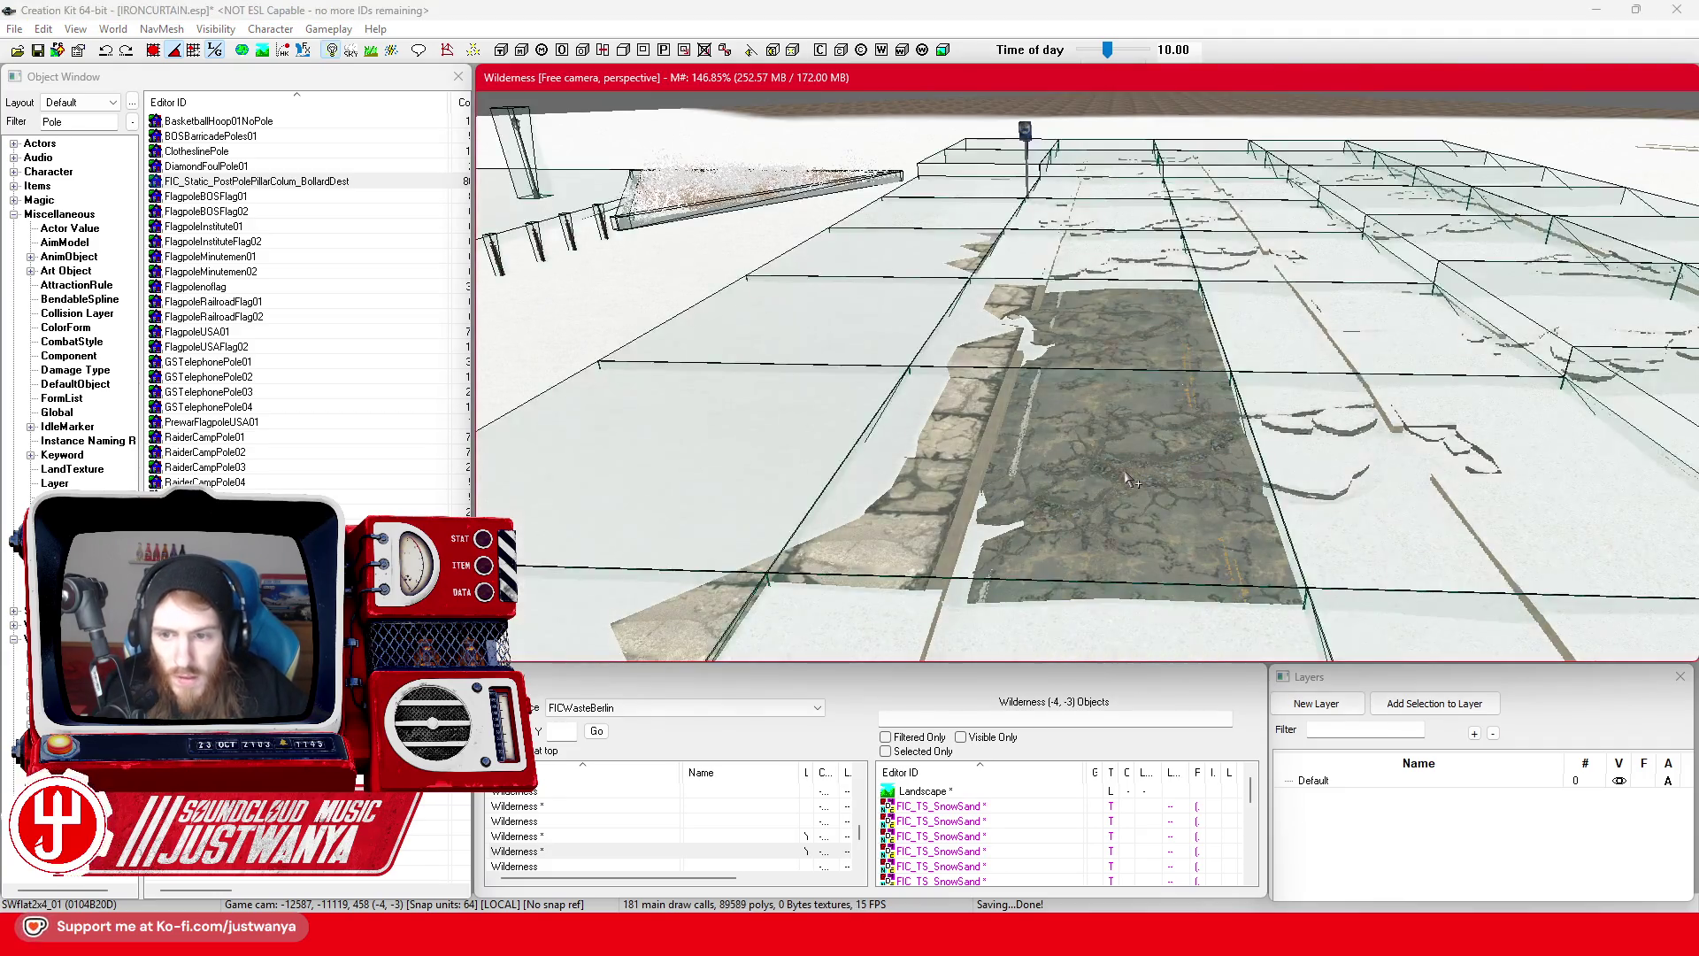
- Raise the road tile on the Z axis above the snow terrain
scroll(1107, 478, up, 5)
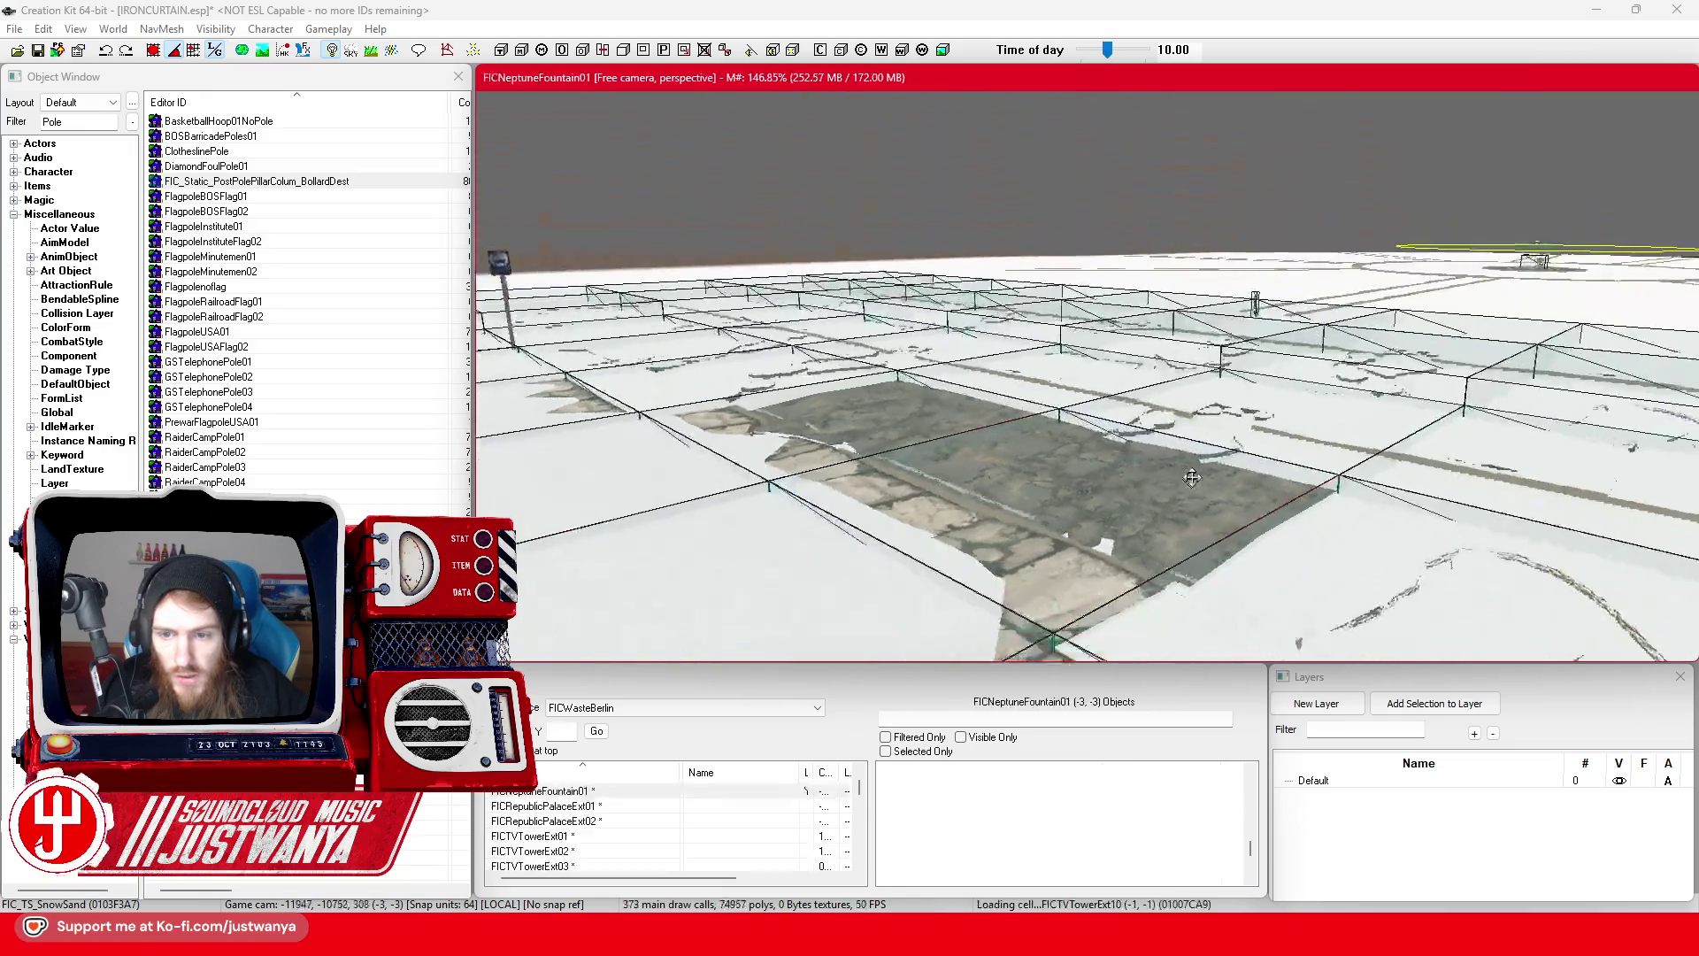
scroll(1214, 463, down, 5)
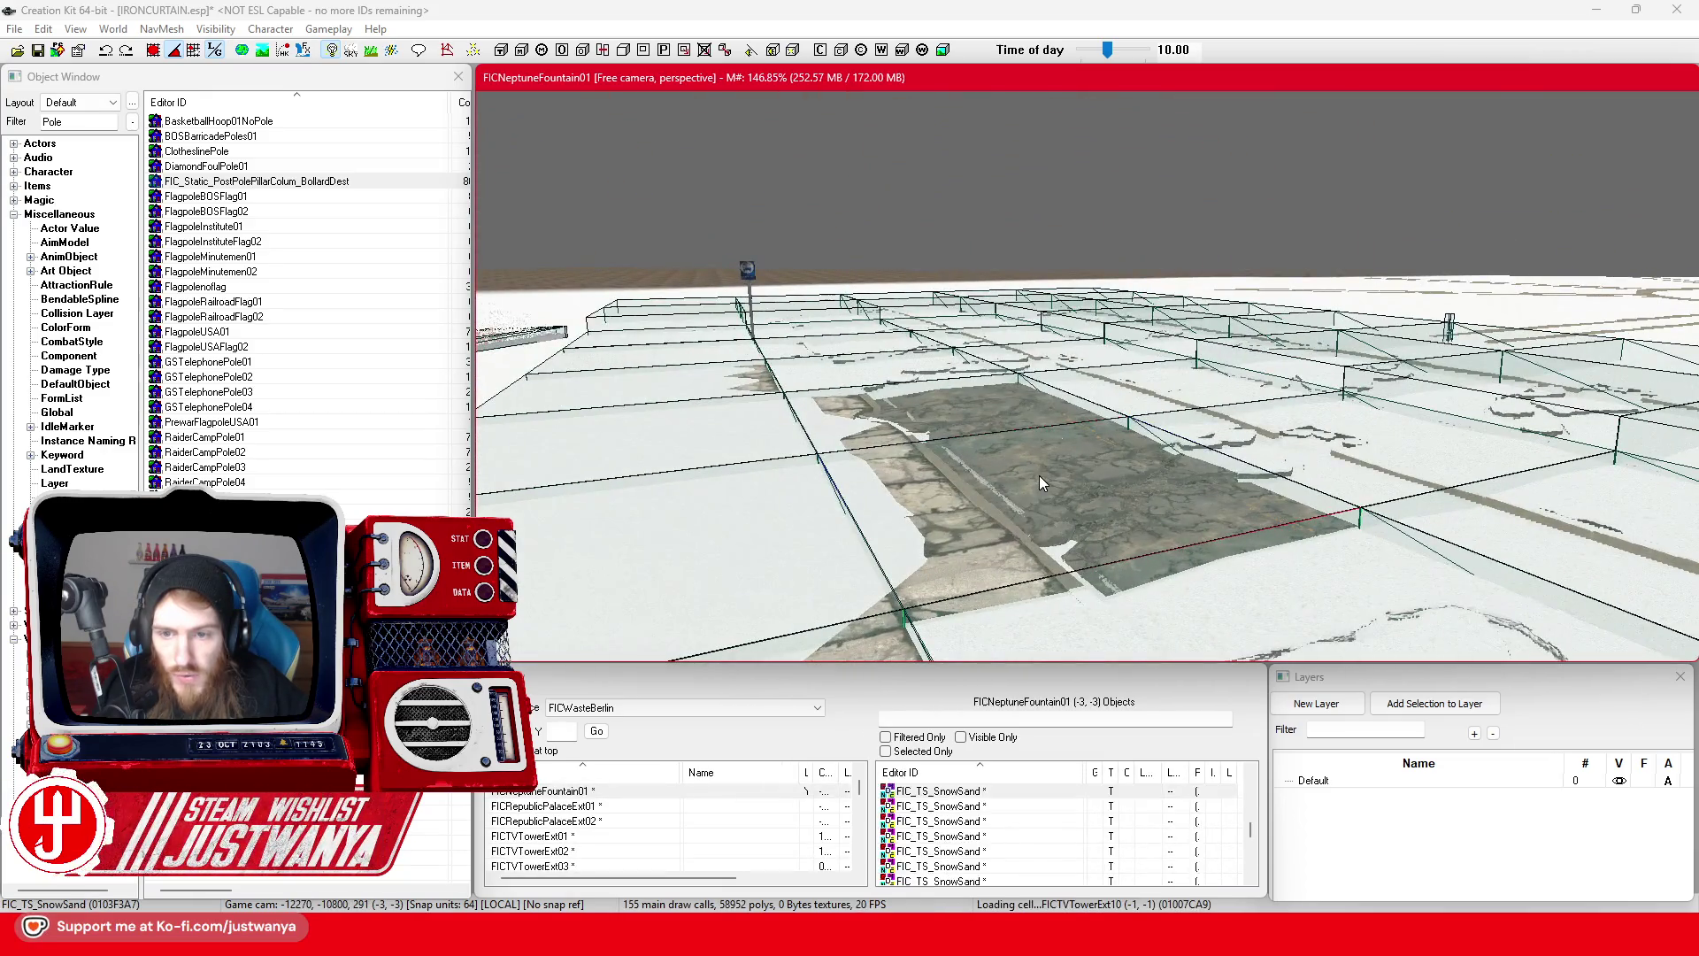
mouse_move(1059, 601)
mouse_down()
mouse_move(1059, 560)
mouse_move(1058, 579)
mouse_move(912, 552)
mouse_up()
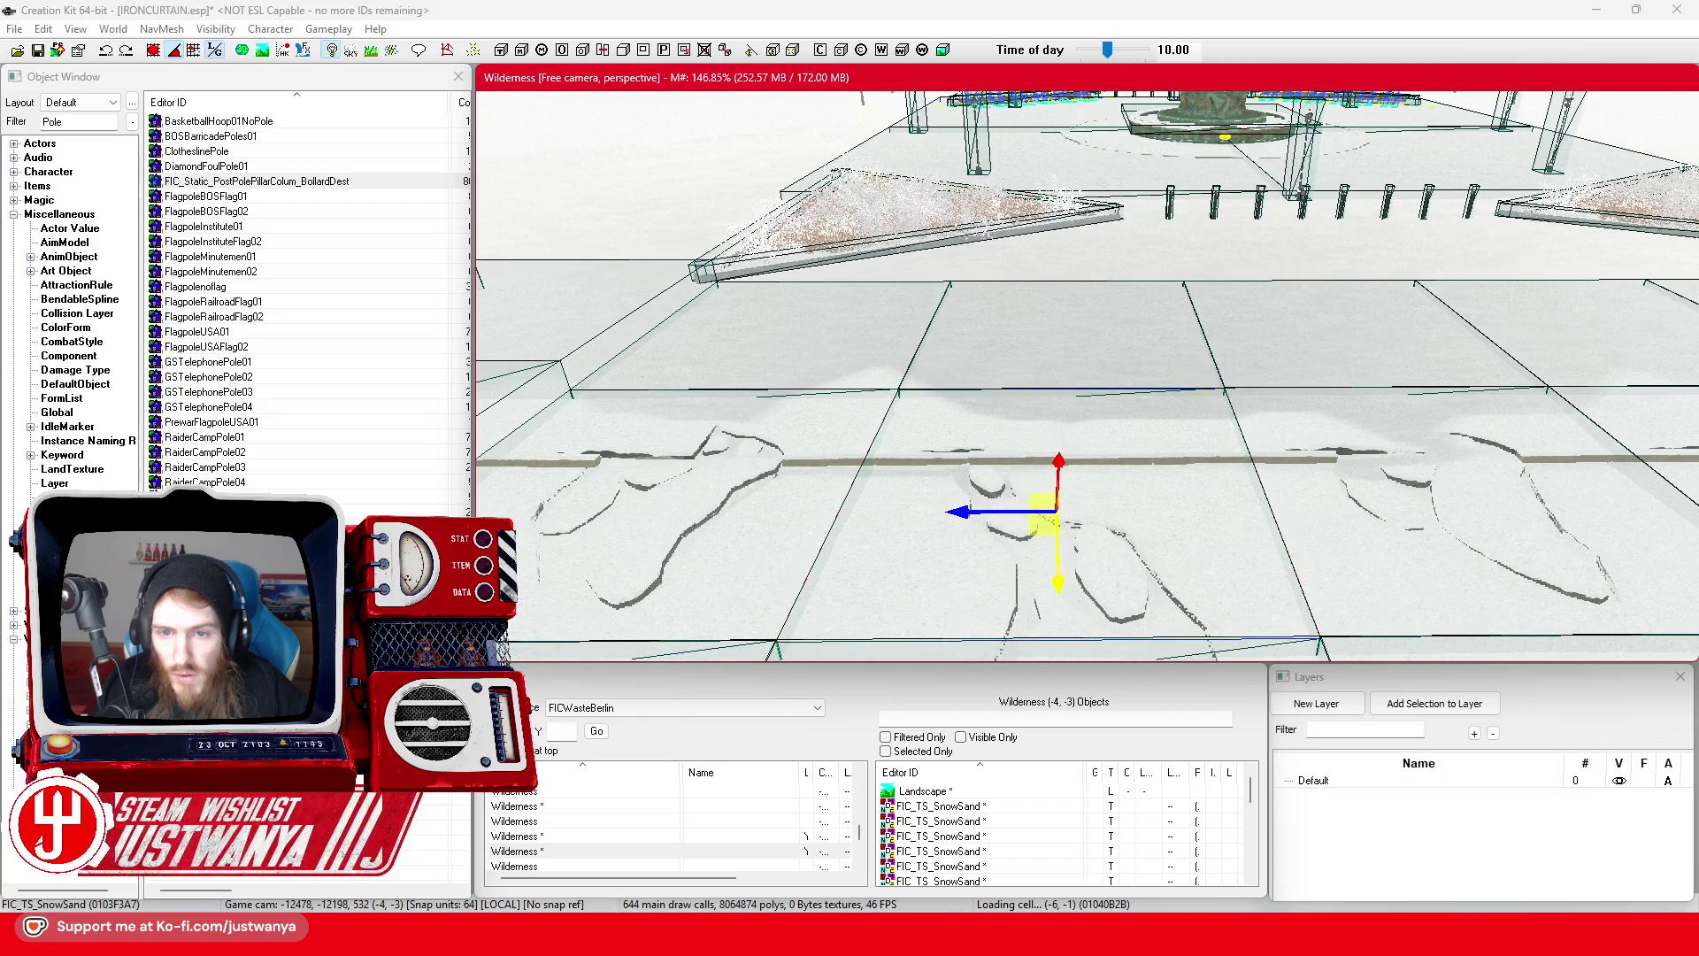
- Multi-select the bus-stop pole with its upper BusTramStop and lower signs and create a pack-in from them
mouse_move(1059, 558)
mouse_down()
mouse_move(1233, 472)
mouse_move(1069, 409)
mouse_move(1221, 389)
mouse_up()
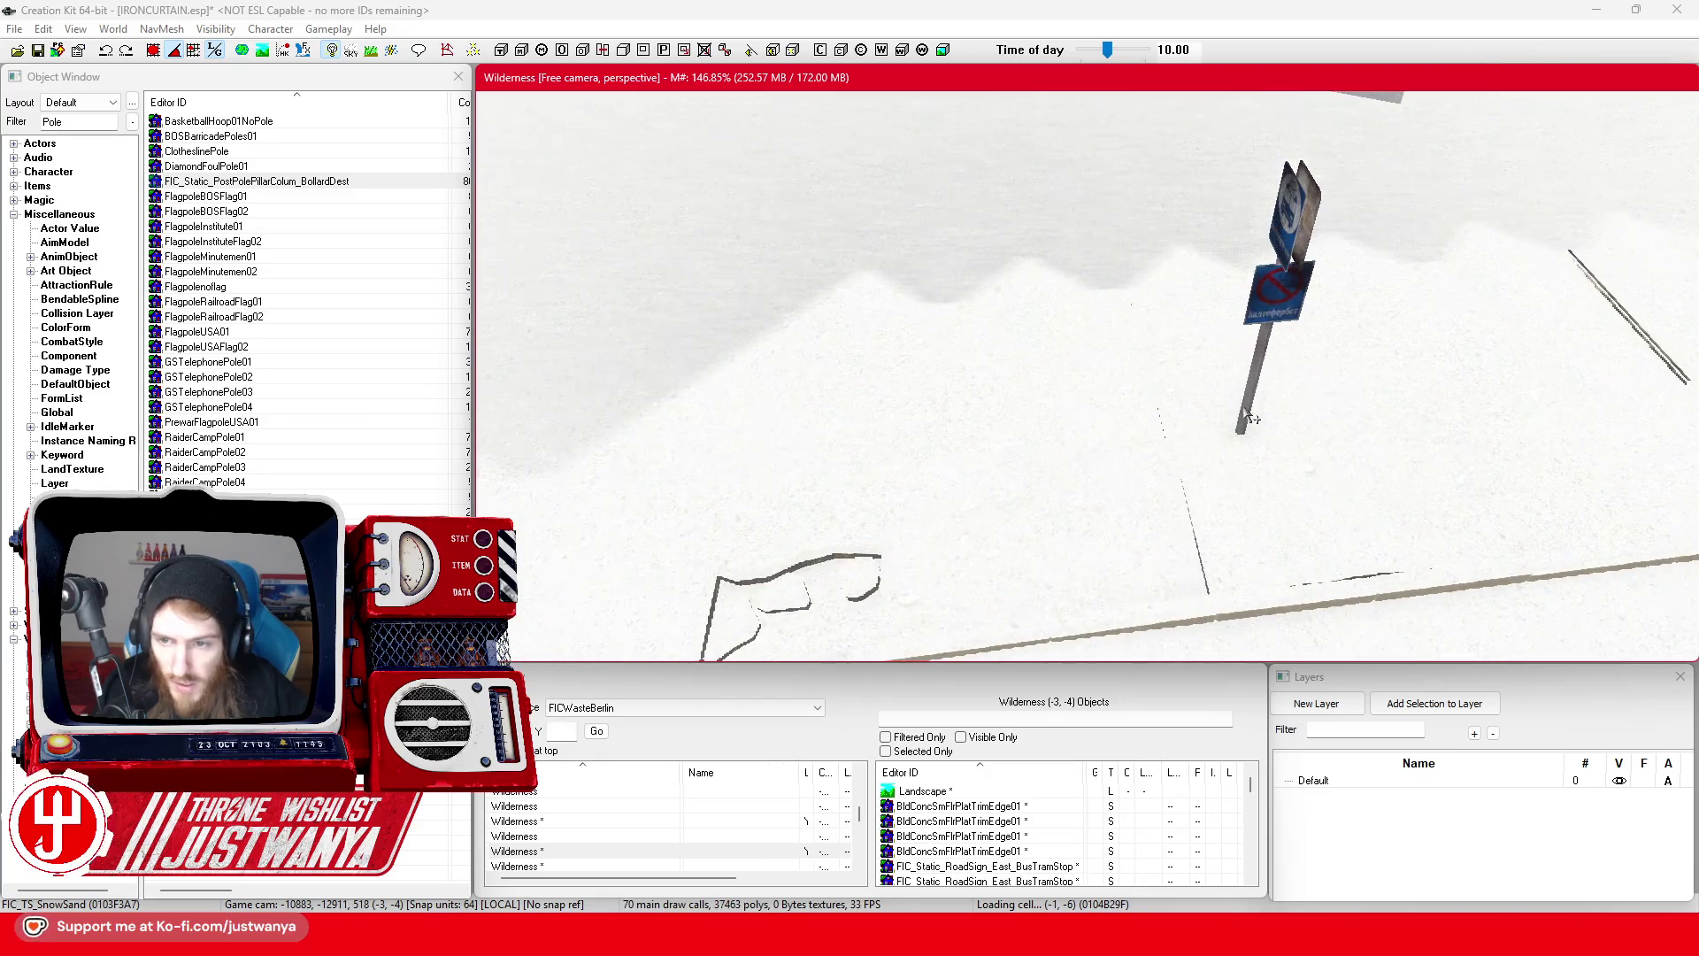
click(1256, 354)
scroll(1237, 398, up, 3)
scroll(1091, 409, up, 2)
click(1057, 380)
click(1059, 274)
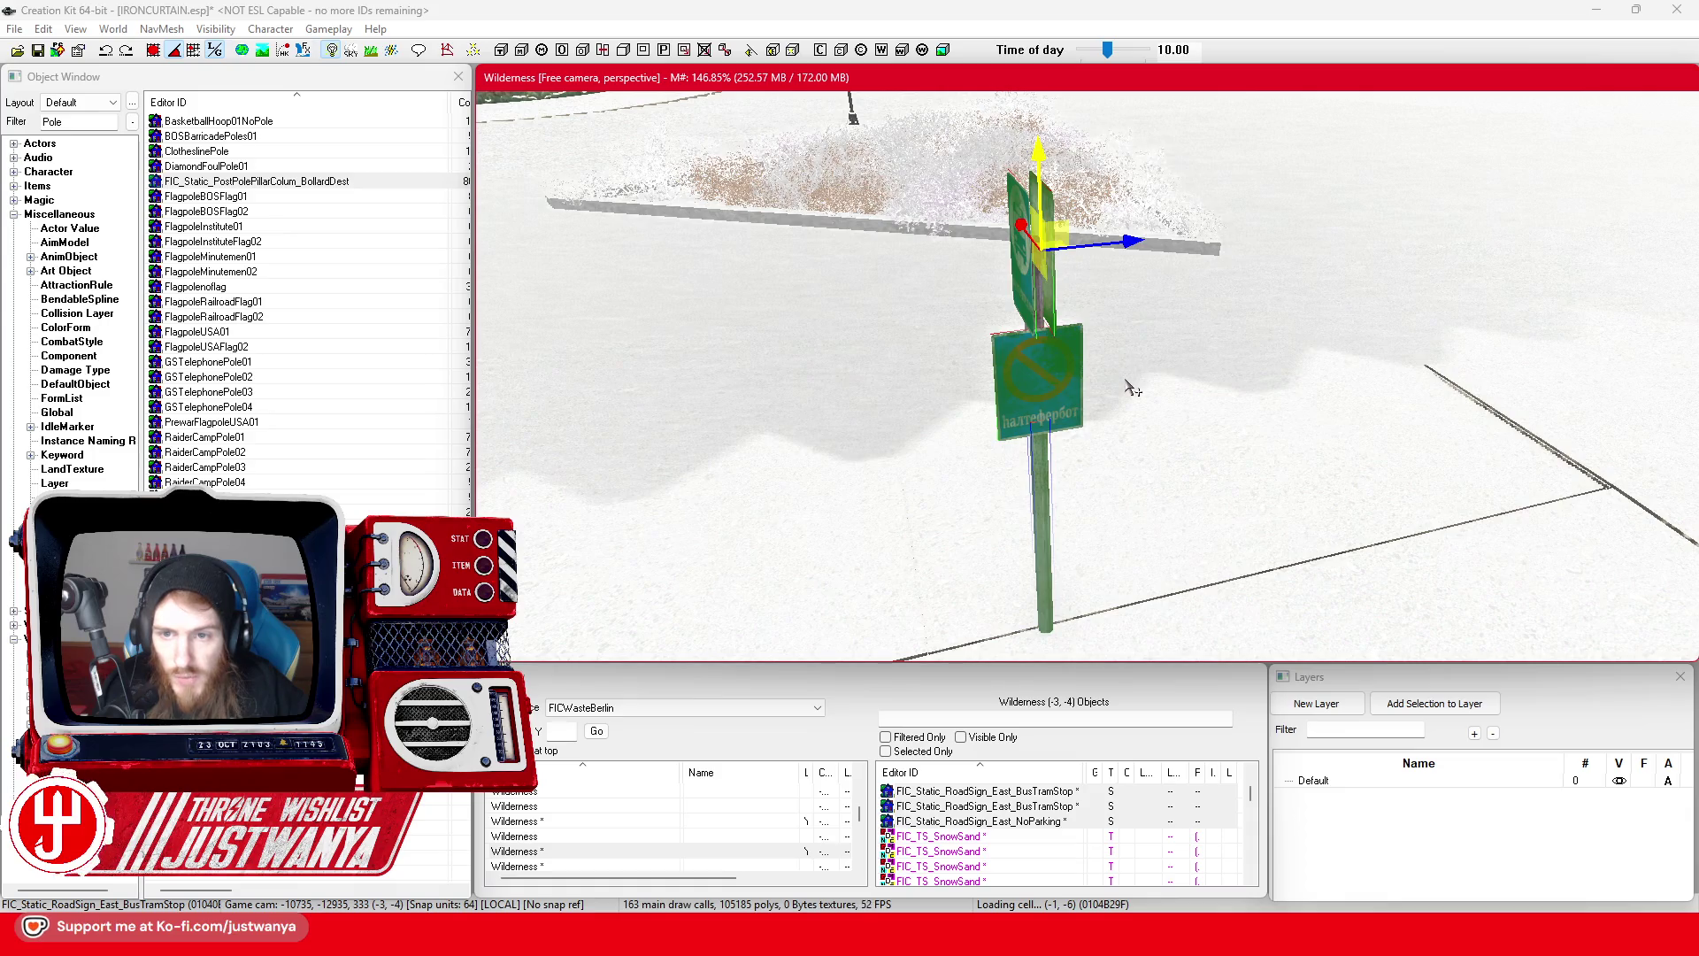
click(1049, 511)
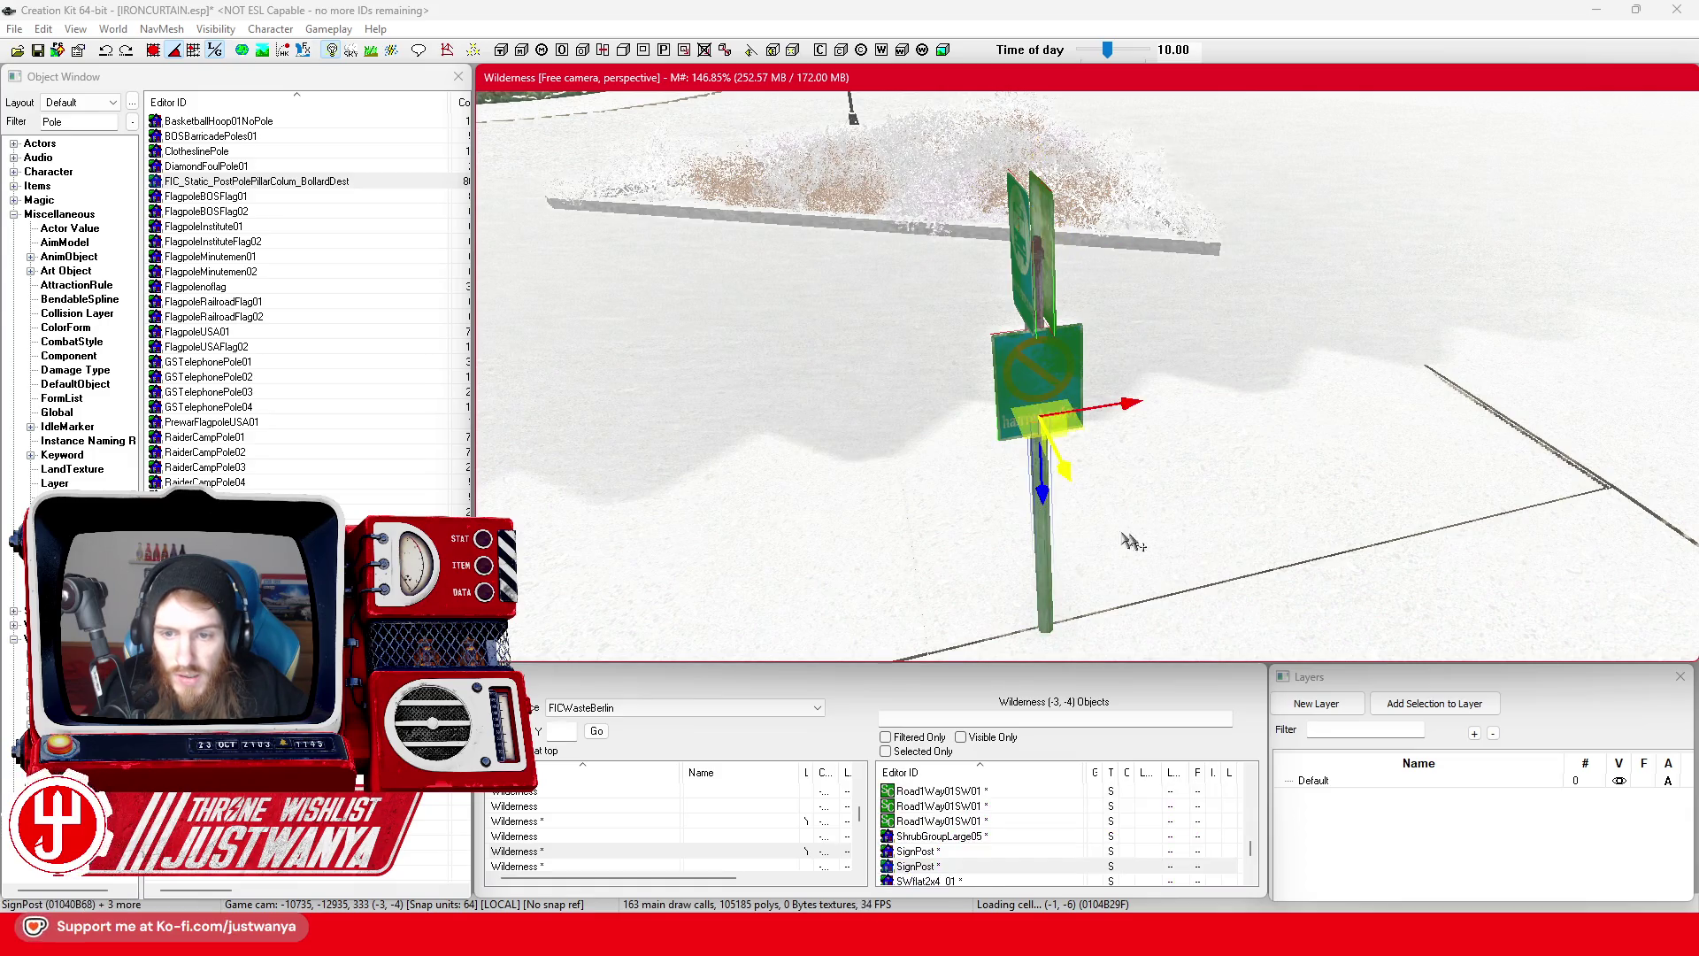
right_click(1044, 535)
click(1142, 753)
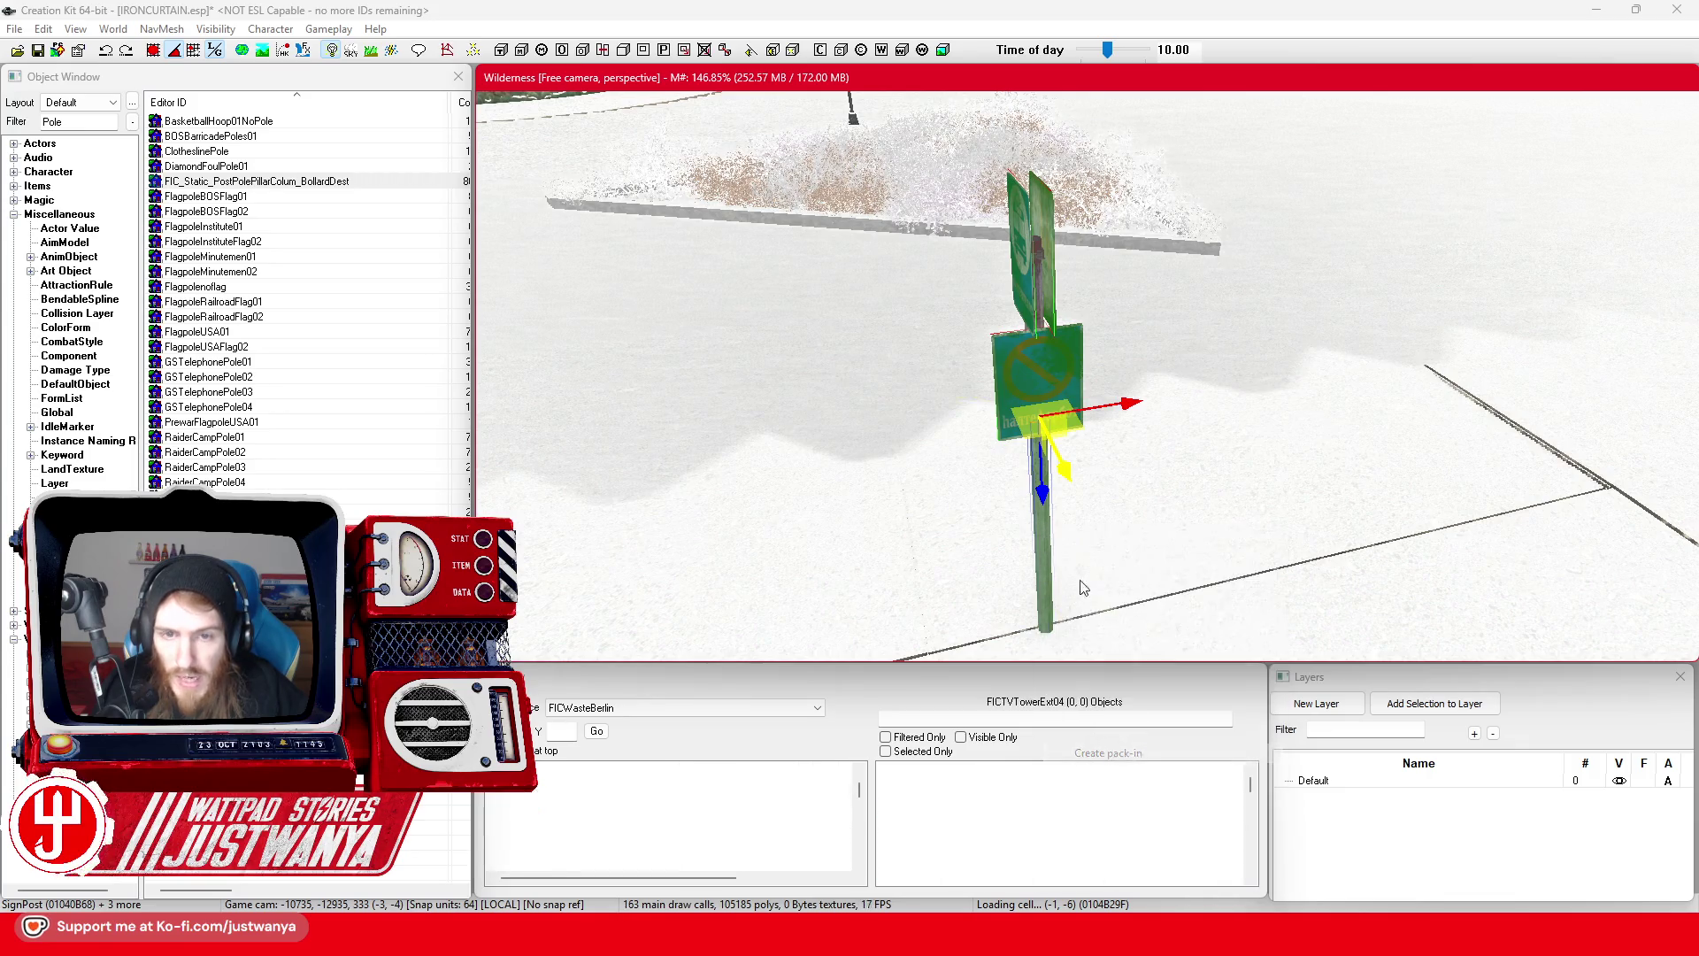
- Enter FIC_PackIn_BusStopSign_East as the pack-in ID and confirm
text(FIC_PackI)
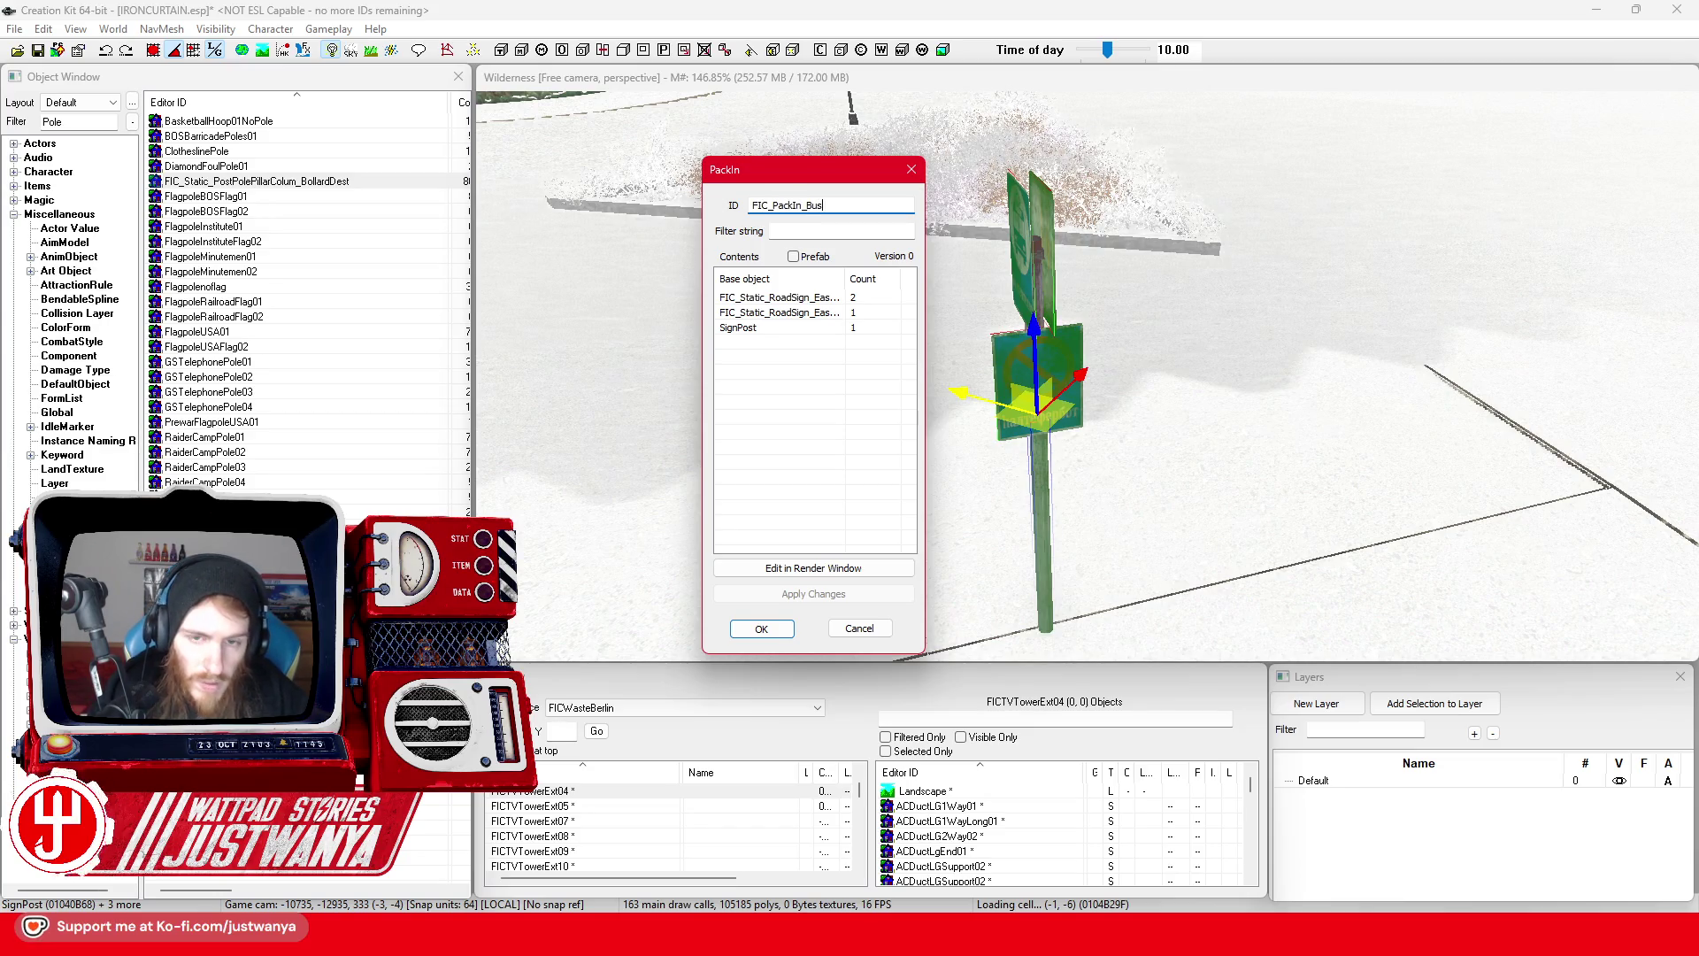
text(n_East)
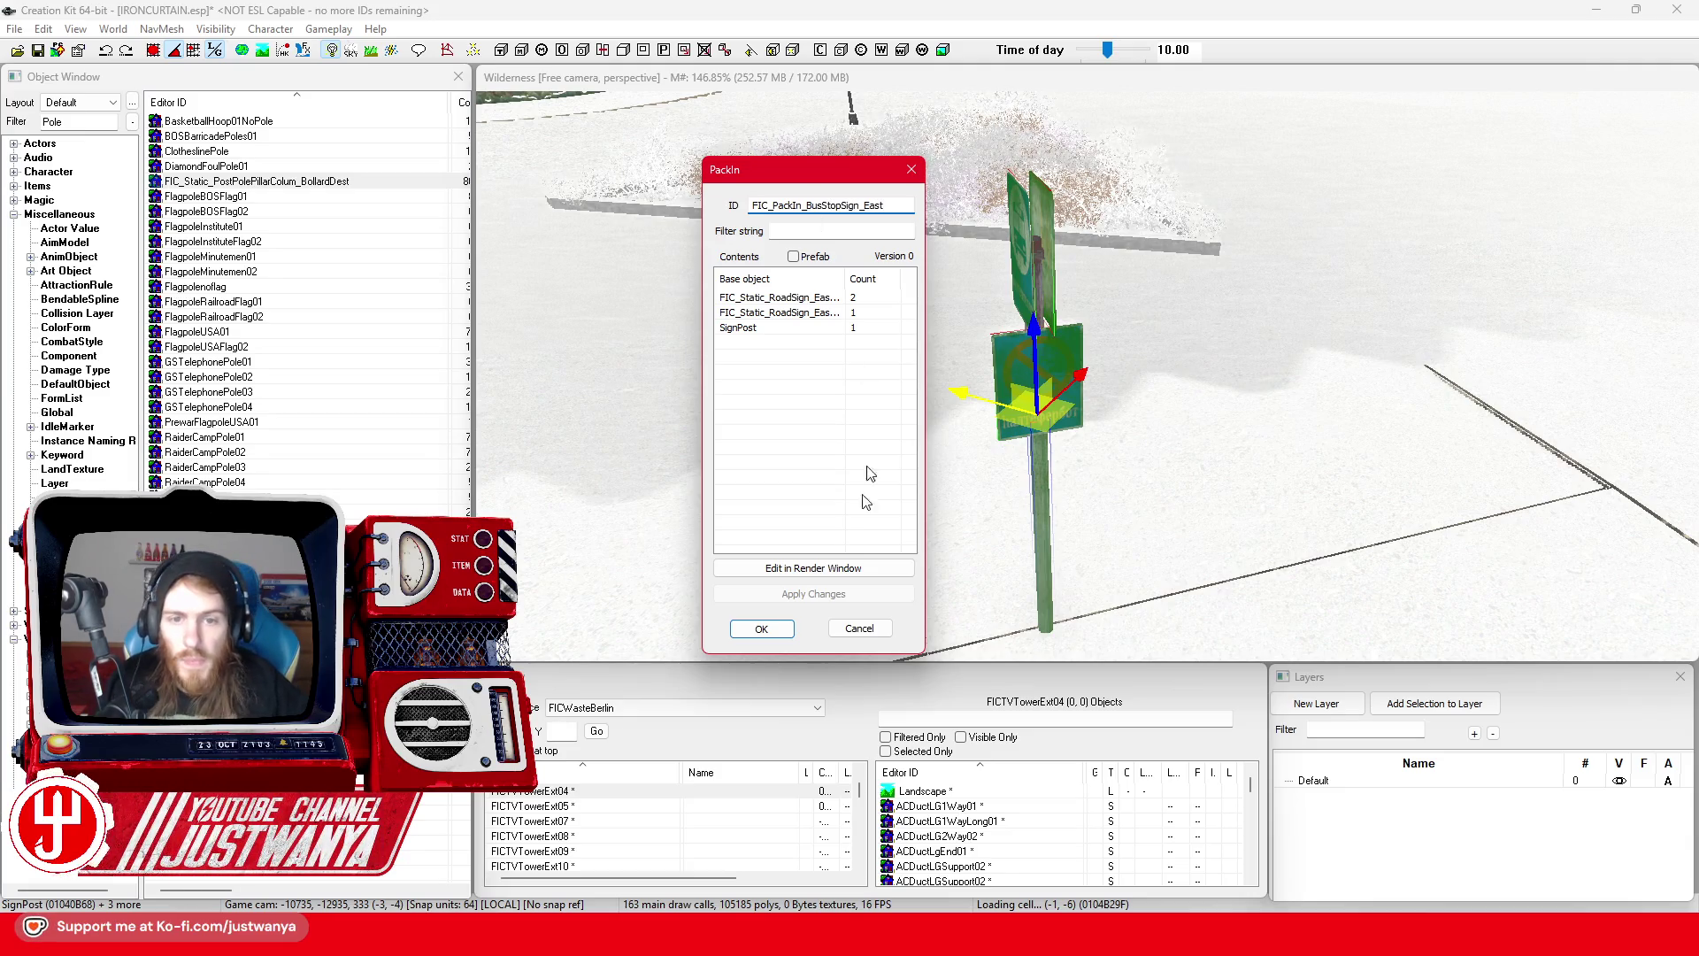
click(761, 630)
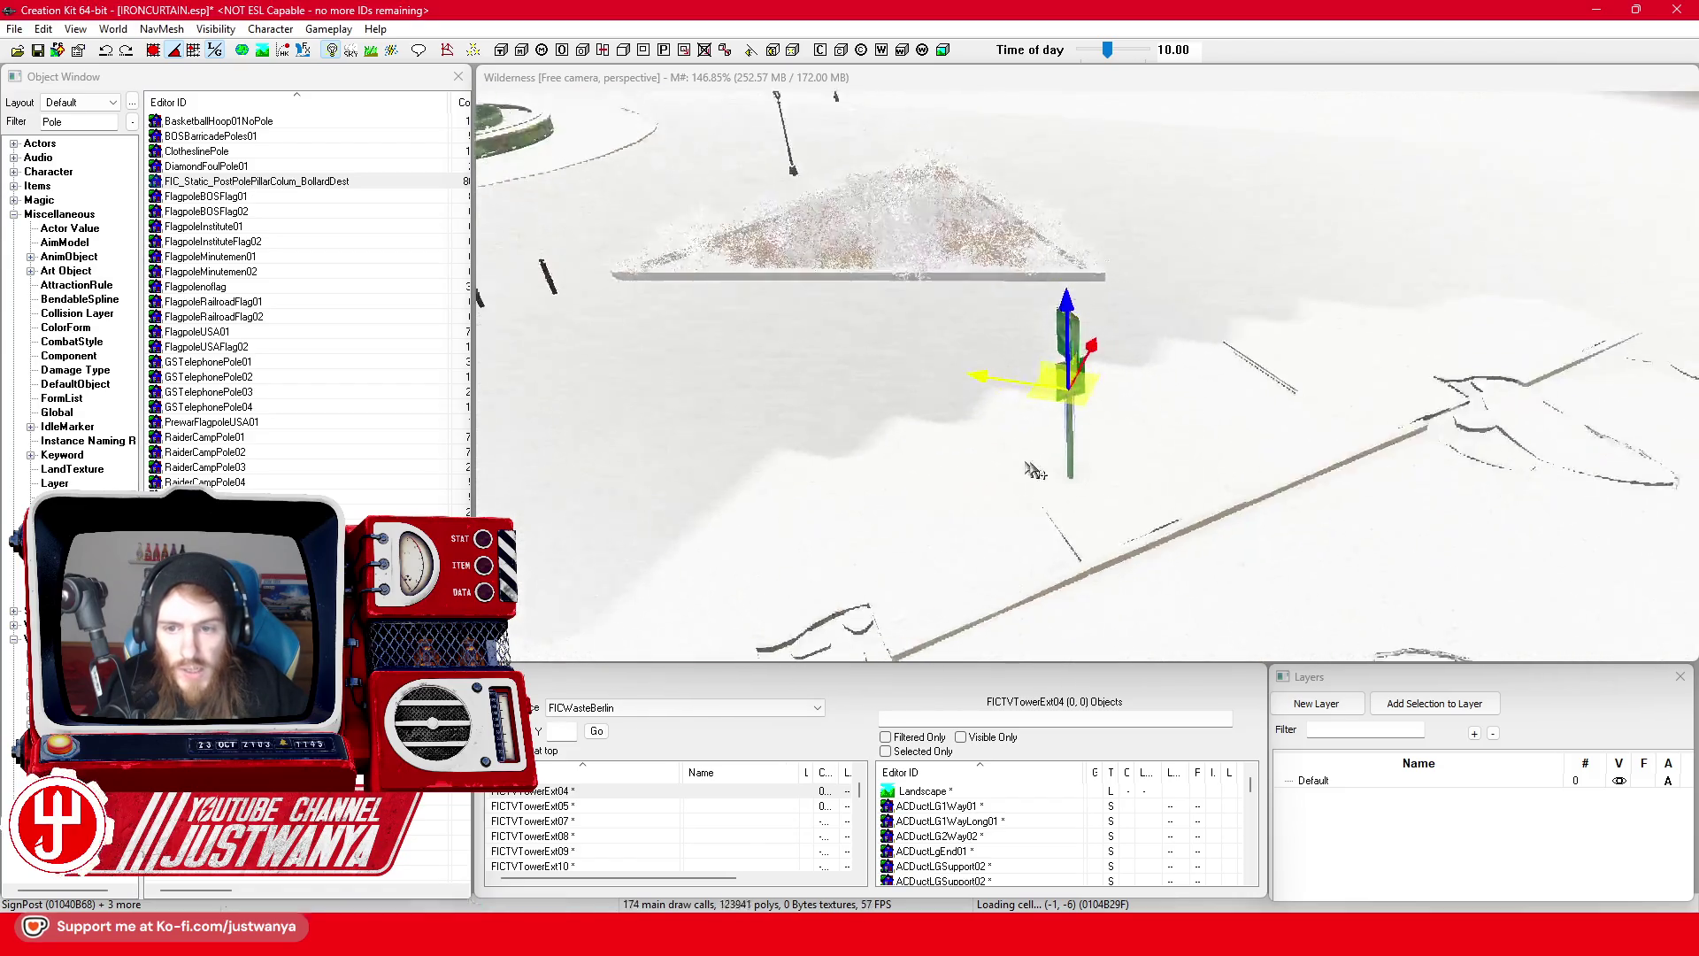
- Select and frame a SWflat2x4_01 slab beside the riverside buildings, then clear the Object Window filter
scroll(1271, 447, down, 5)
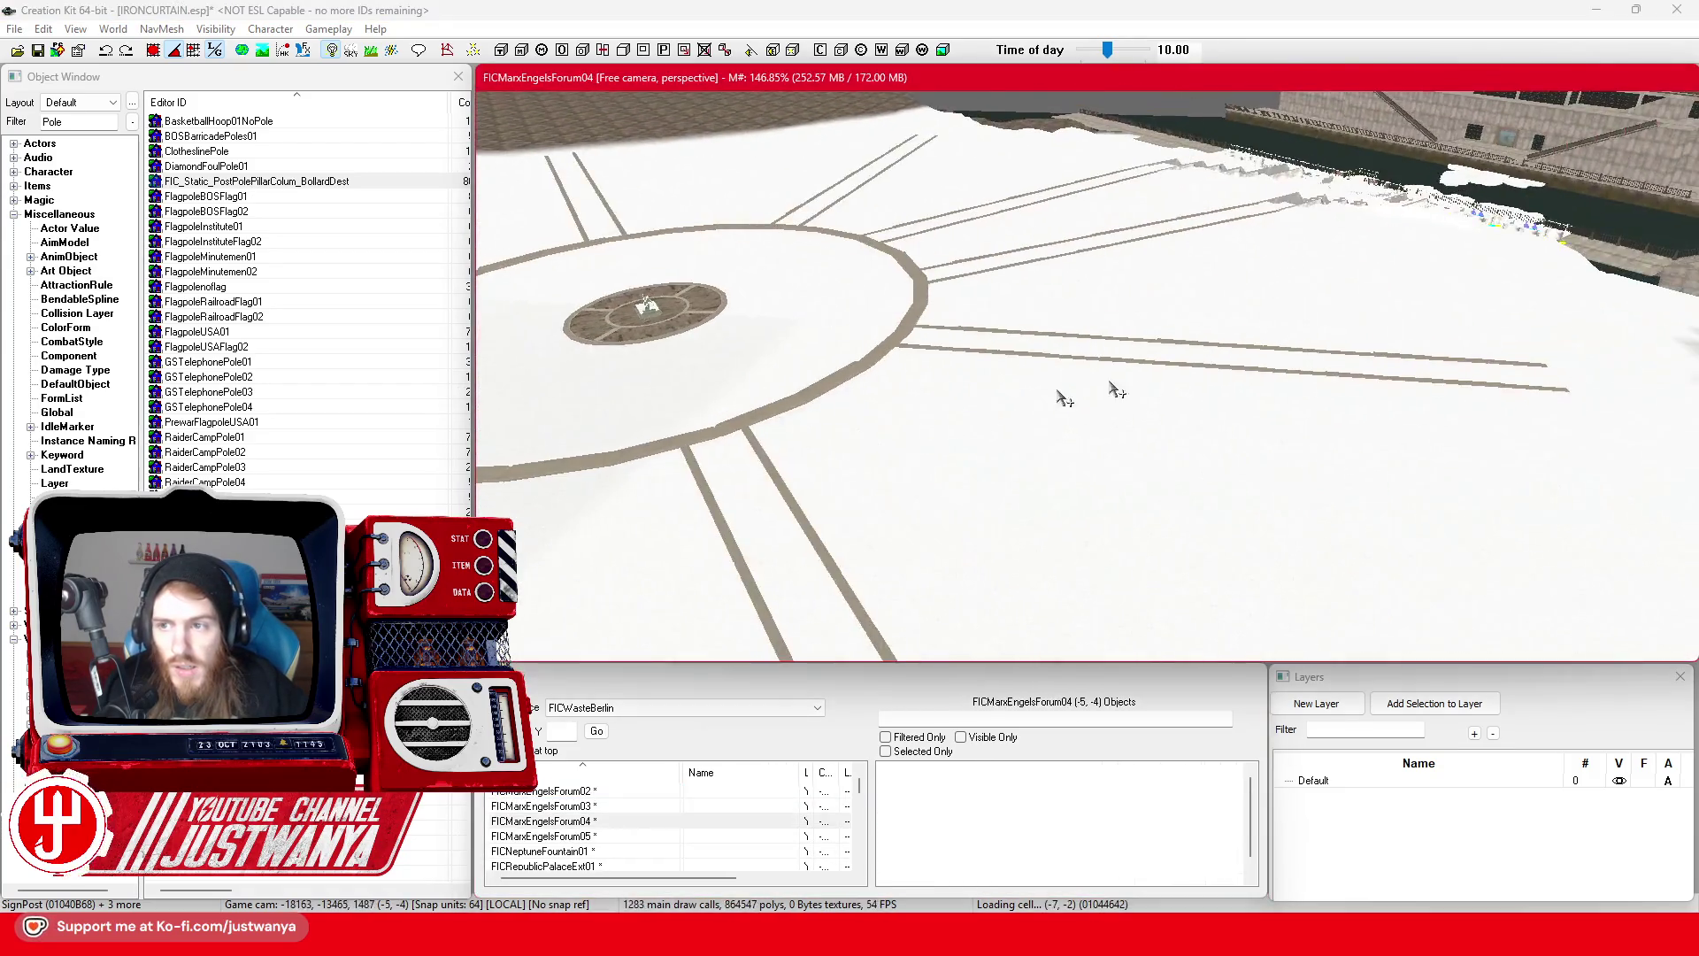
scroll(1336, 345, down, 5)
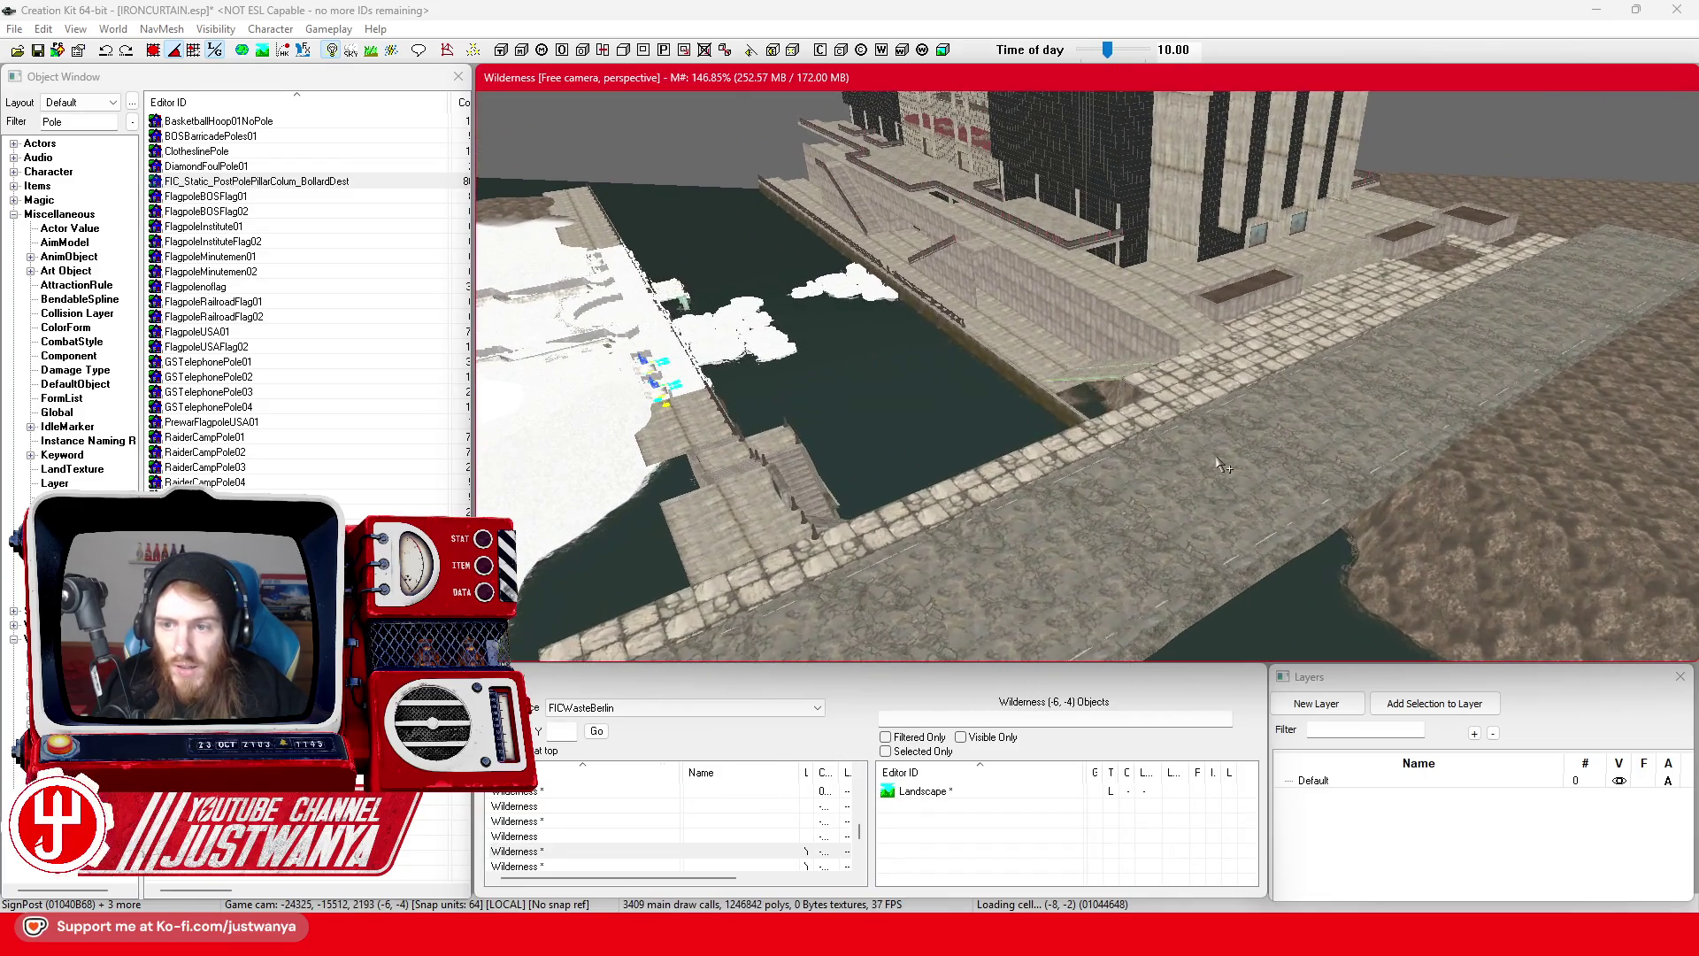
click(1248, 383)
scroll(1061, 390, down, 3)
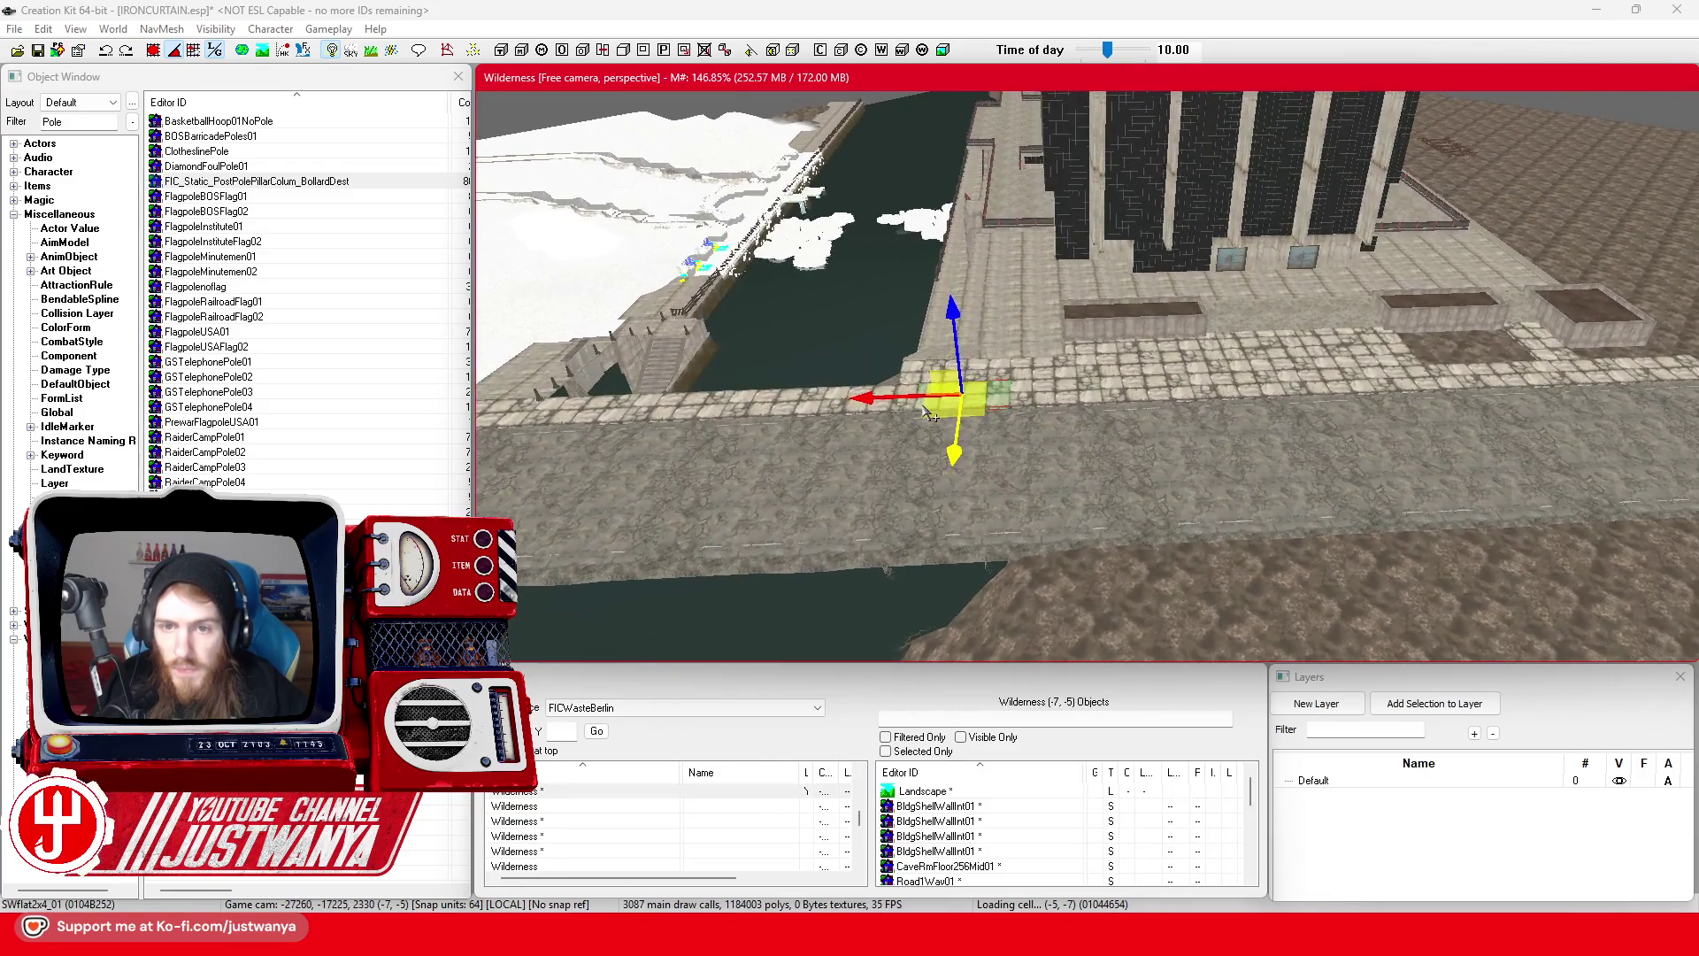
scroll(922, 408, up, 5)
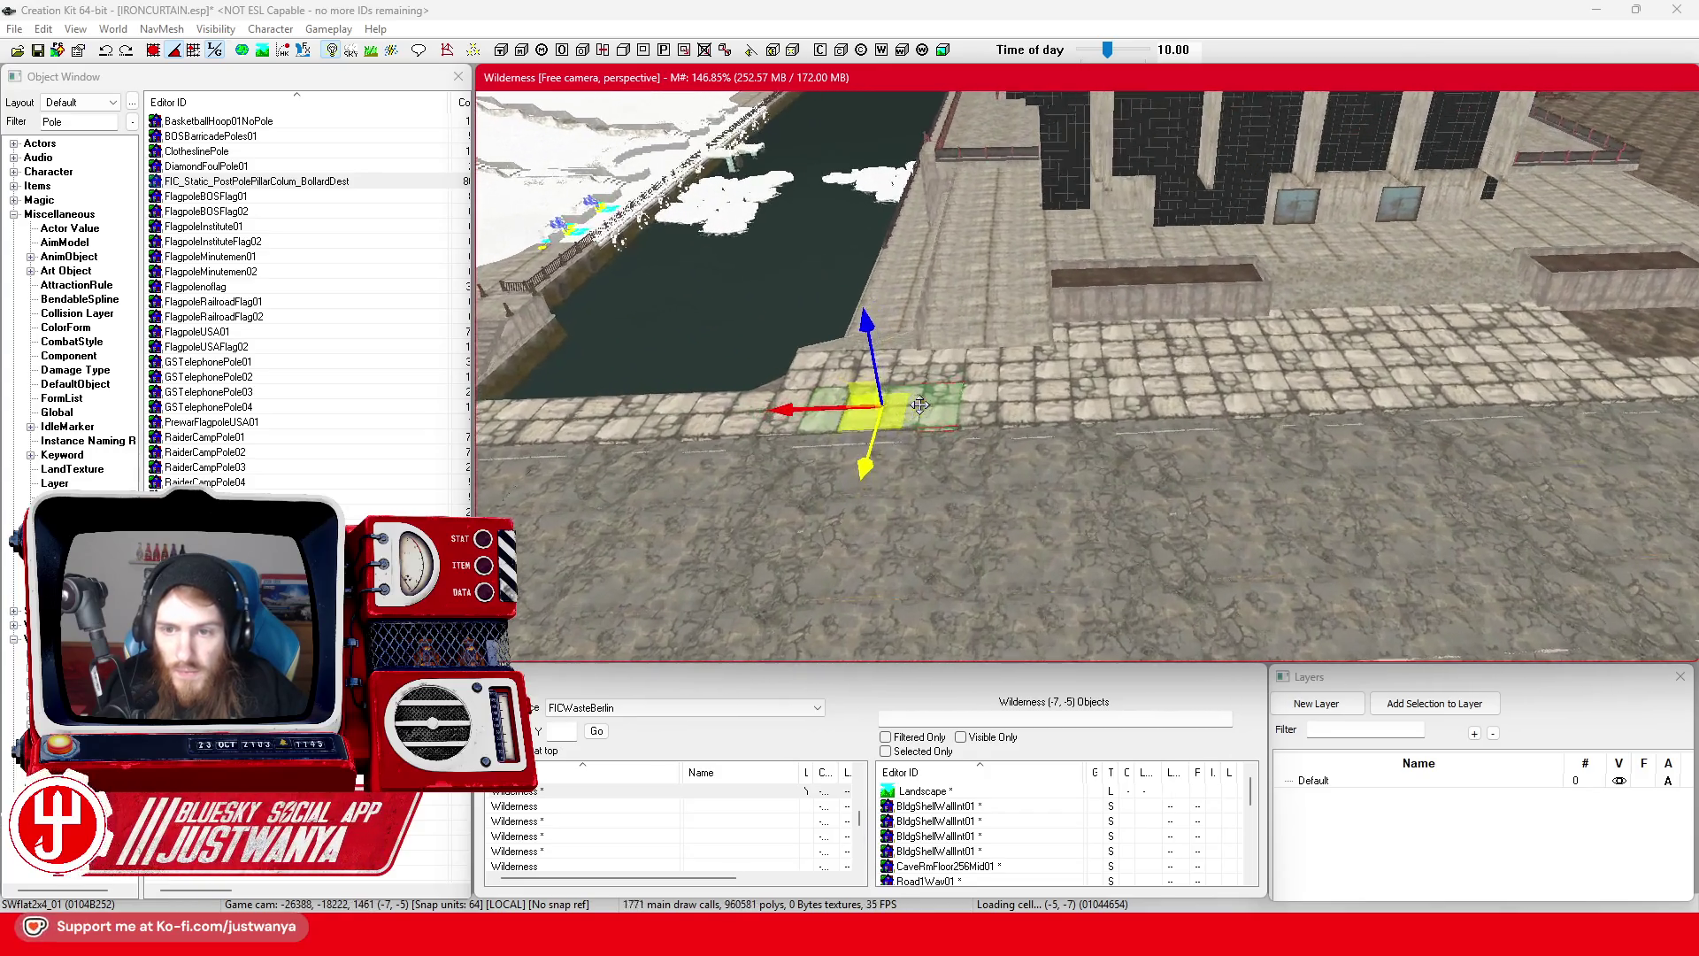
scroll(919, 404, up, 6)
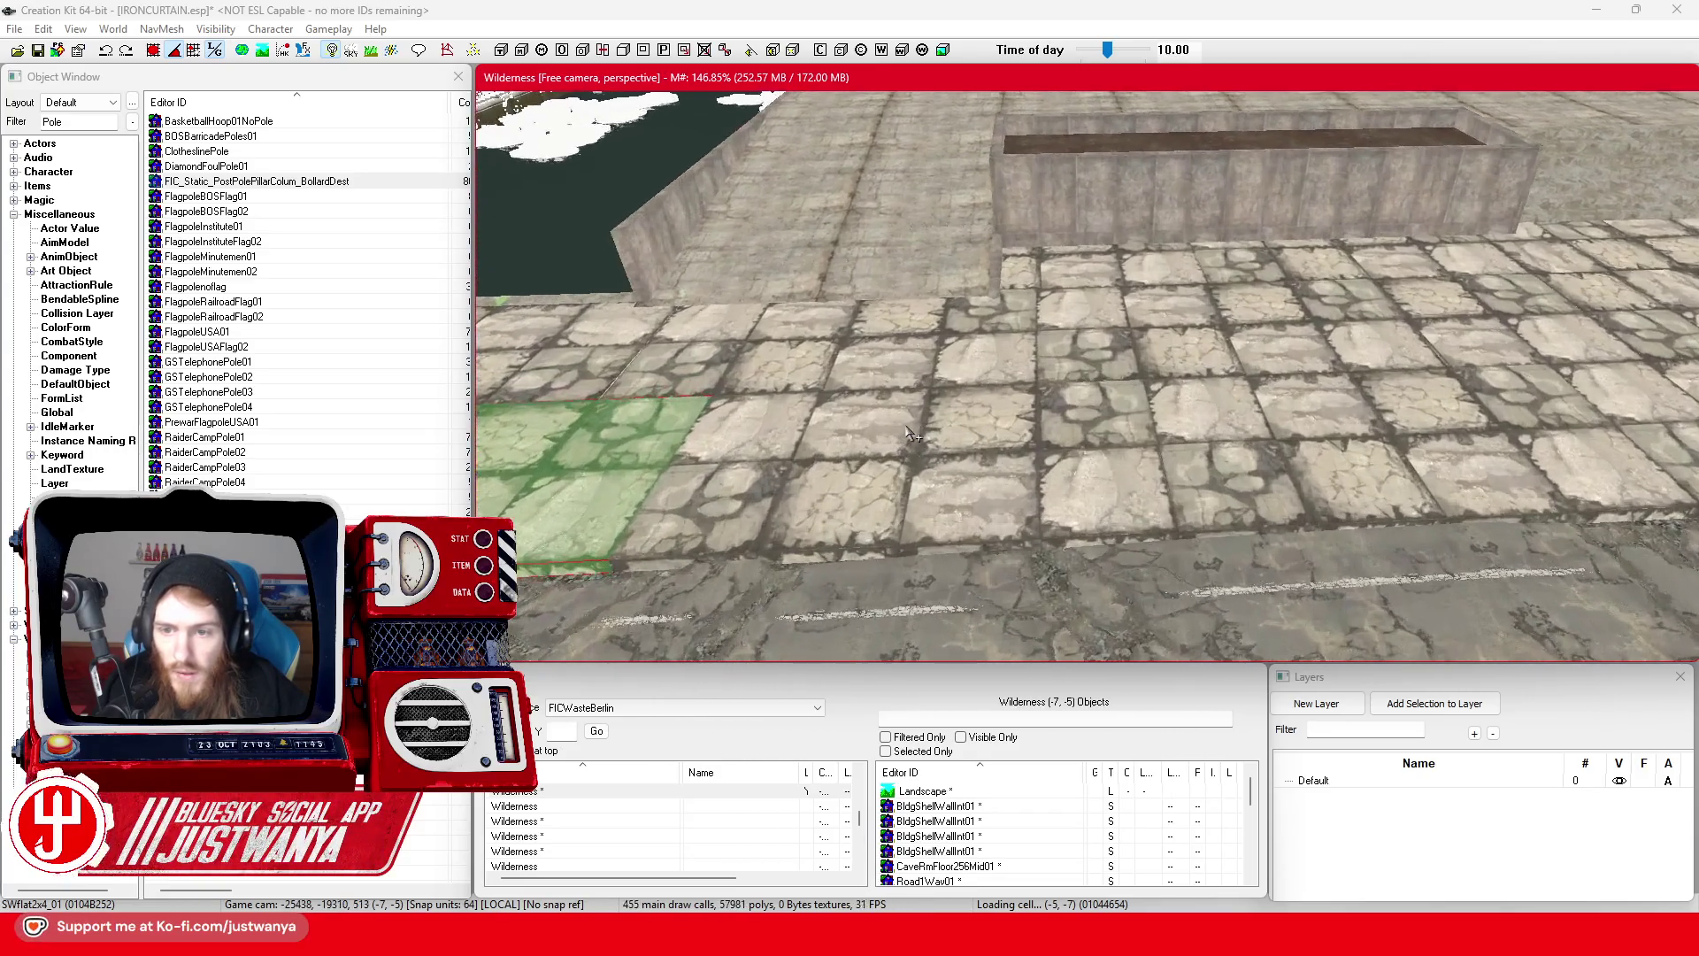
key(c)
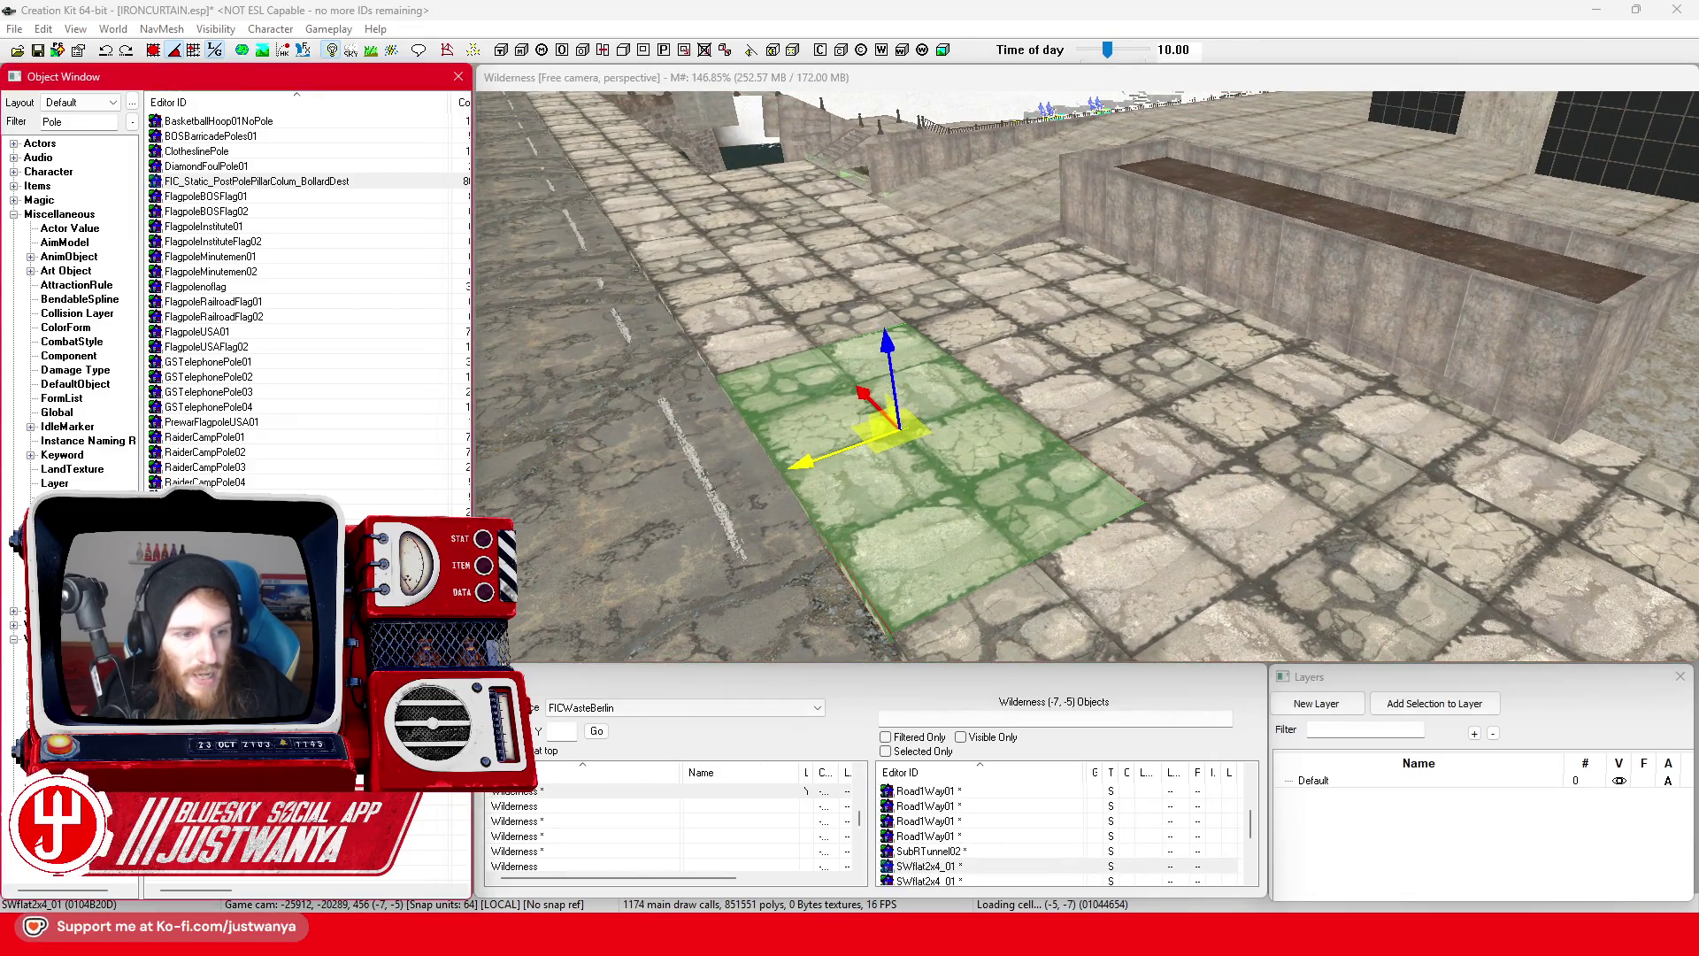
click(70, 164)
text(FIC)
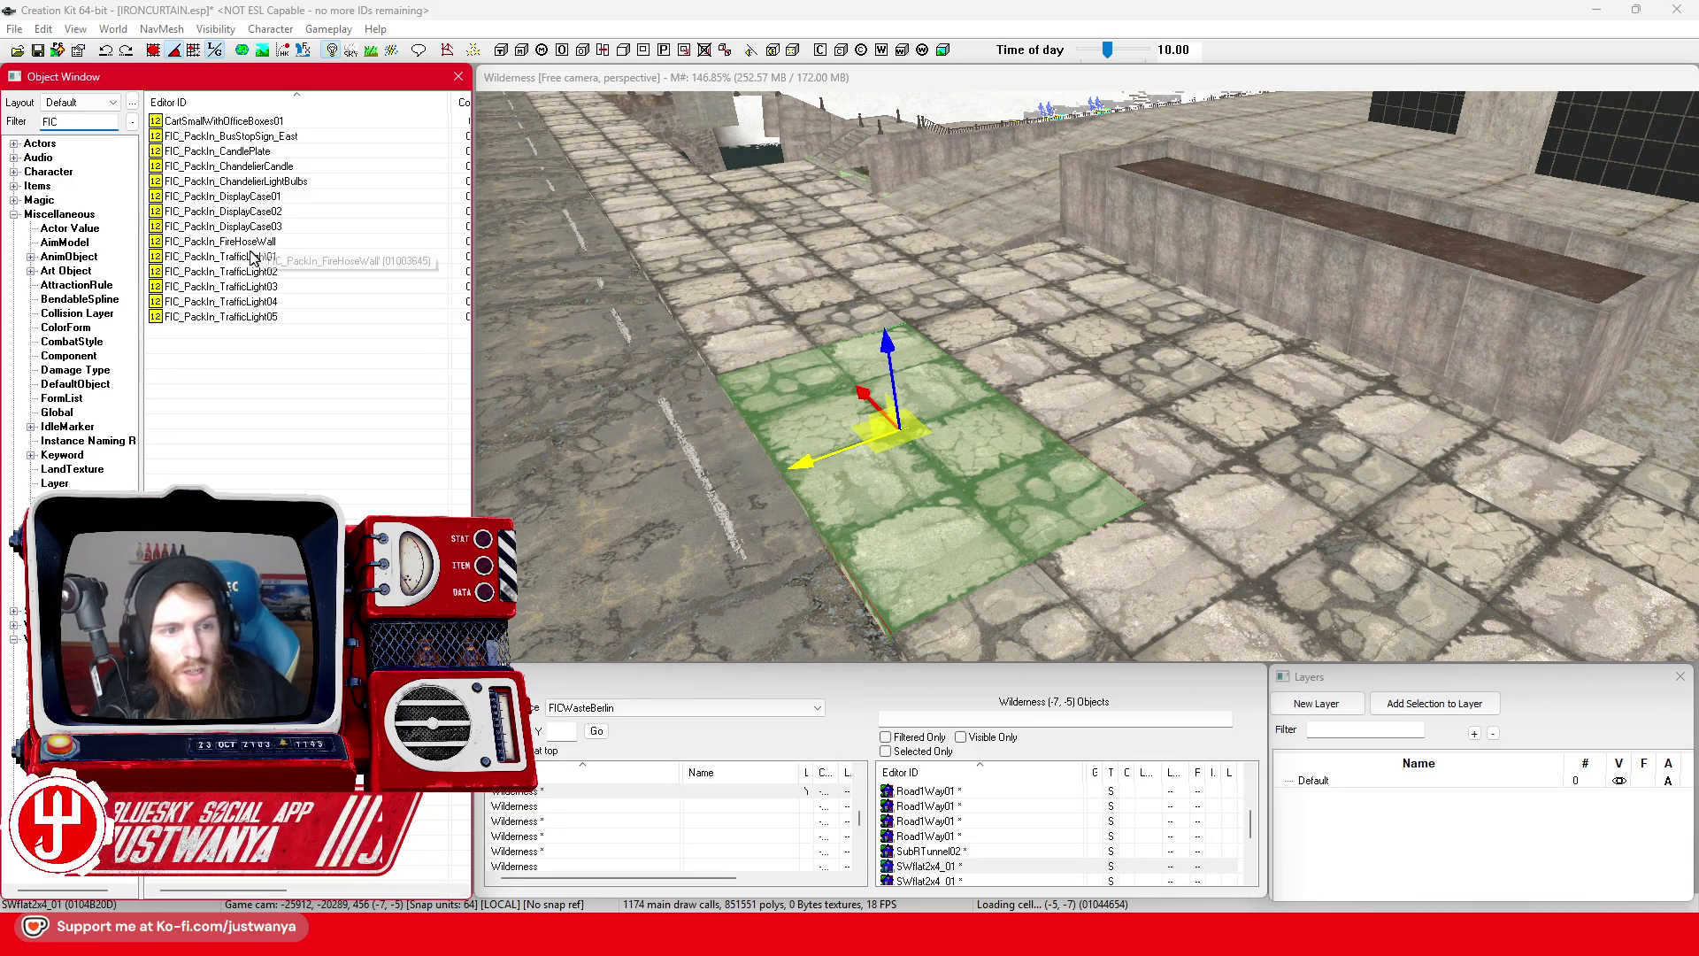
- Raise the sign post on the sidewalk along Z so its sign plate shows
click(1062, 464)
scroll(1062, 465, up, 5)
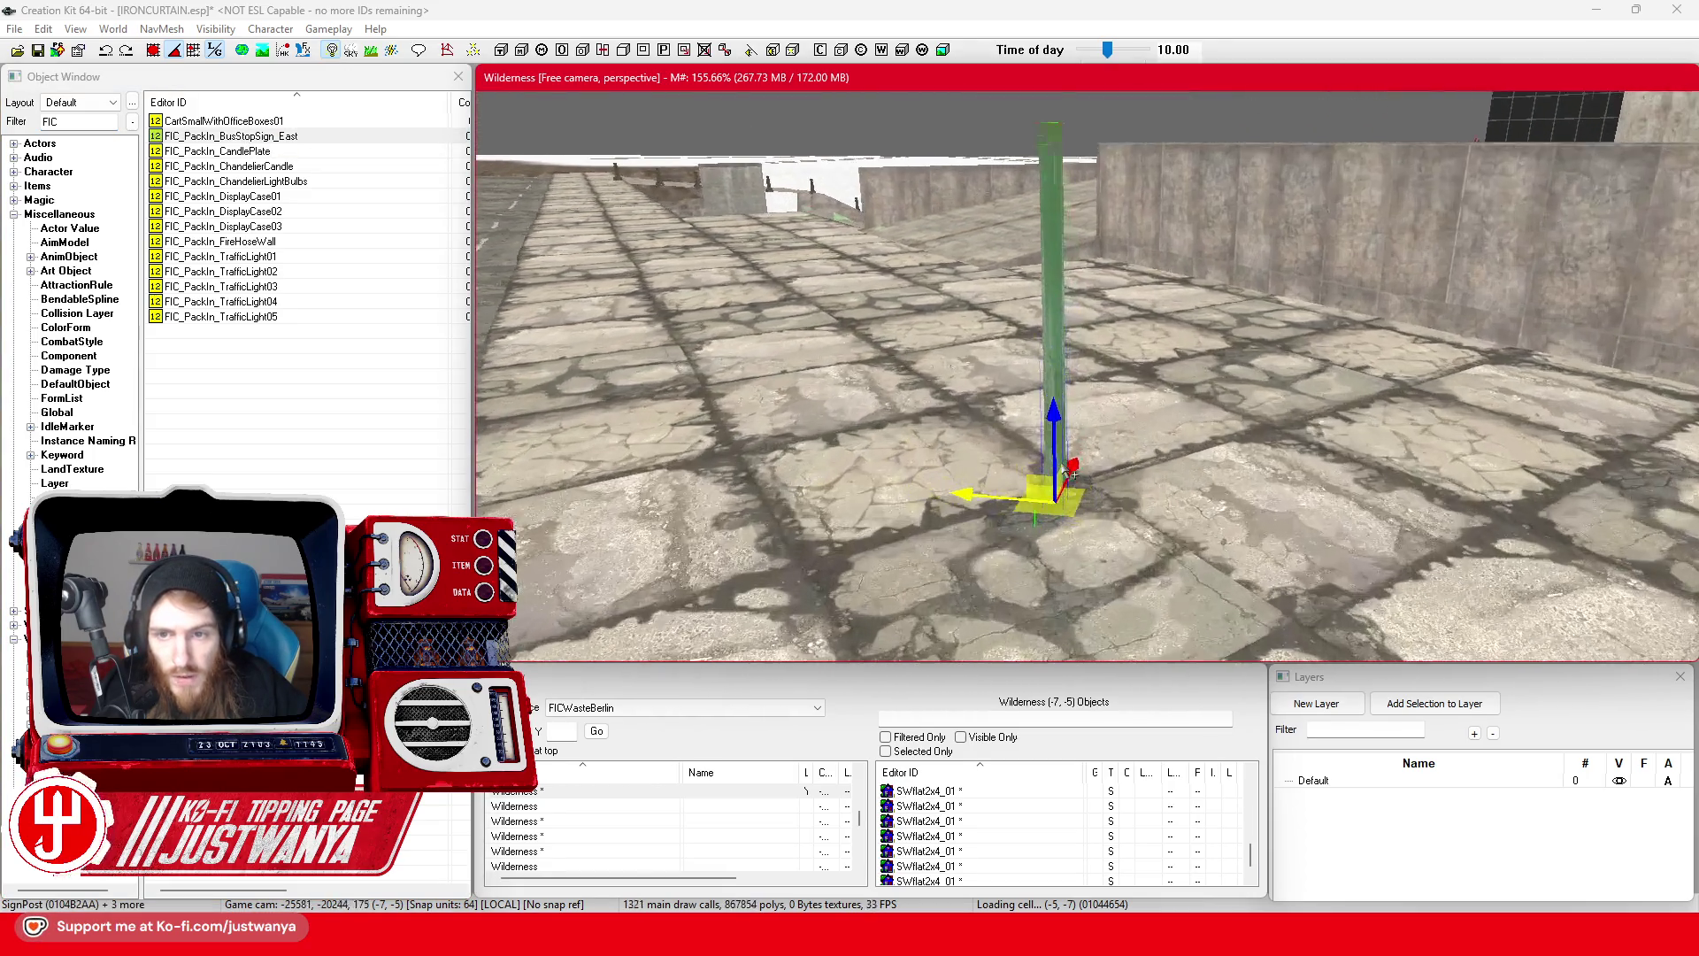
drag(1068, 471, 1228, 475)
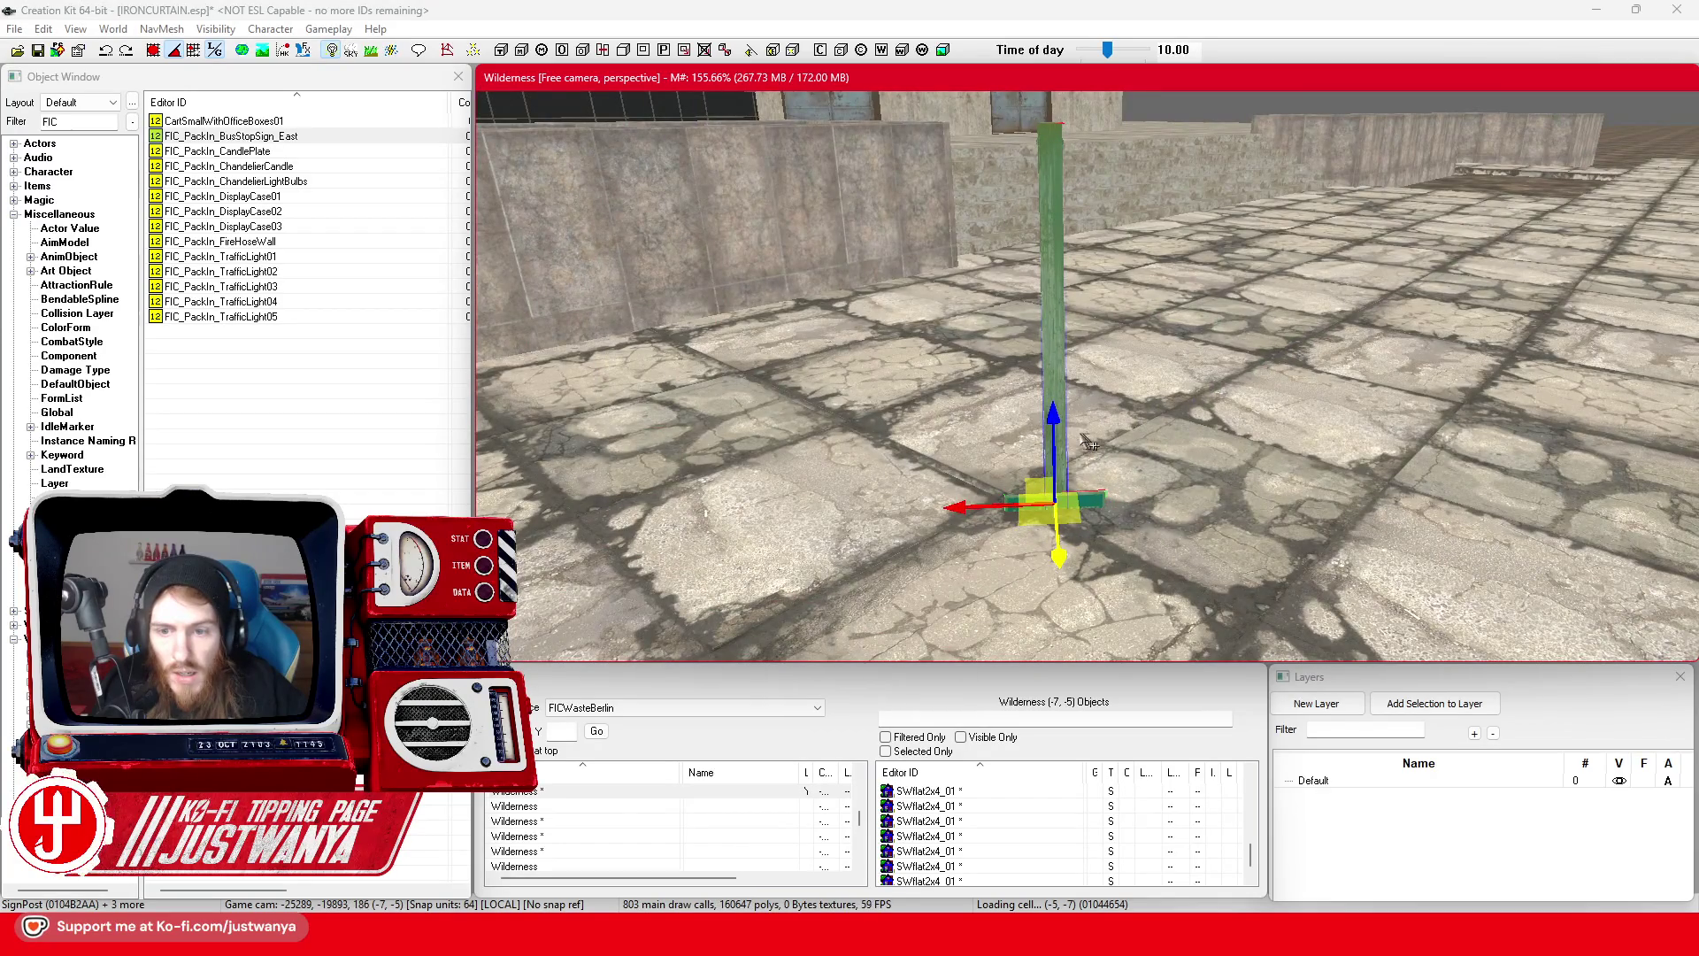
drag(1053, 425, 1053, 265)
scroll(1026, 204, down, 5)
- Rotate the sign post to a diagonal angle, checking it from both sides
key(e)
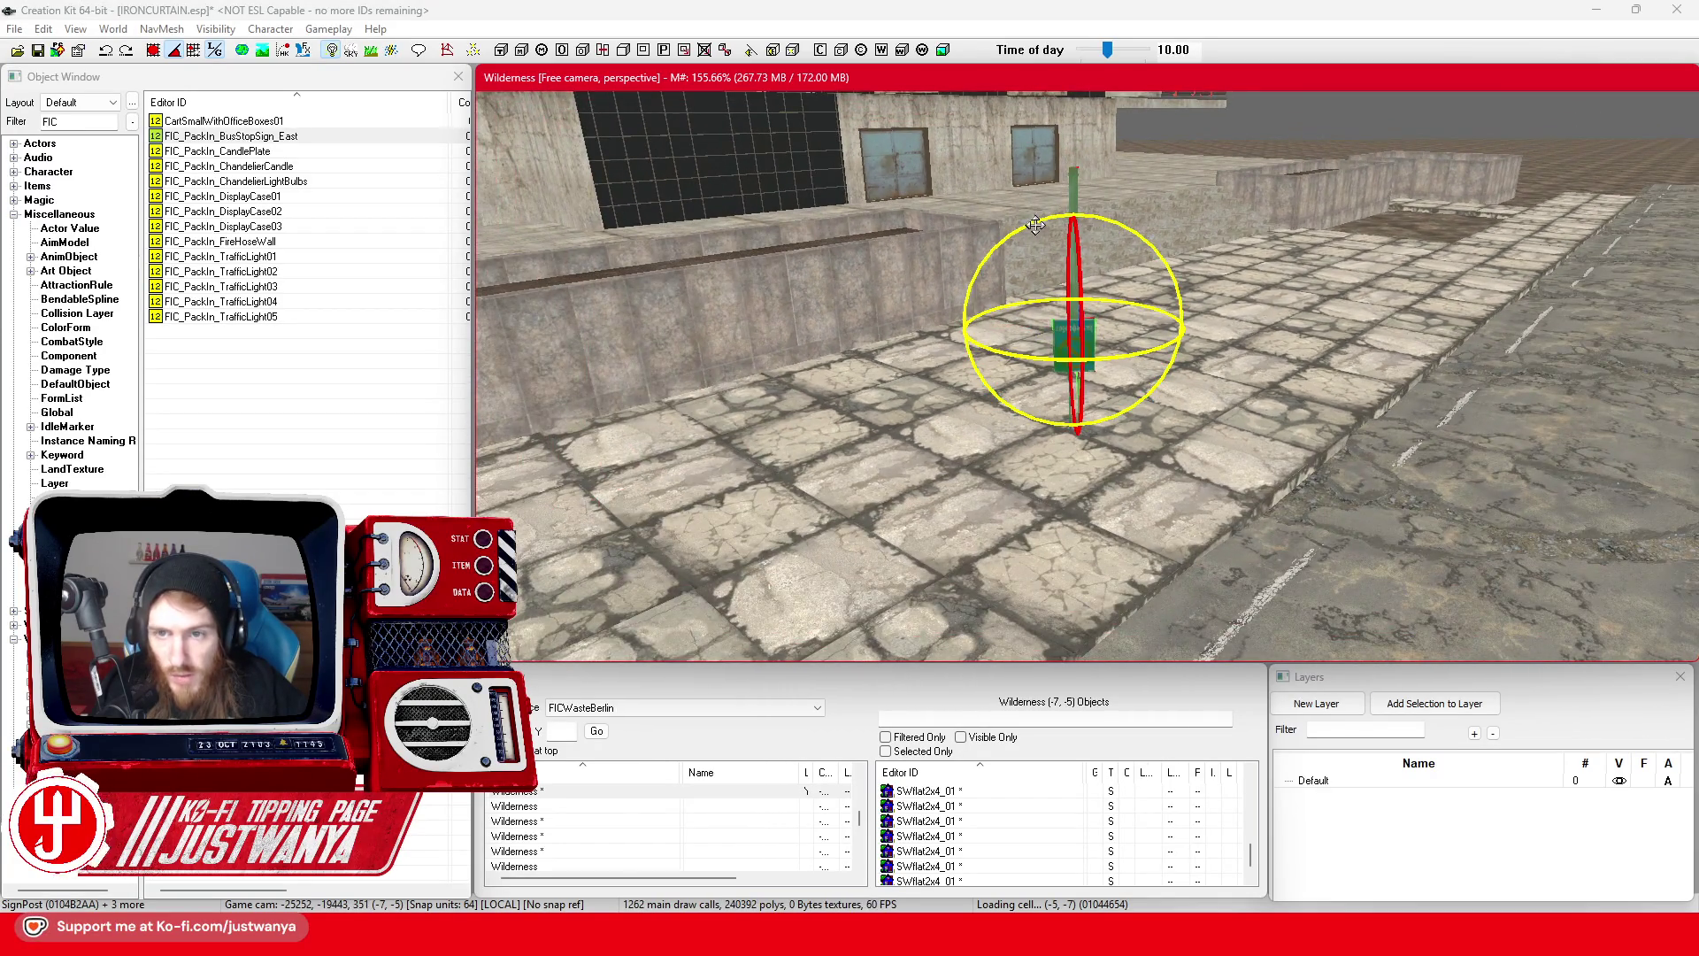
drag(1075, 371, 1075, 301)
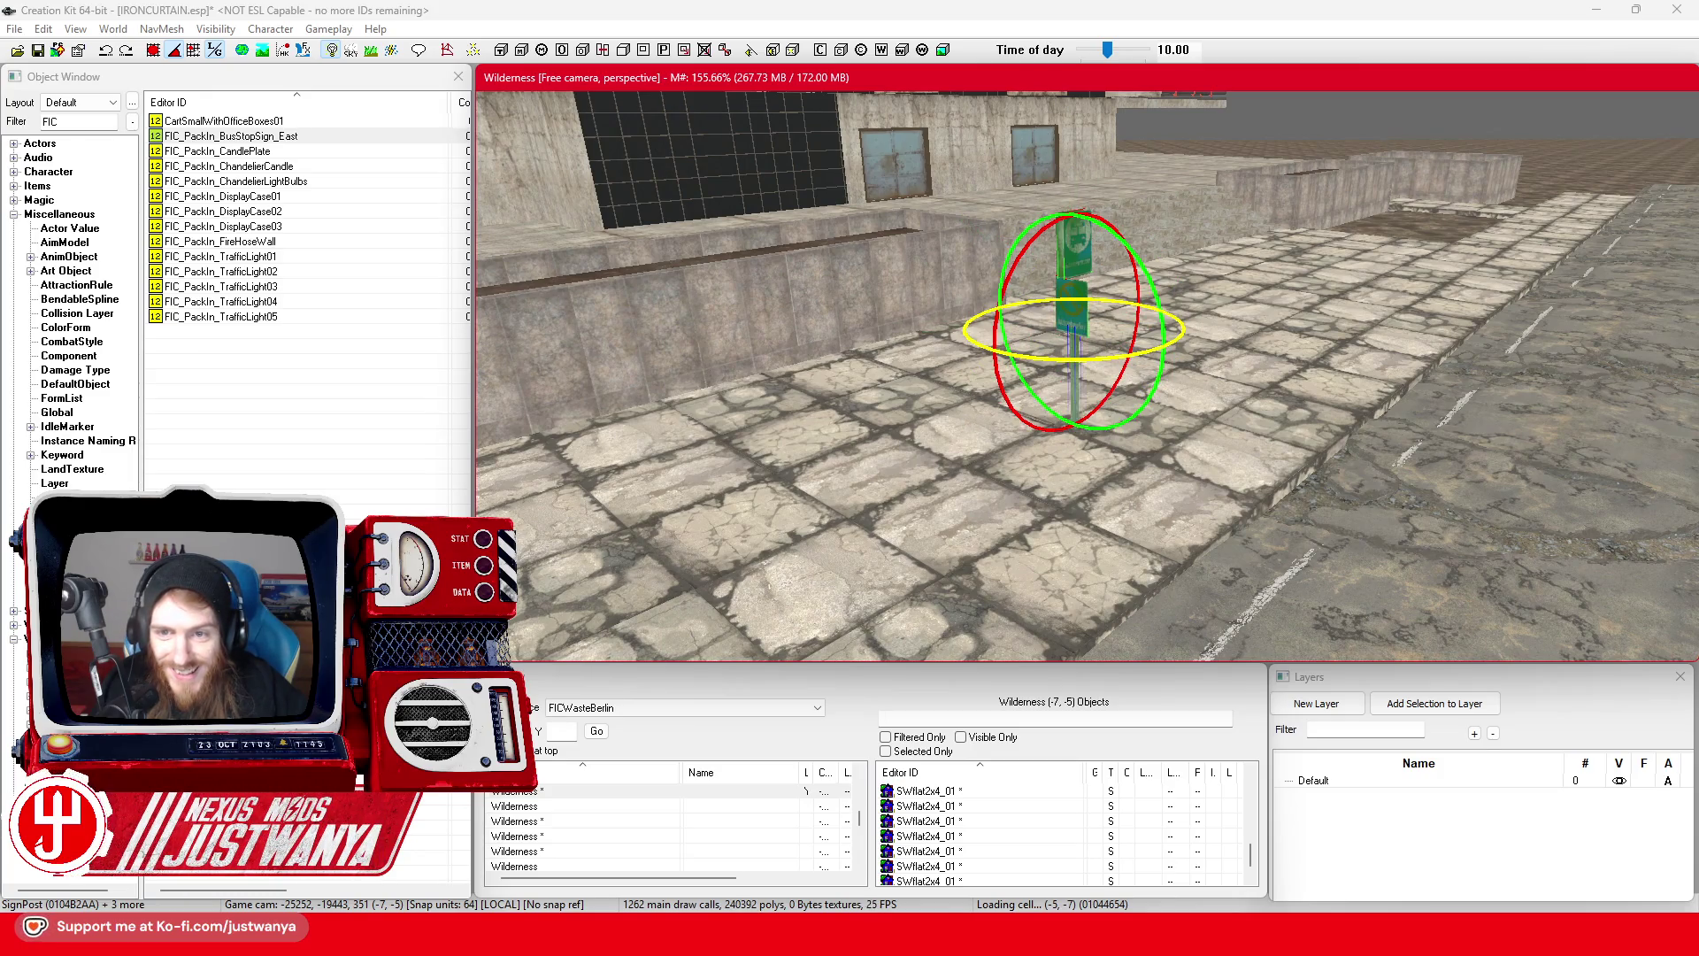
key(w)
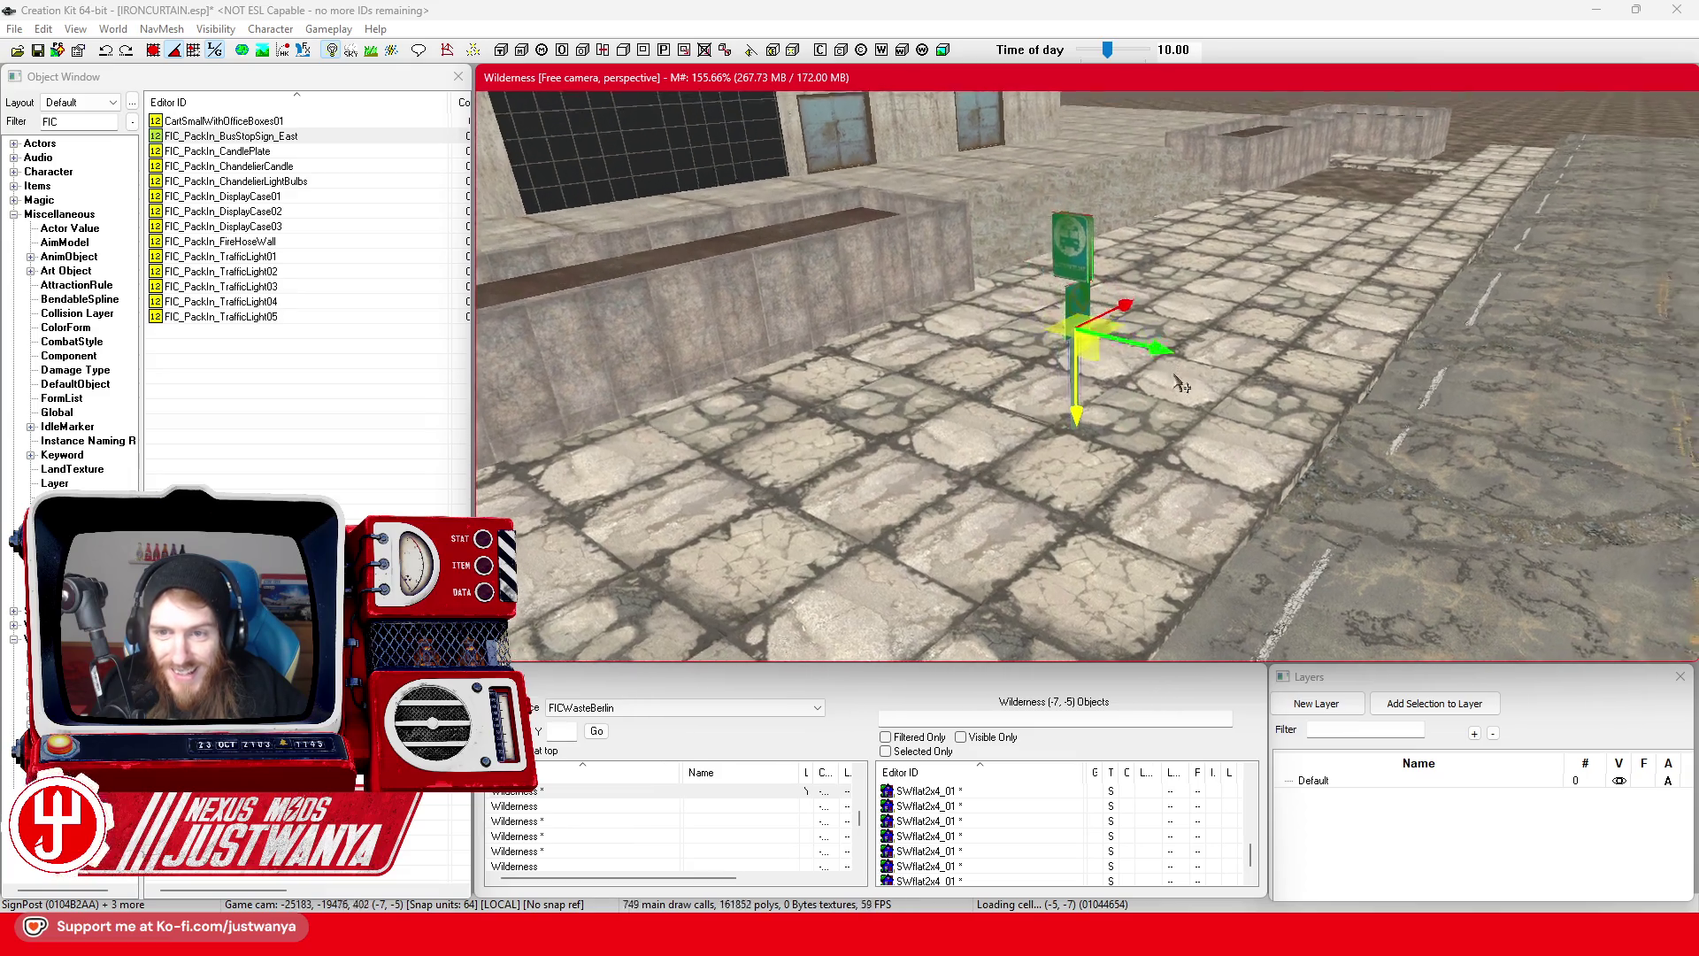
key(shift)
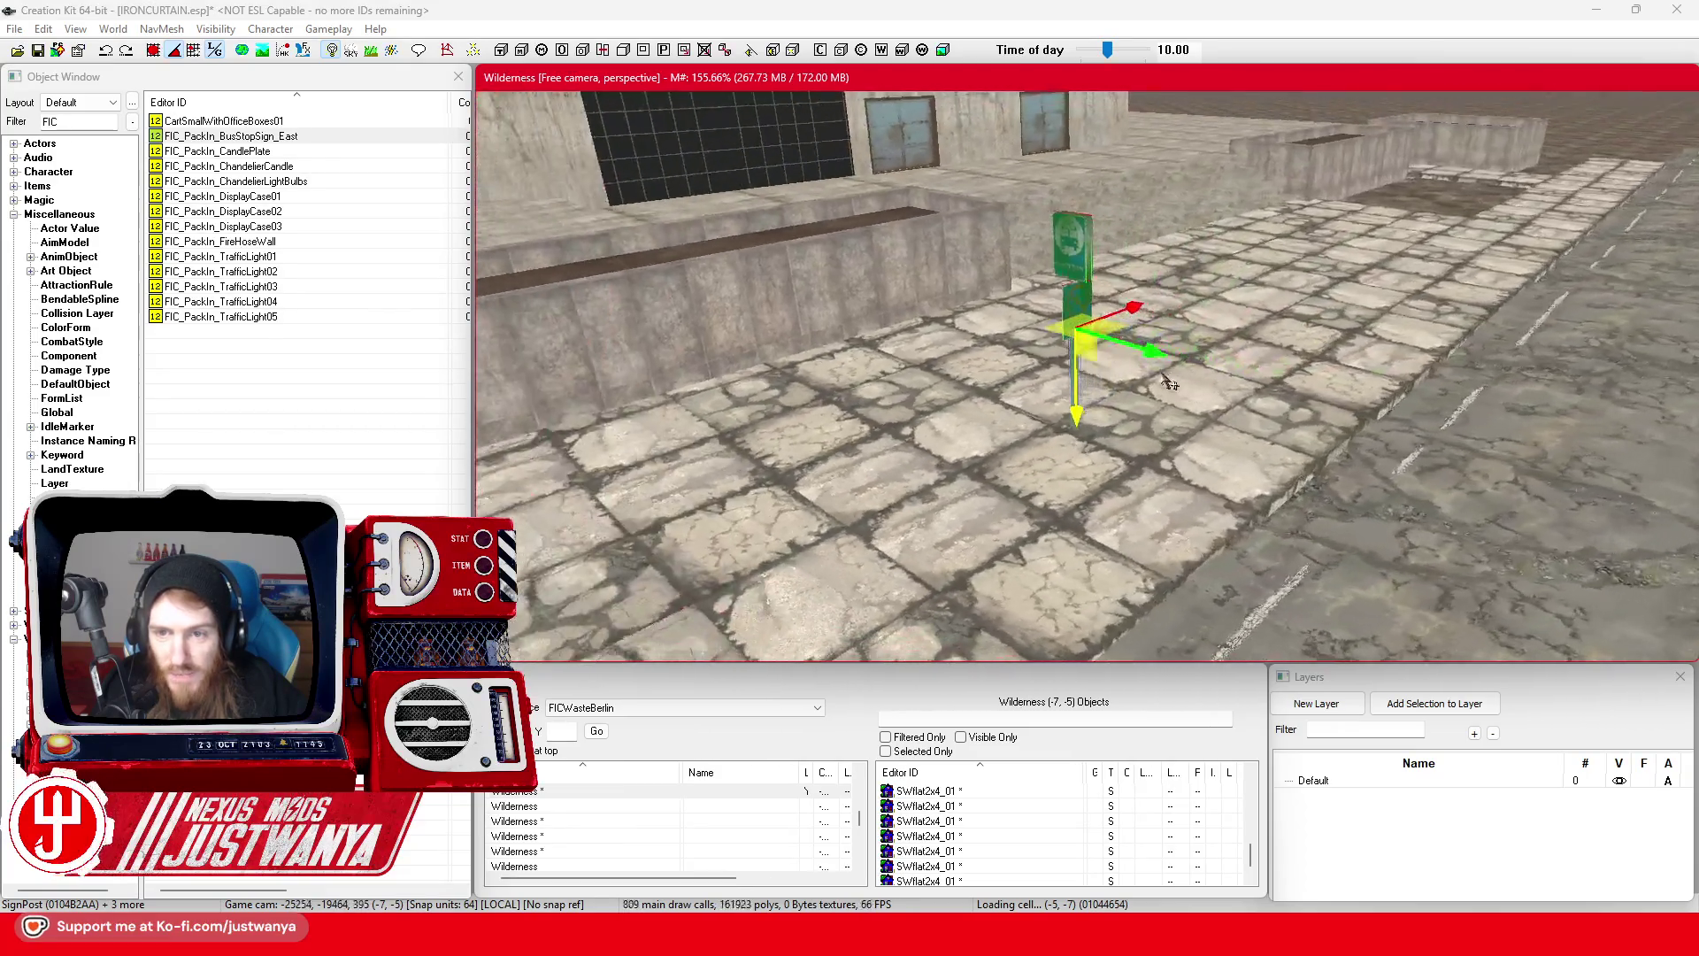
scroll(938, 374, up, 10)
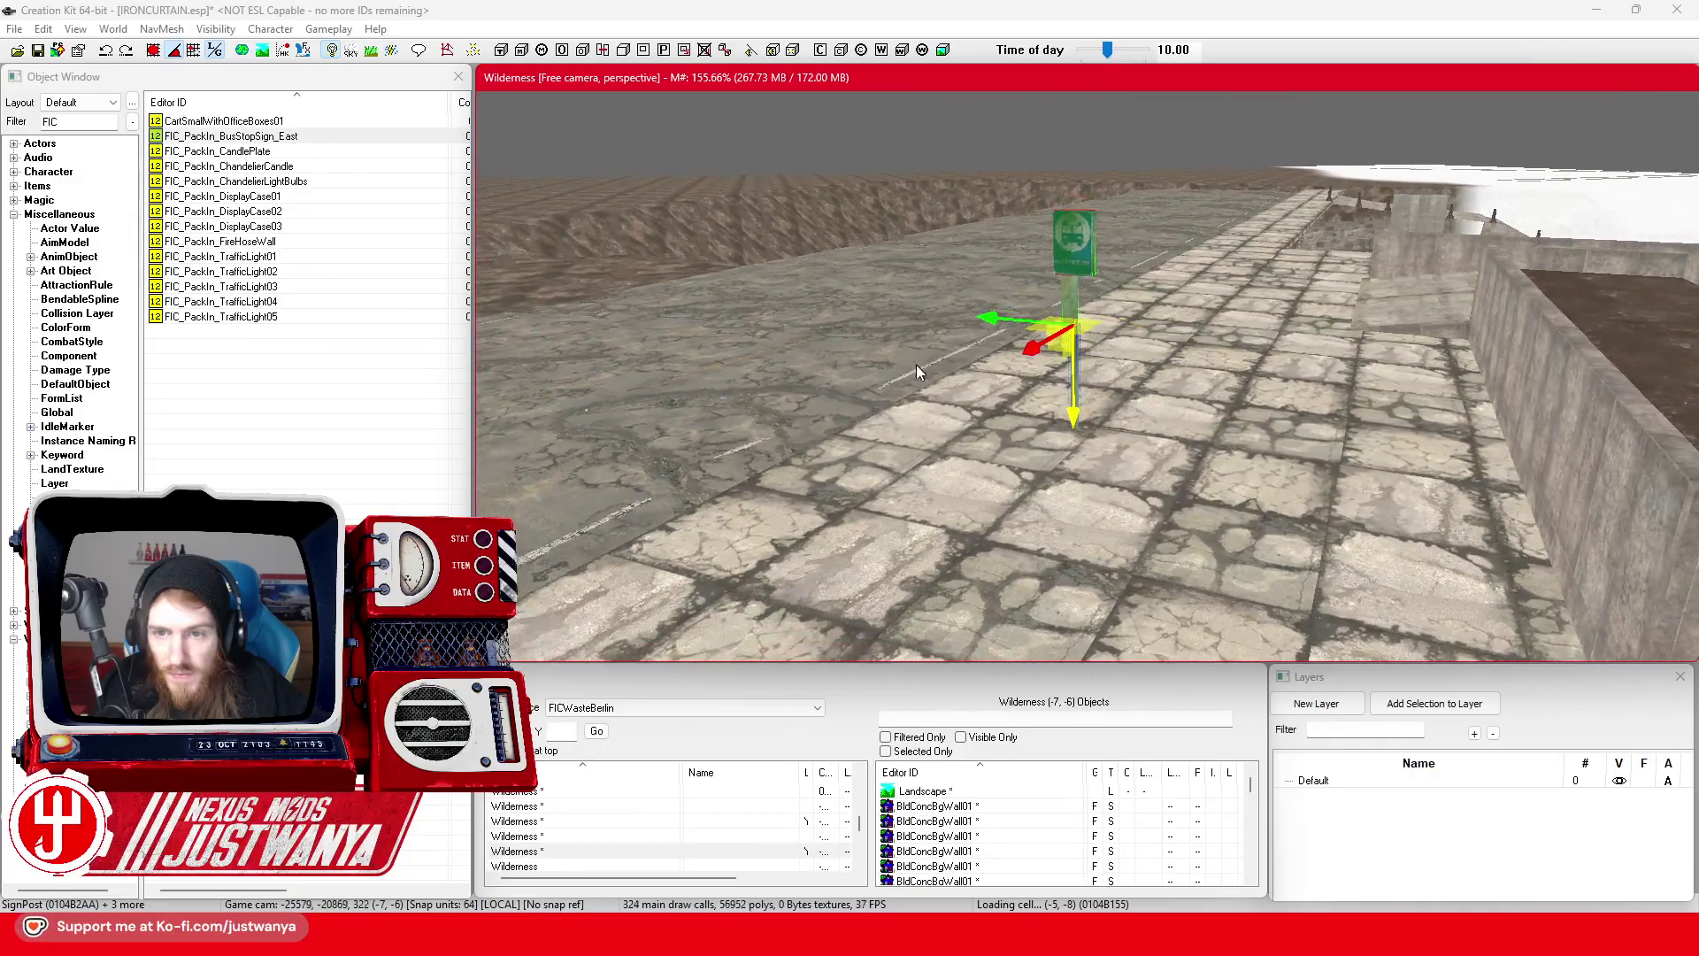
key(shift)
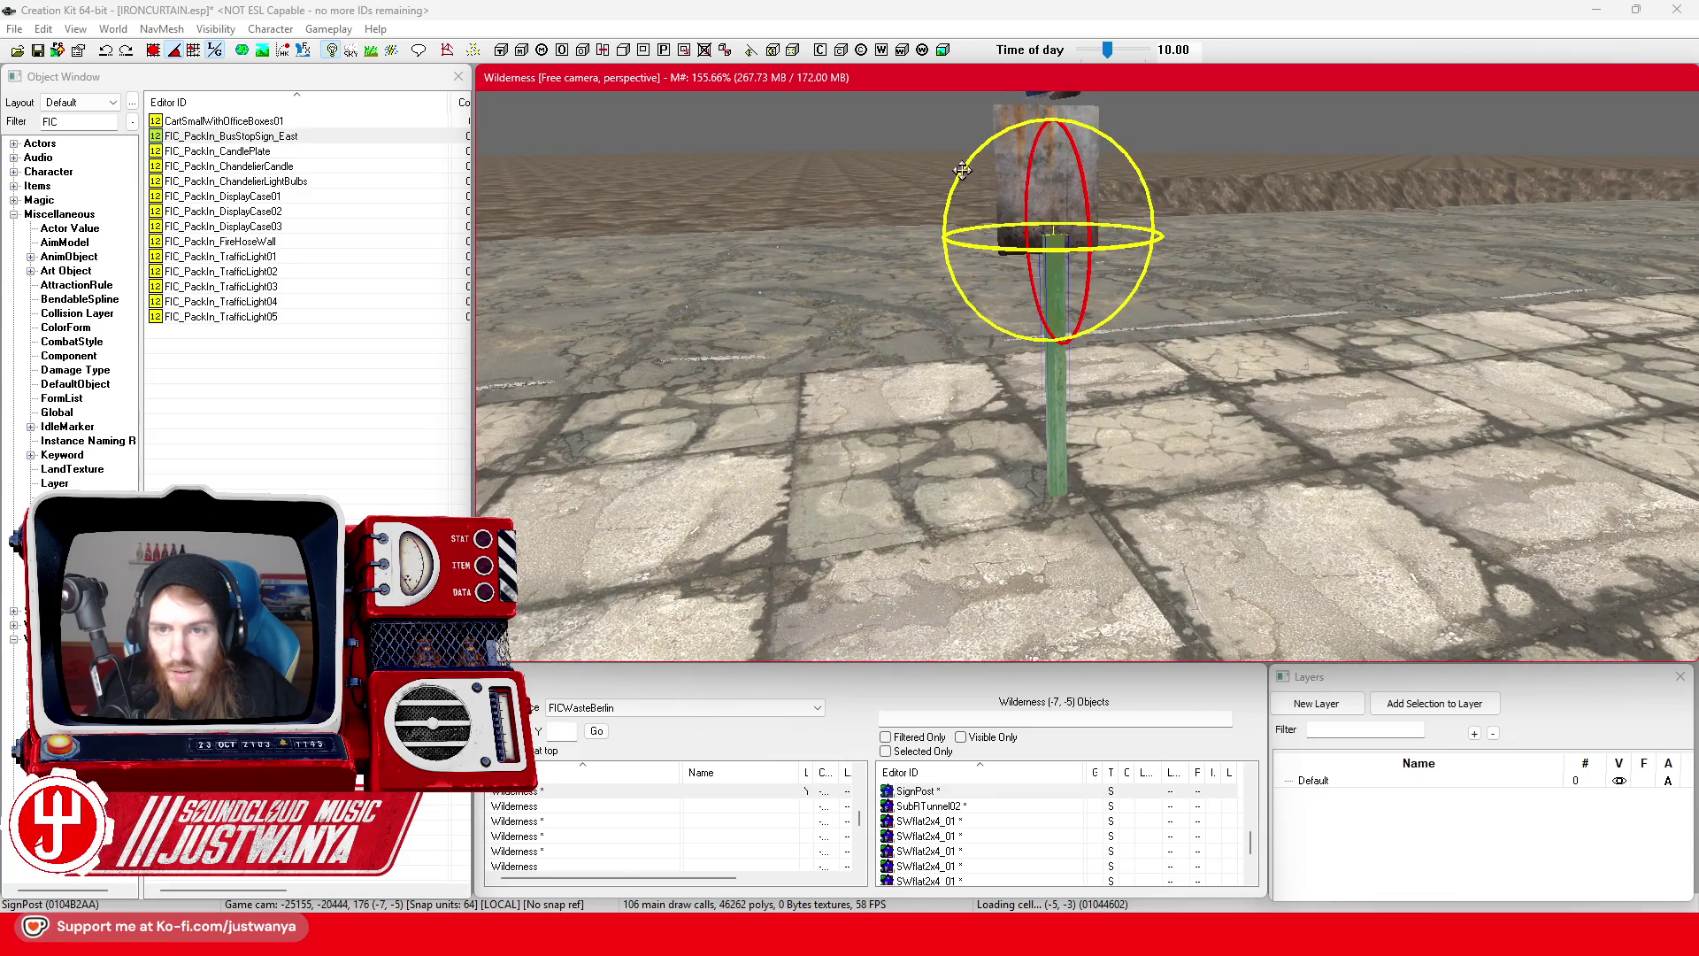
drag(970, 168, 1027, 133)
key(shift)
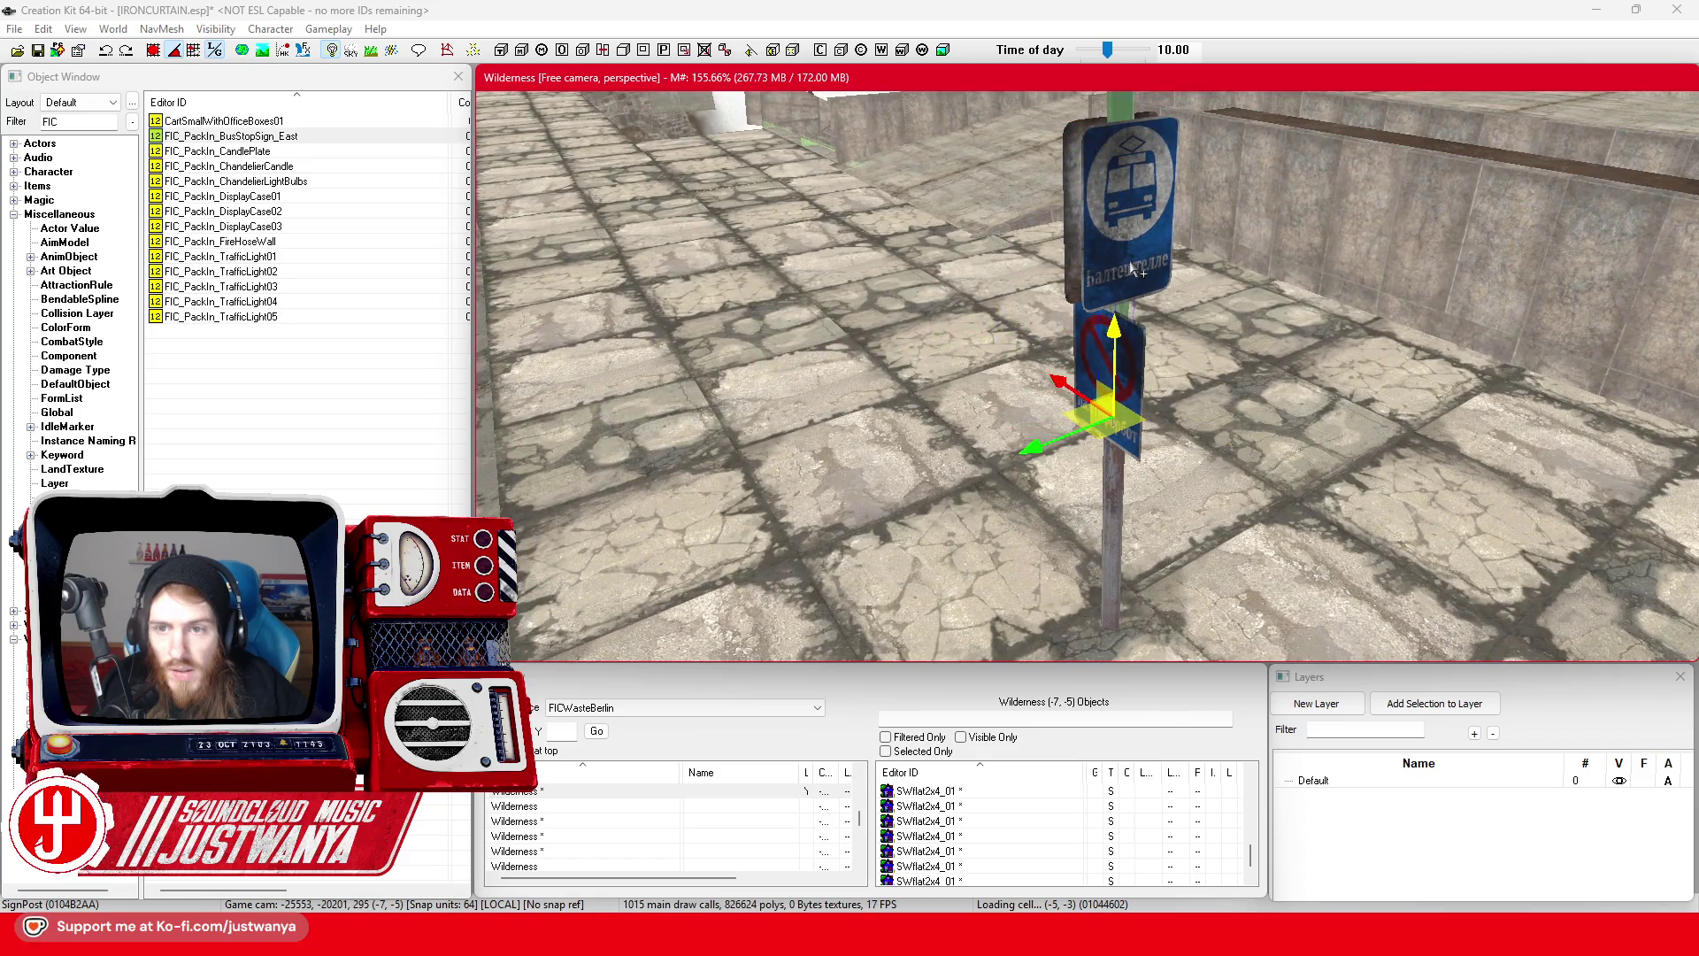
- Raise the bus-stop and no-parking panels higher on the post
click(1134, 270)
click(1113, 385)
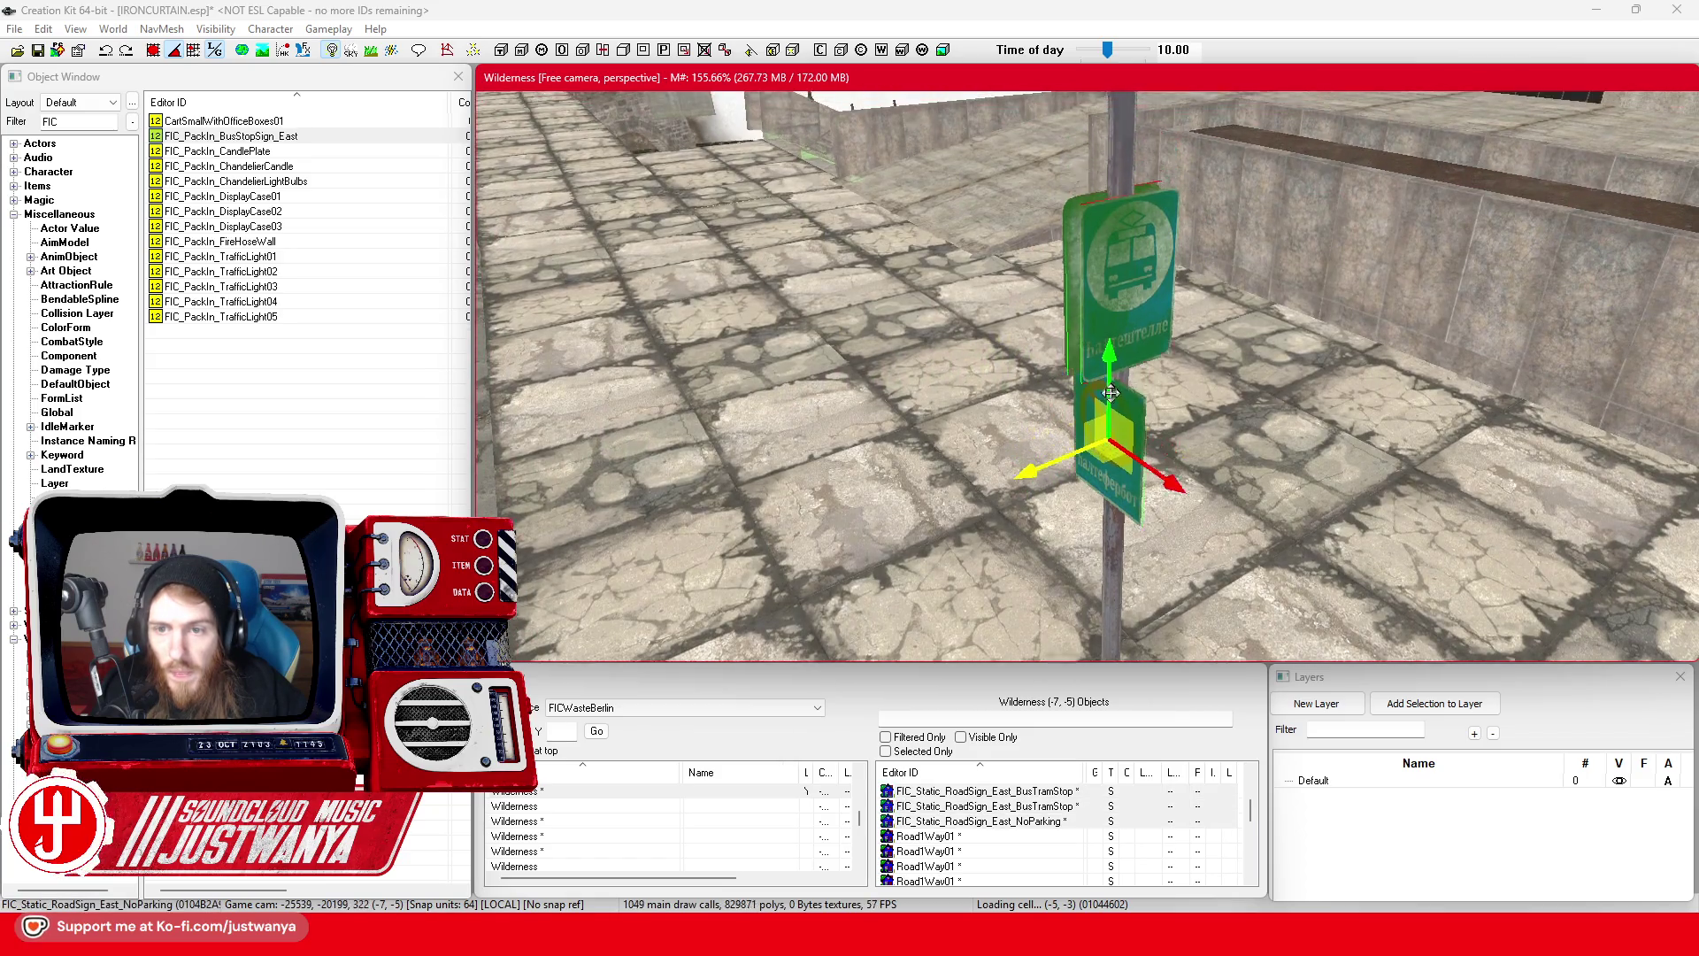
key(shift)
drag(1094, 522, 1095, 447)
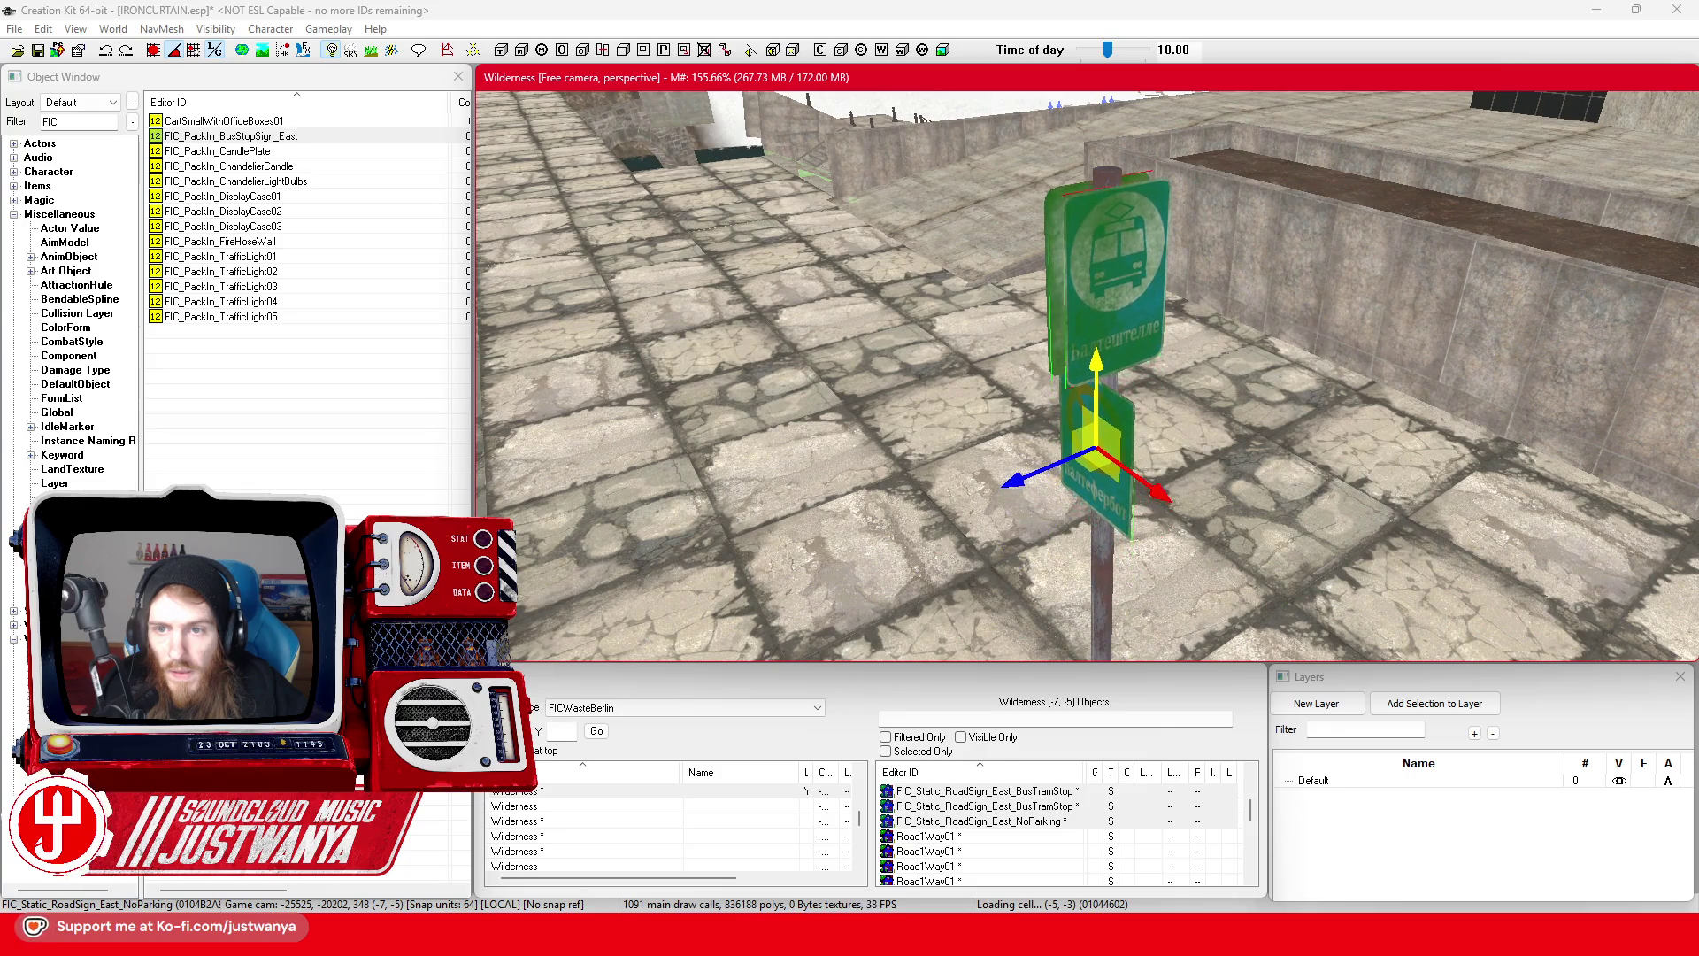
scroll(1095, 447, up, 4)
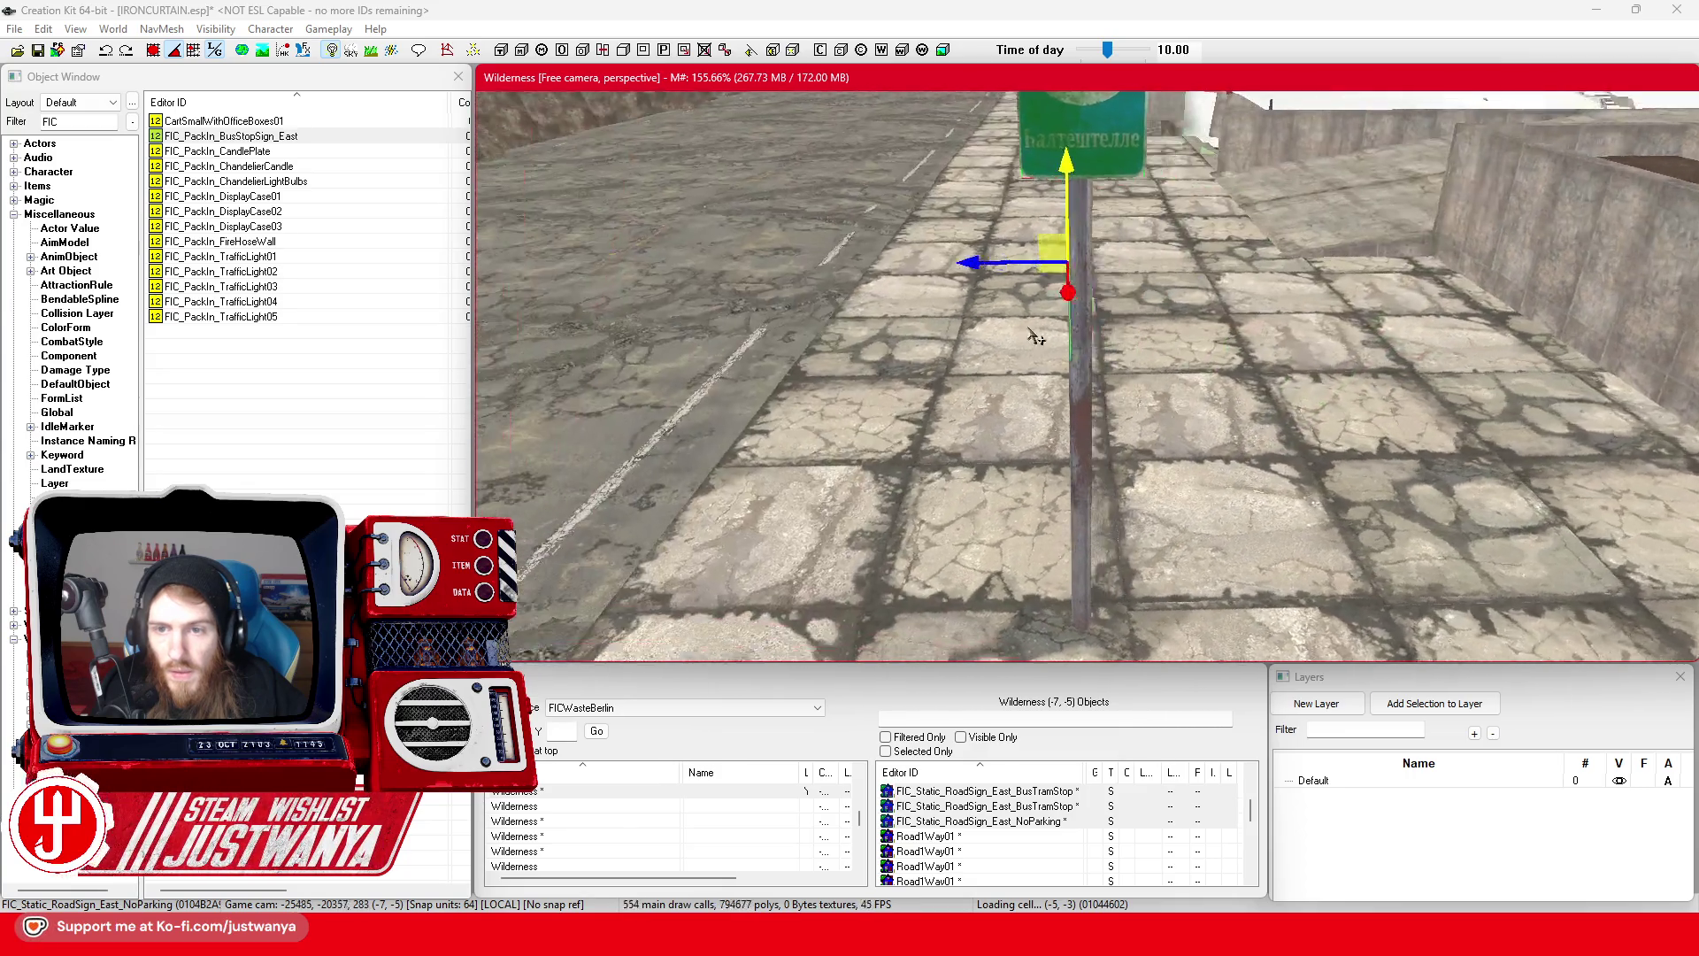
- Add the post to the selection and slide the whole bus-stop sign along the sidewalk
ctrl+click(1093, 333)
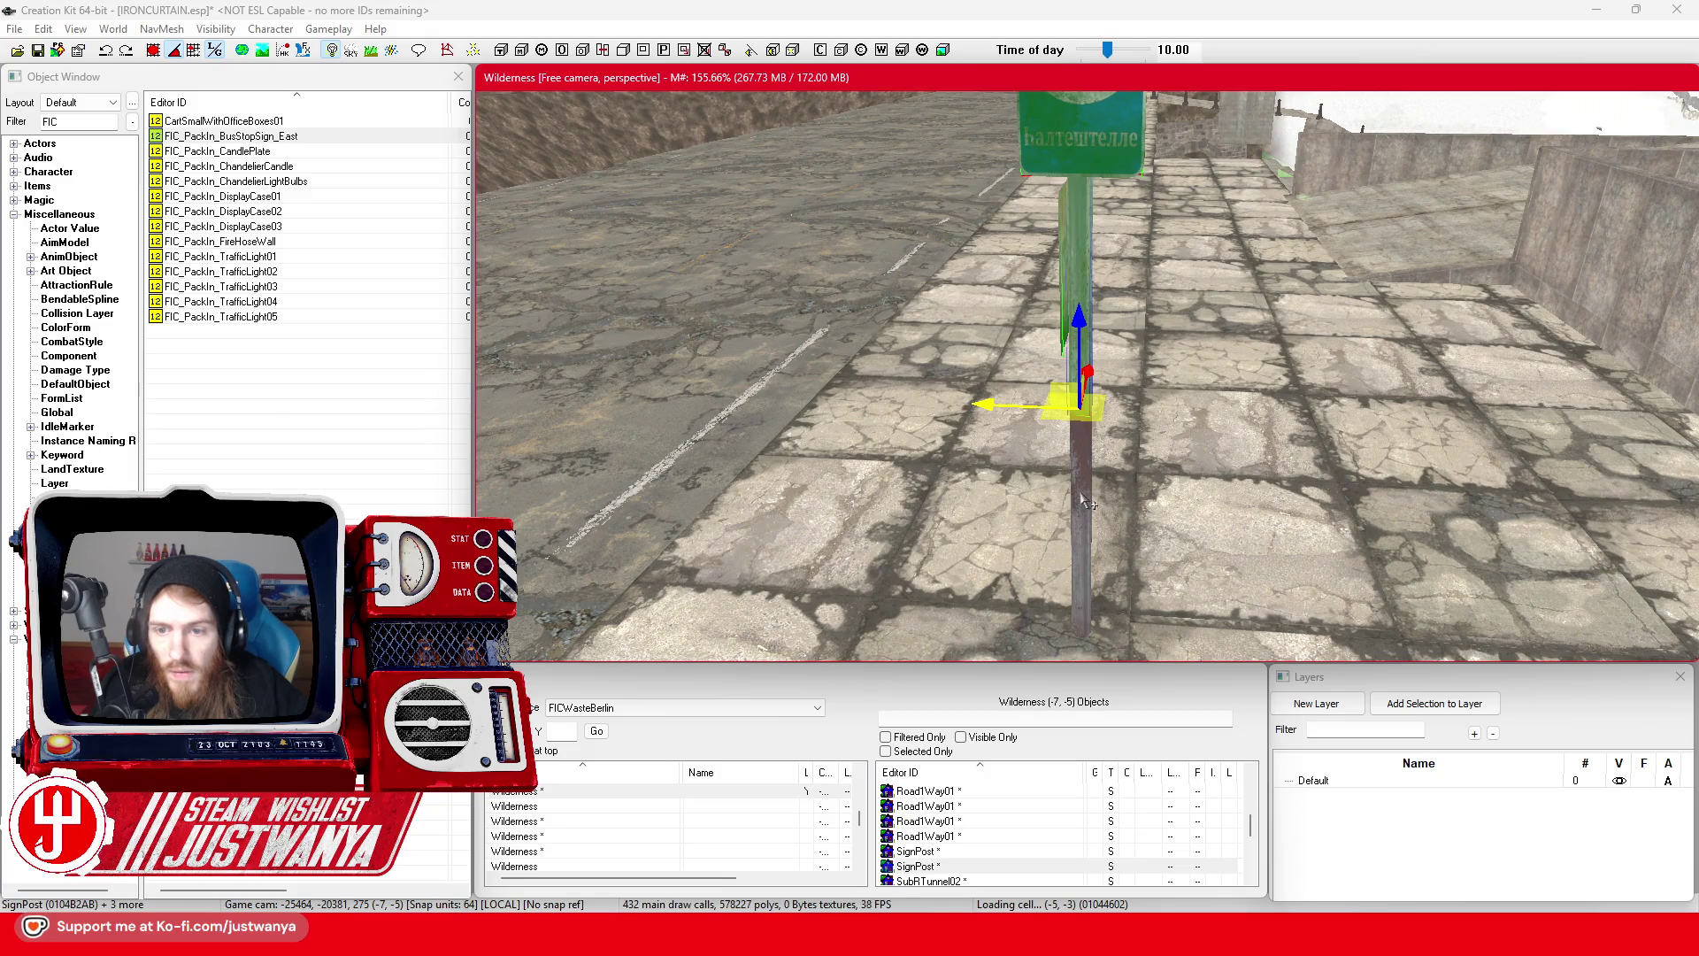
key(shift)
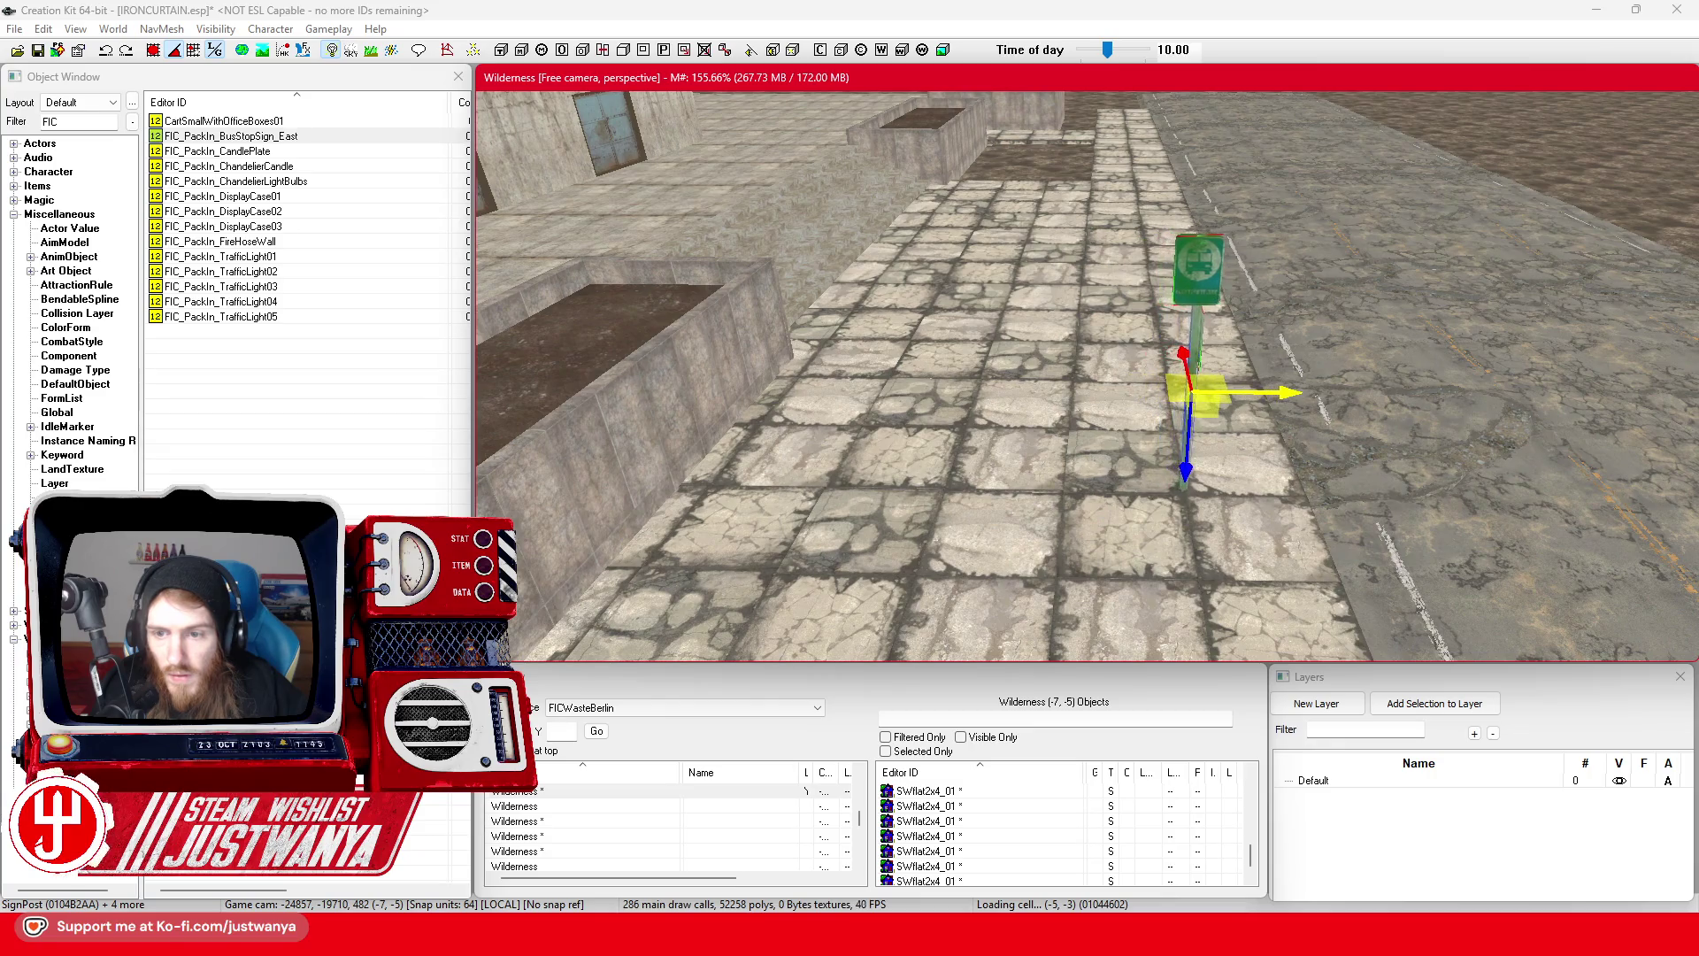
key(shift)
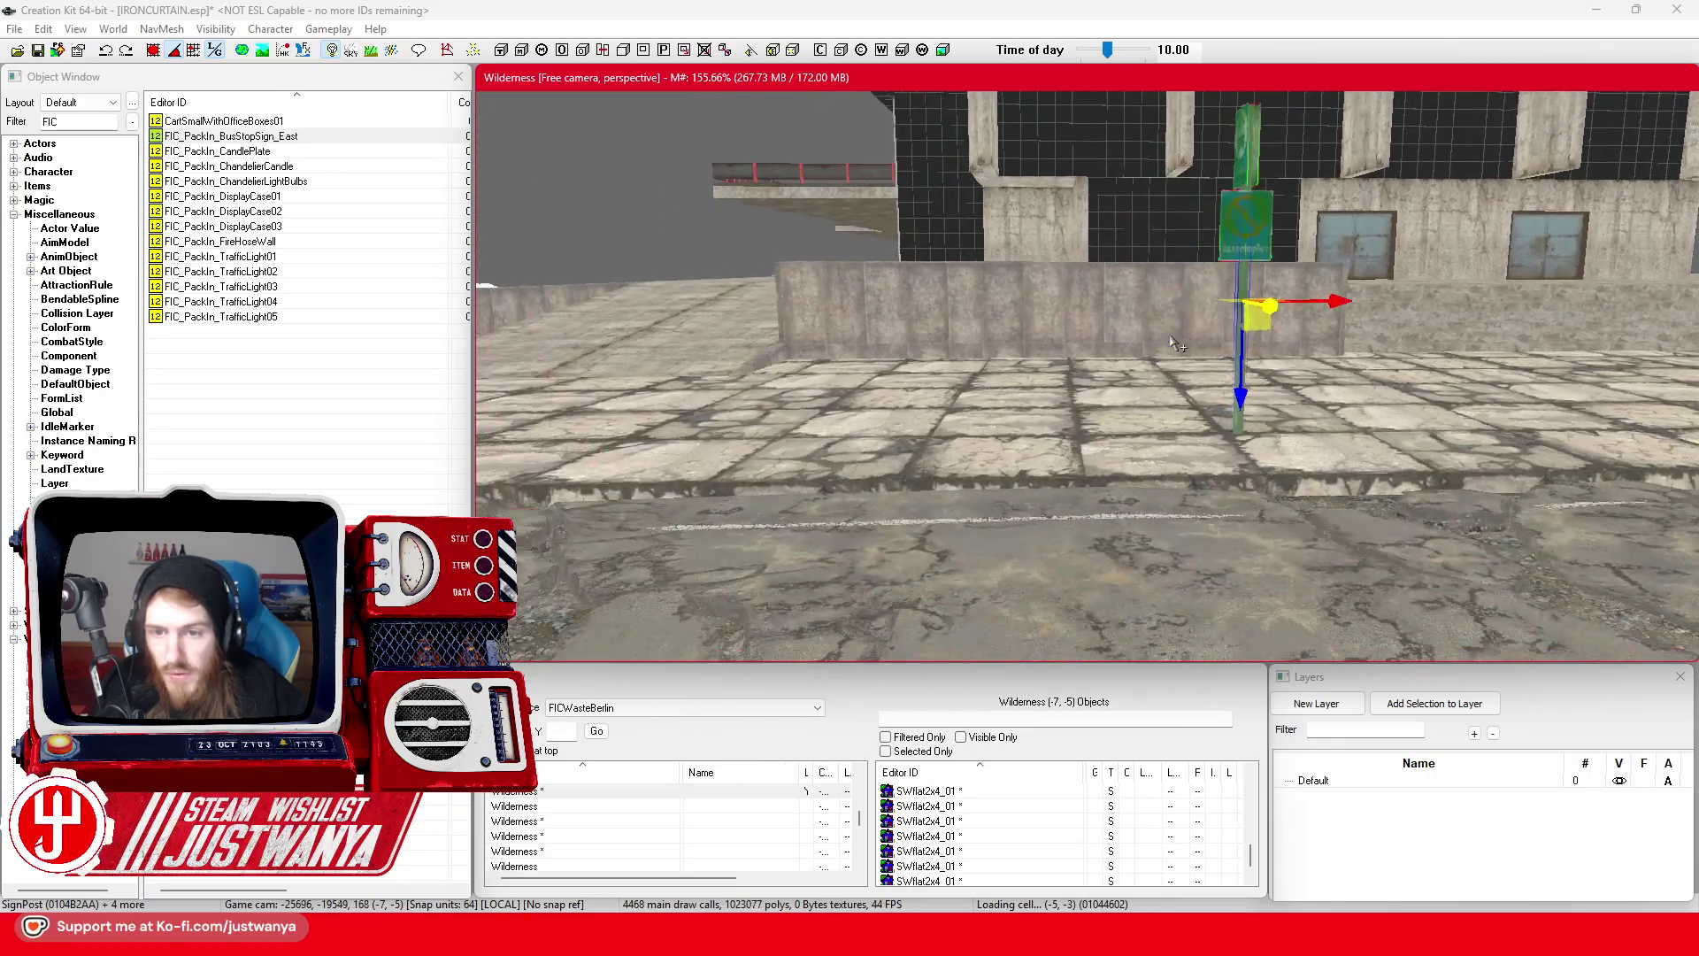
drag(1296, 358, 1131, 358)
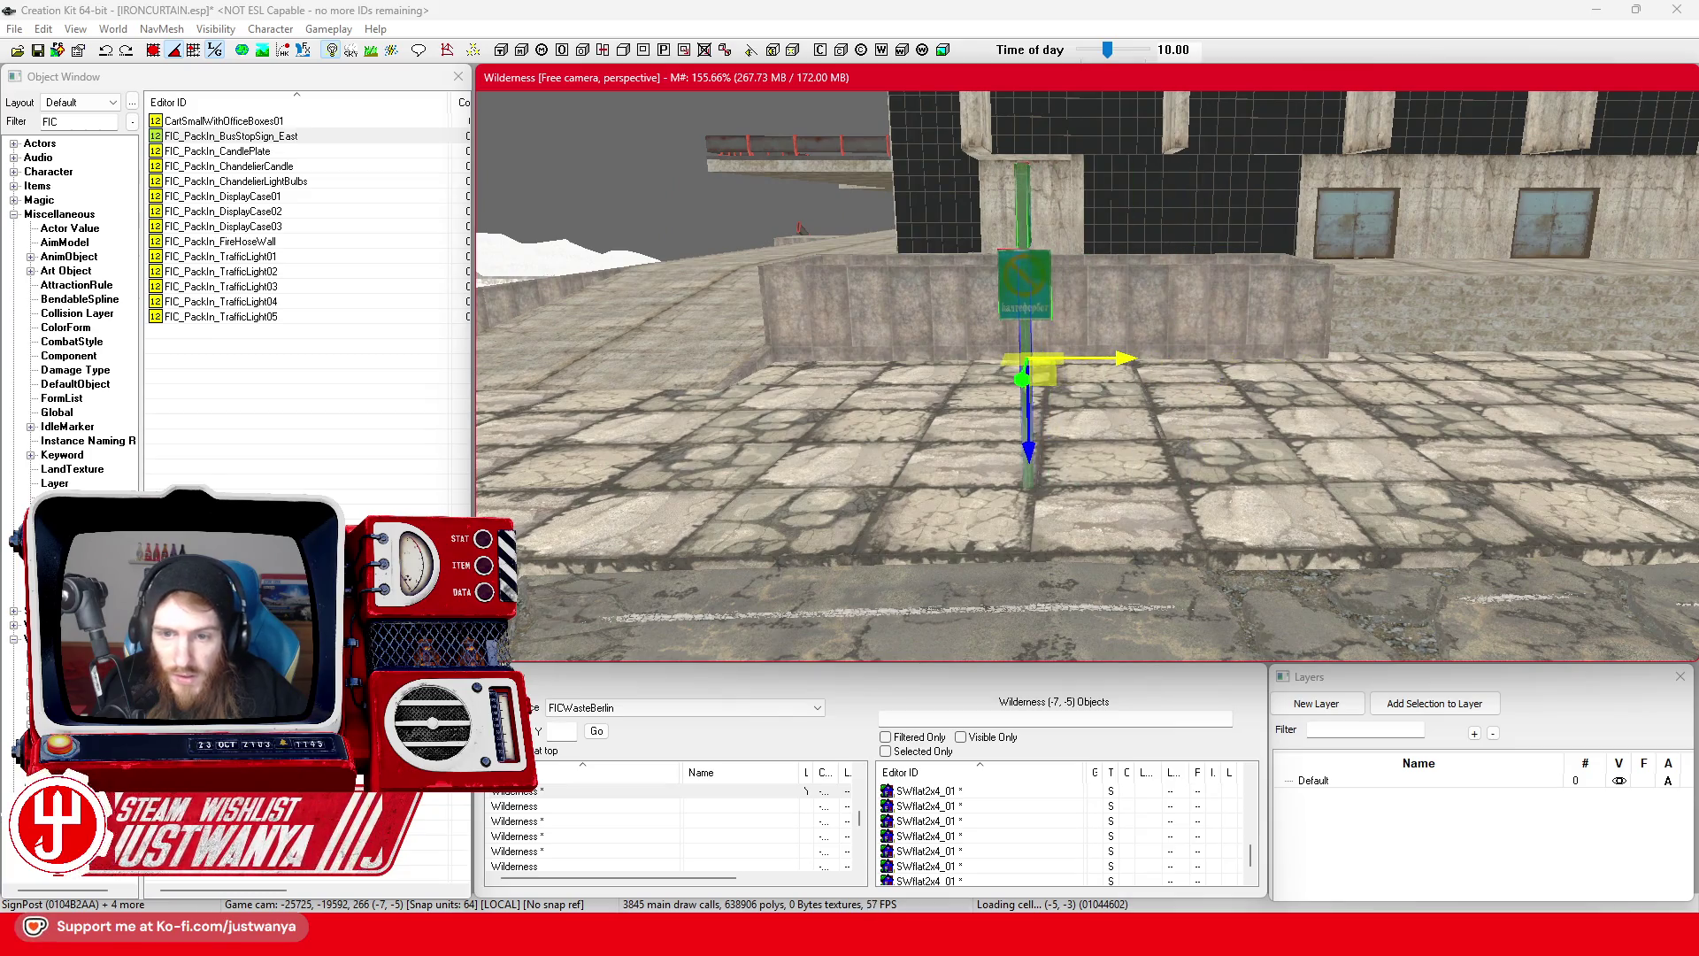
key(shift)
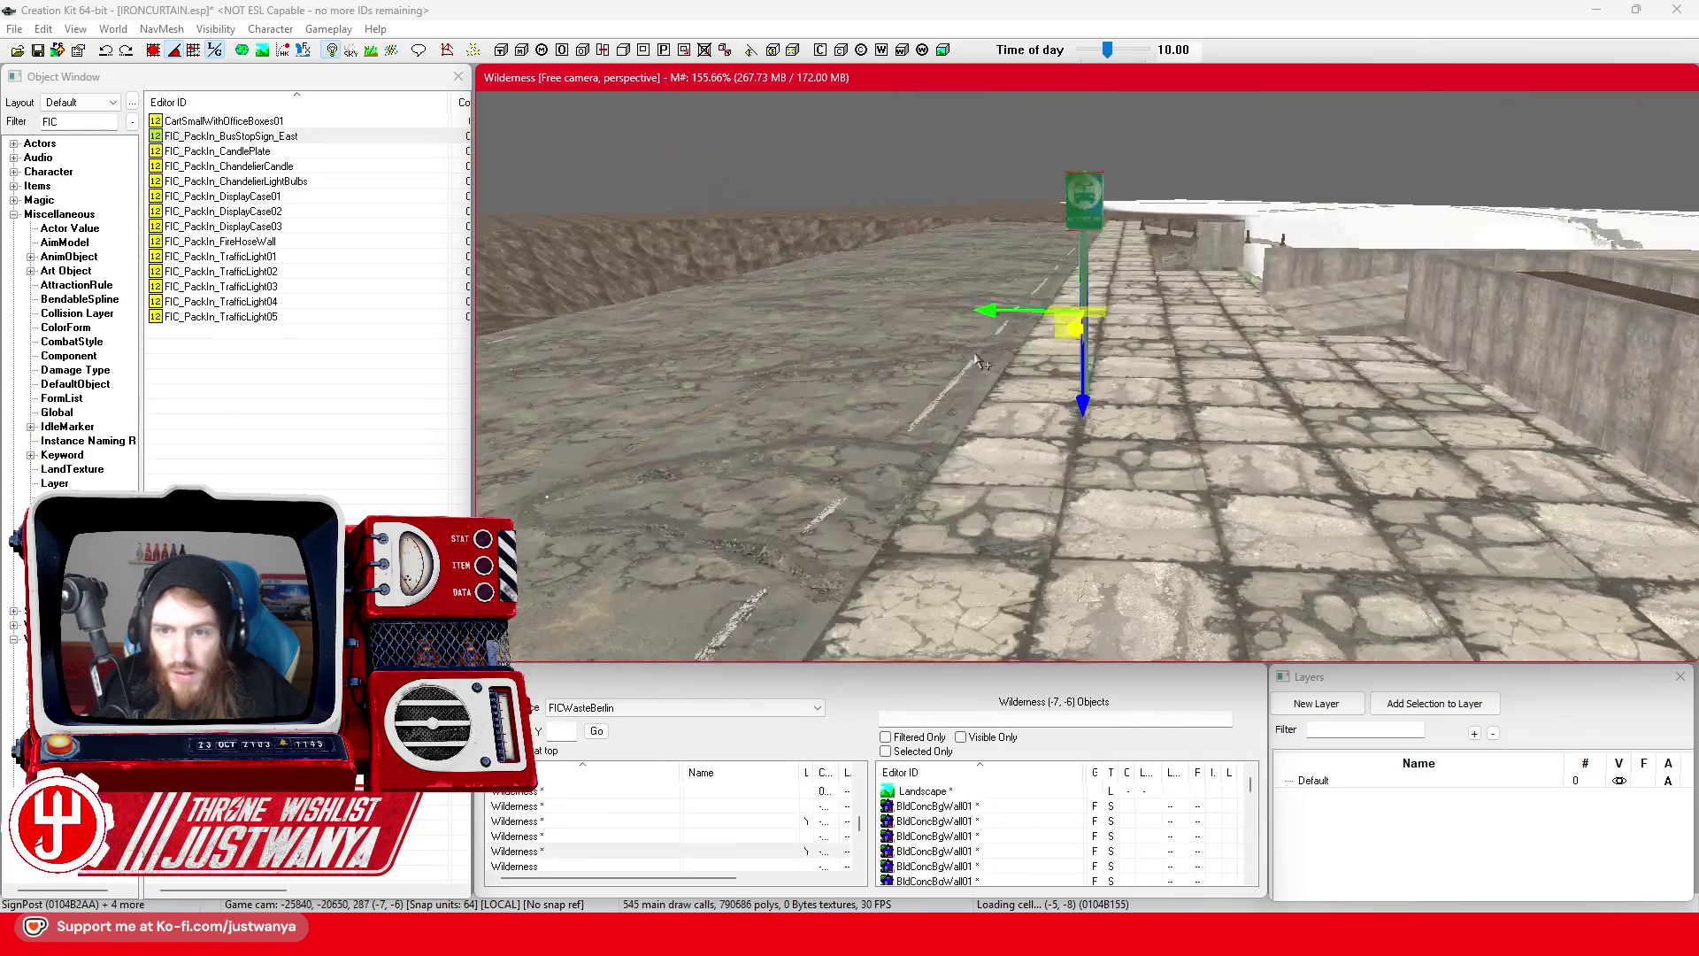
key(shift)
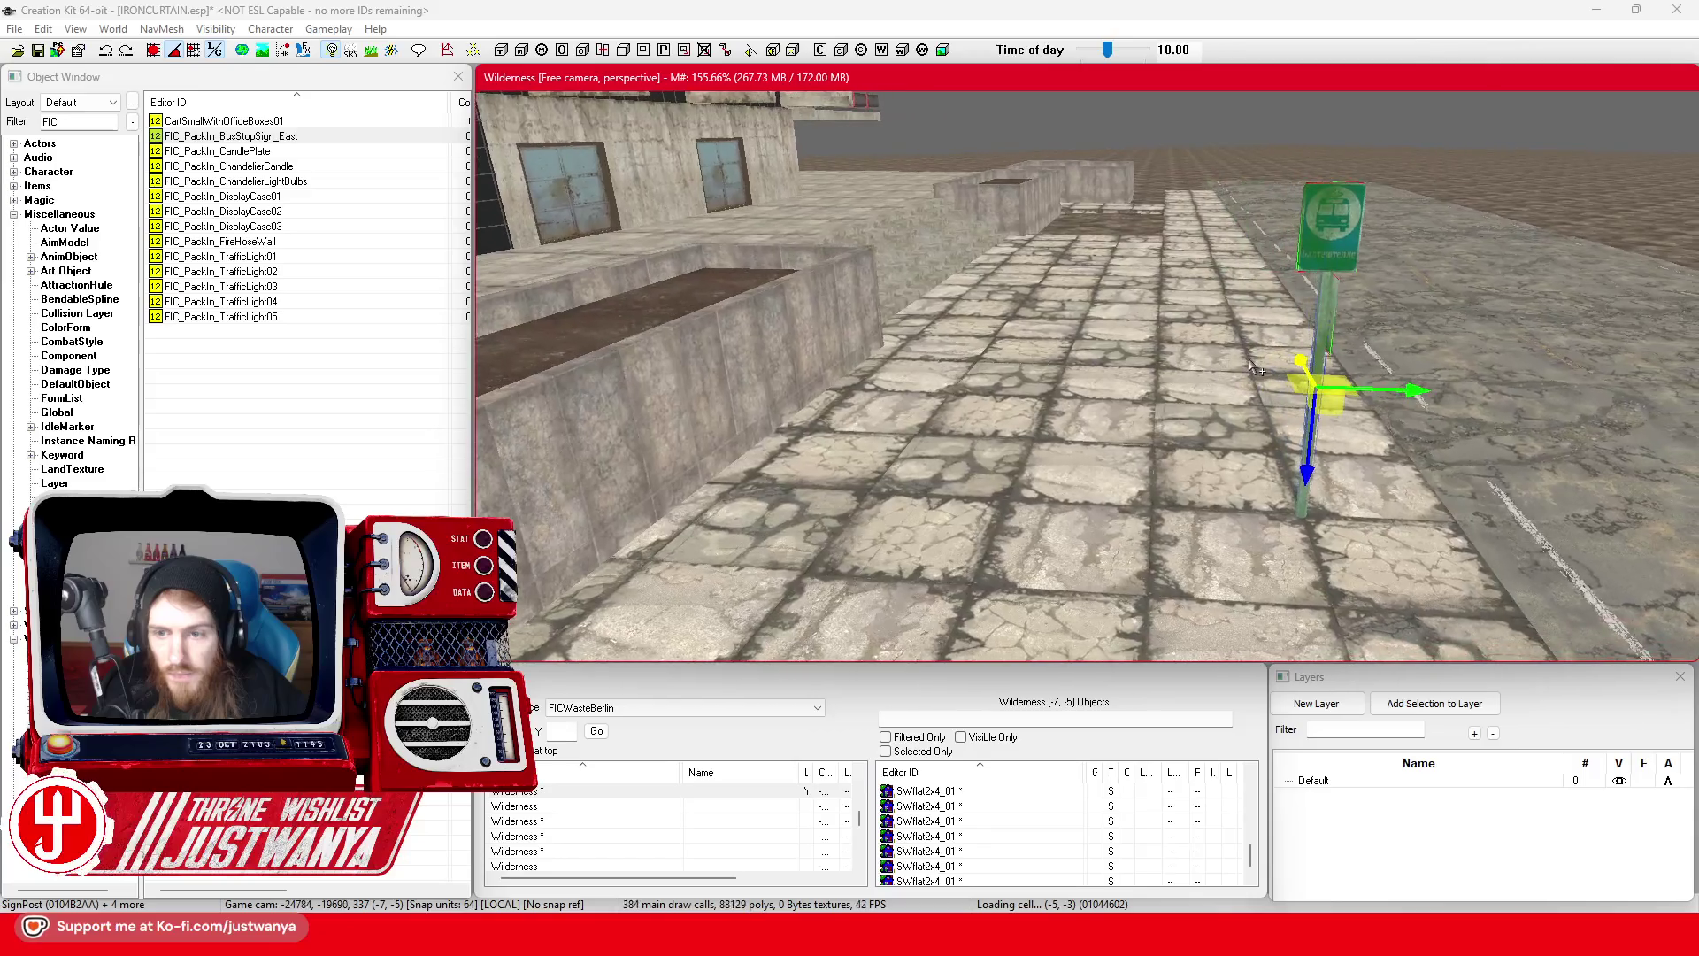
key(shift)
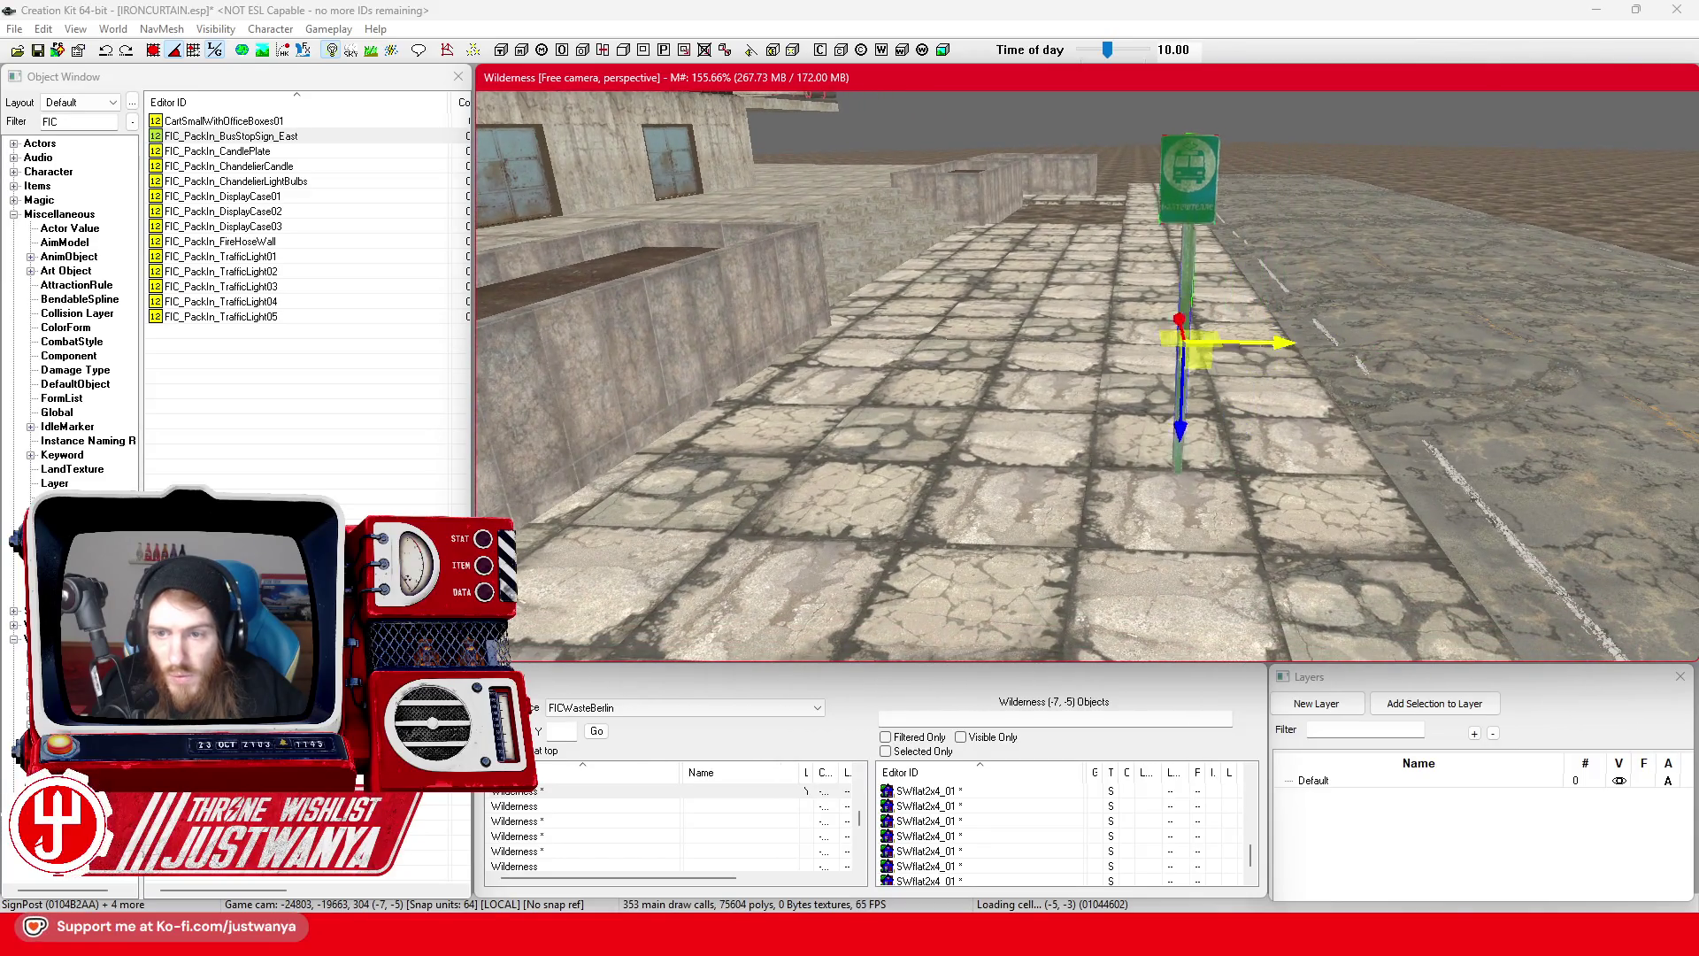
click(1285, 439)
key(shift)
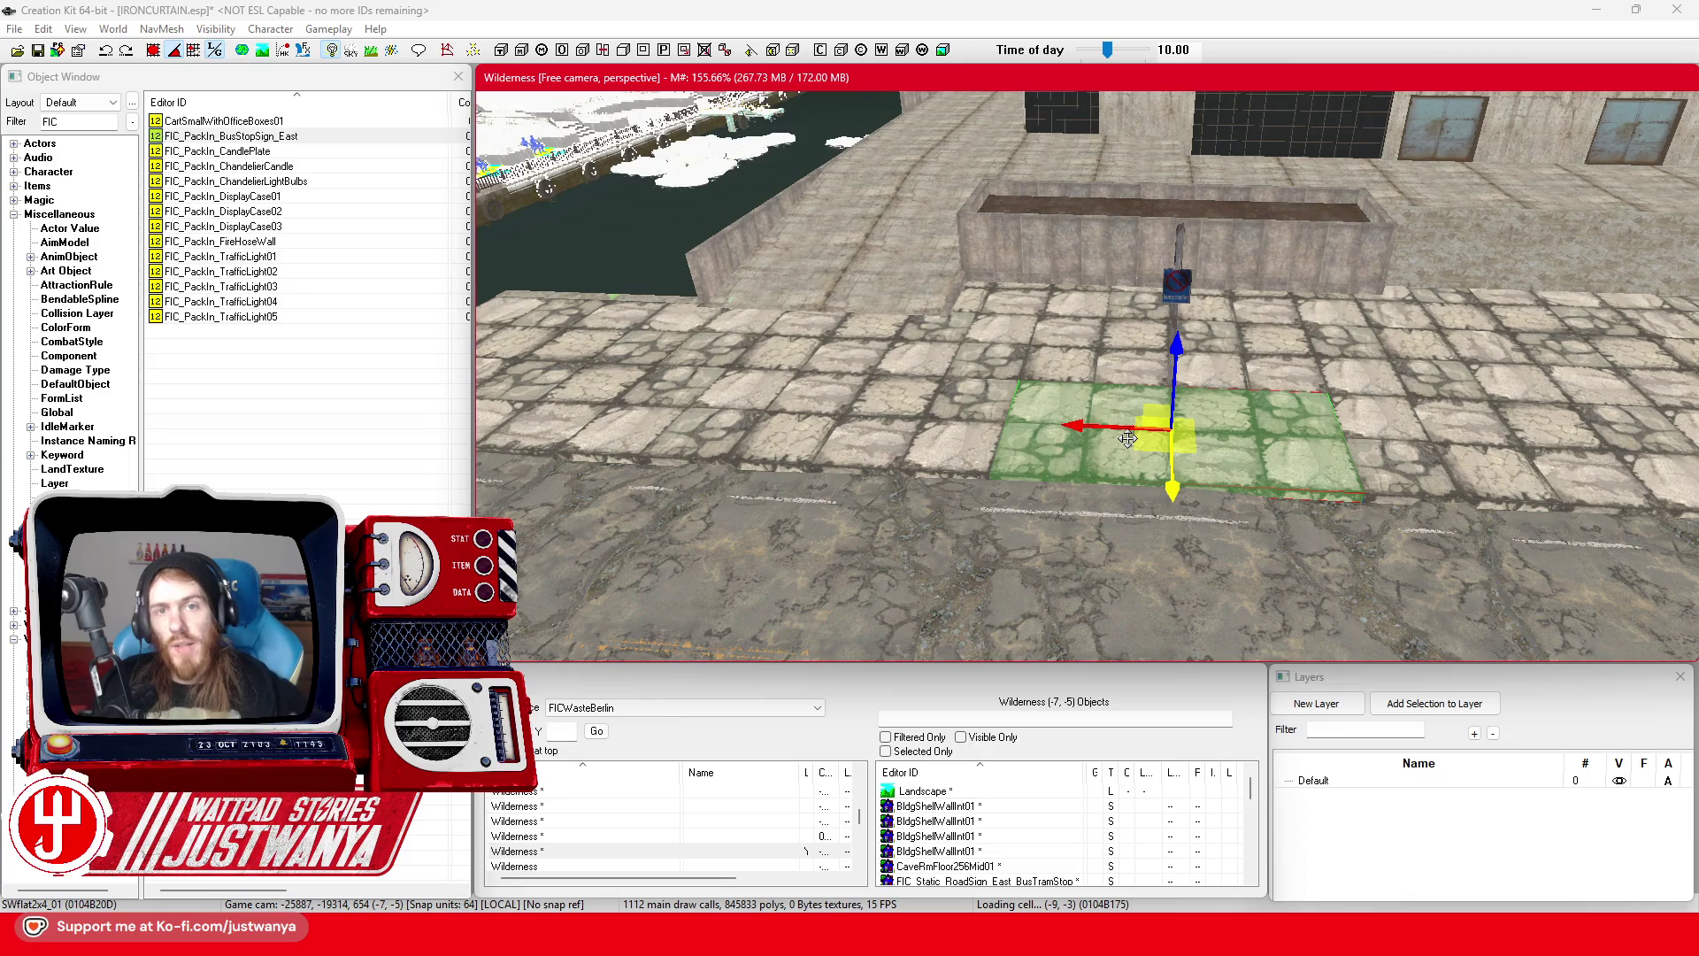
- Cycle the selected sidewalk piece through park and curb variants to the larger curved curb
key(shift)
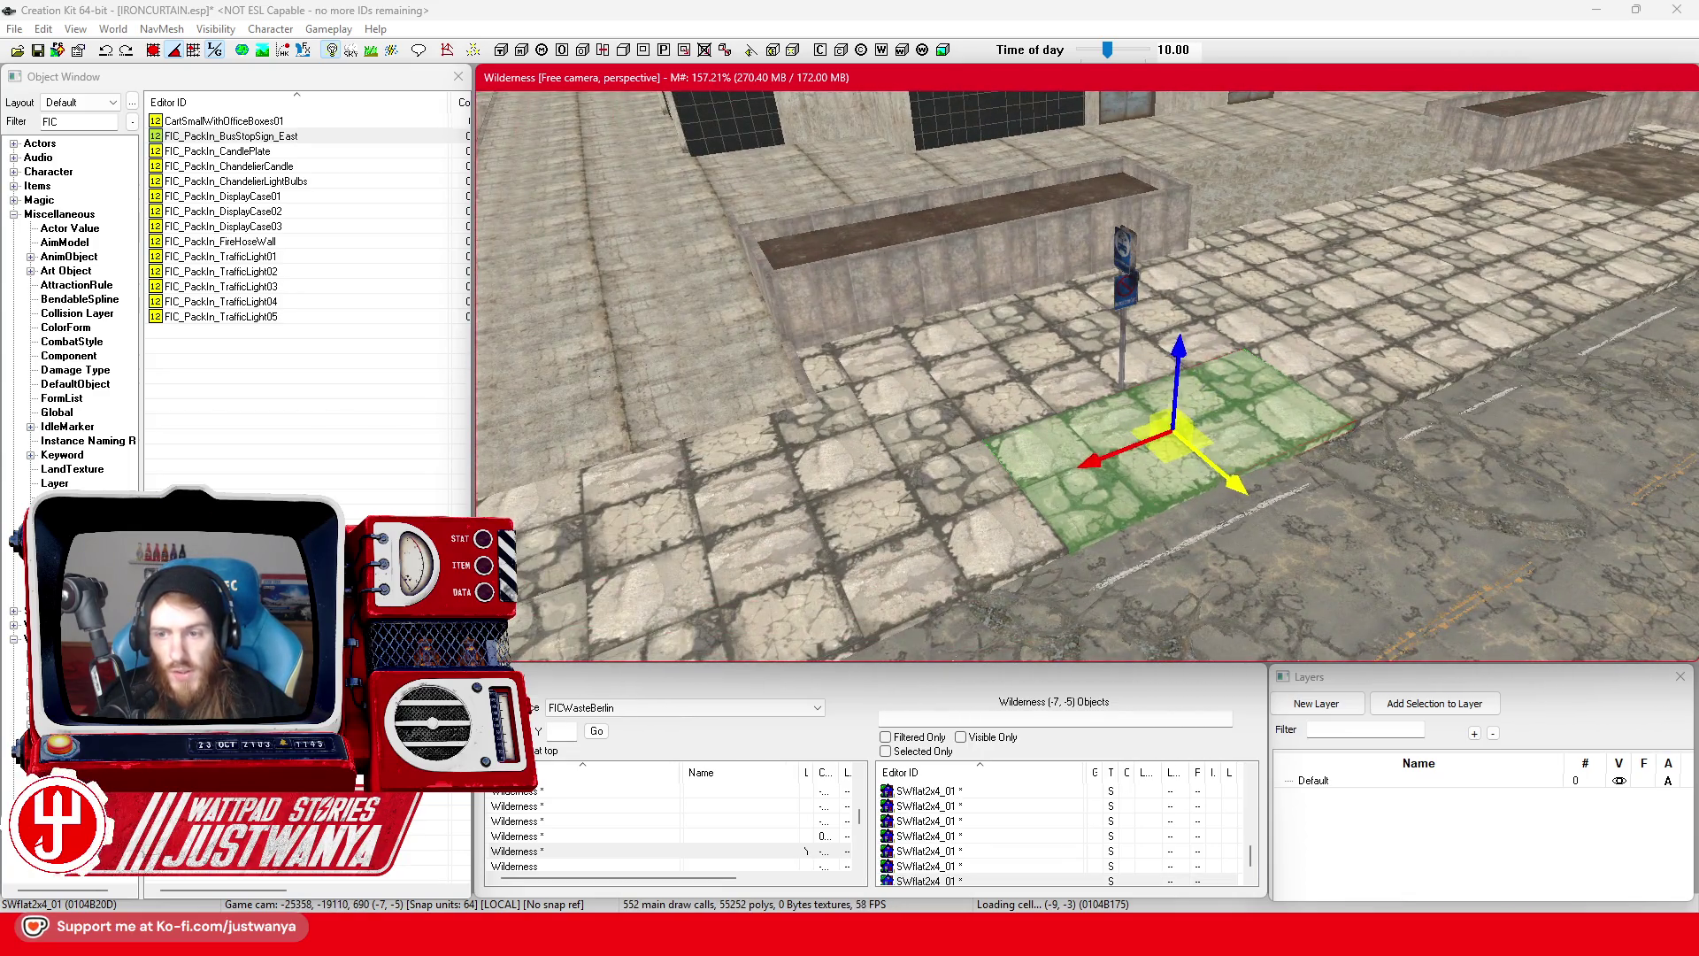
scroll(1154, 359, down, 2)
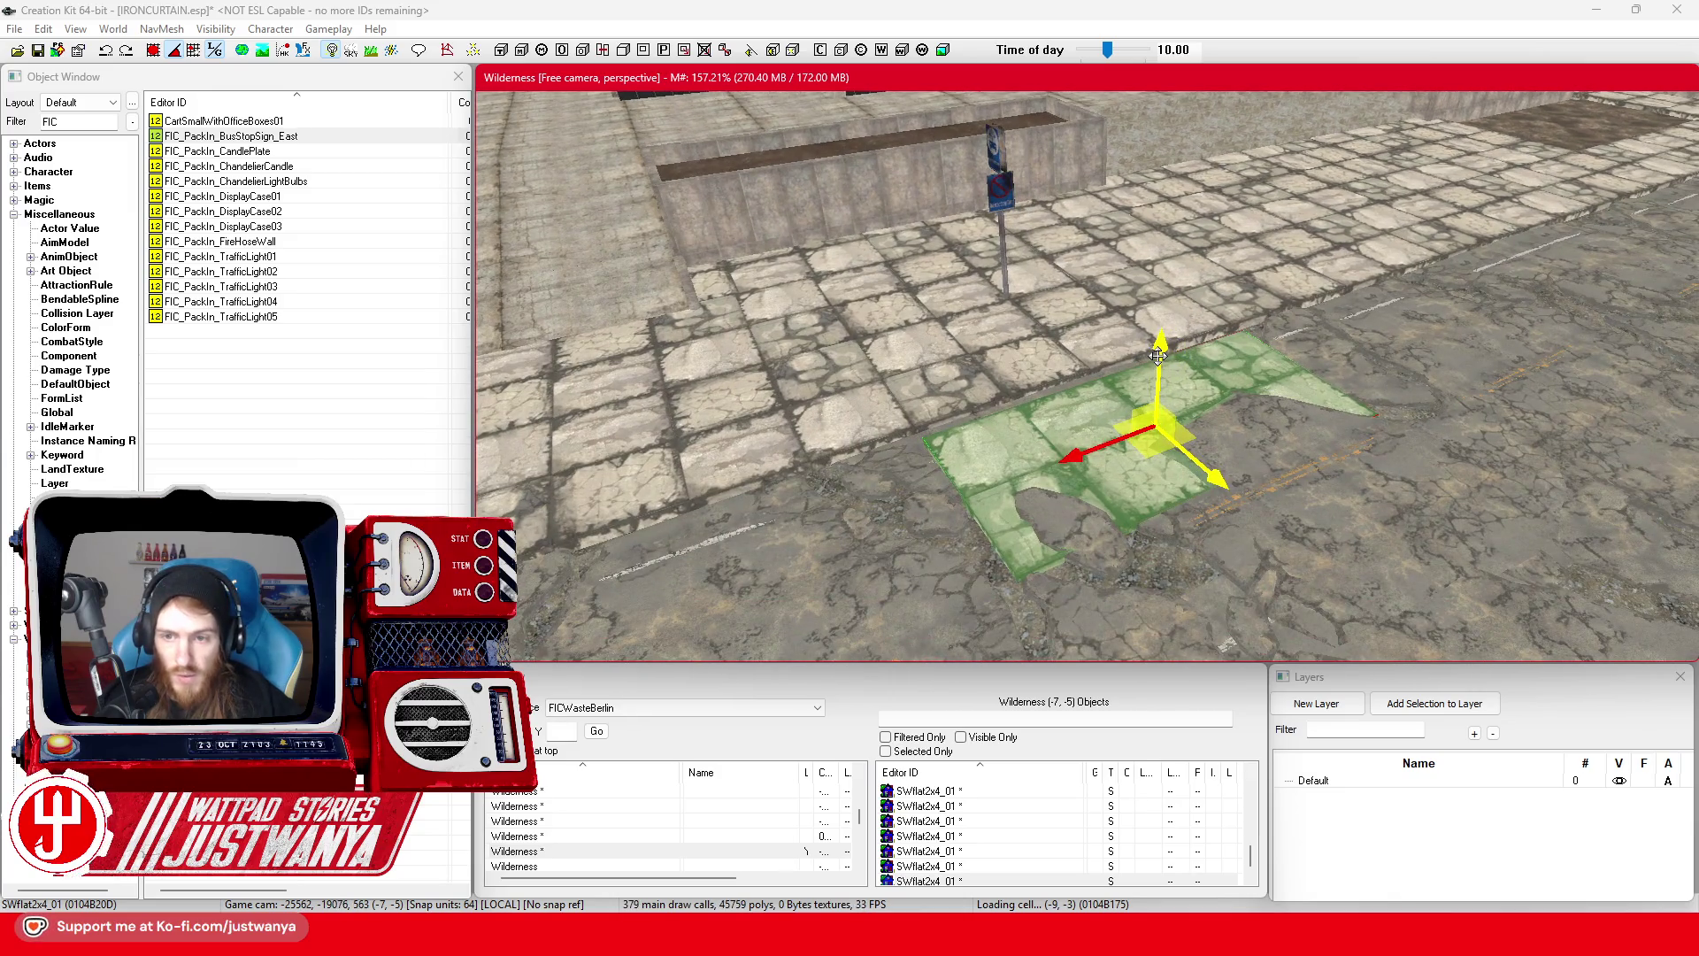
key(shift)
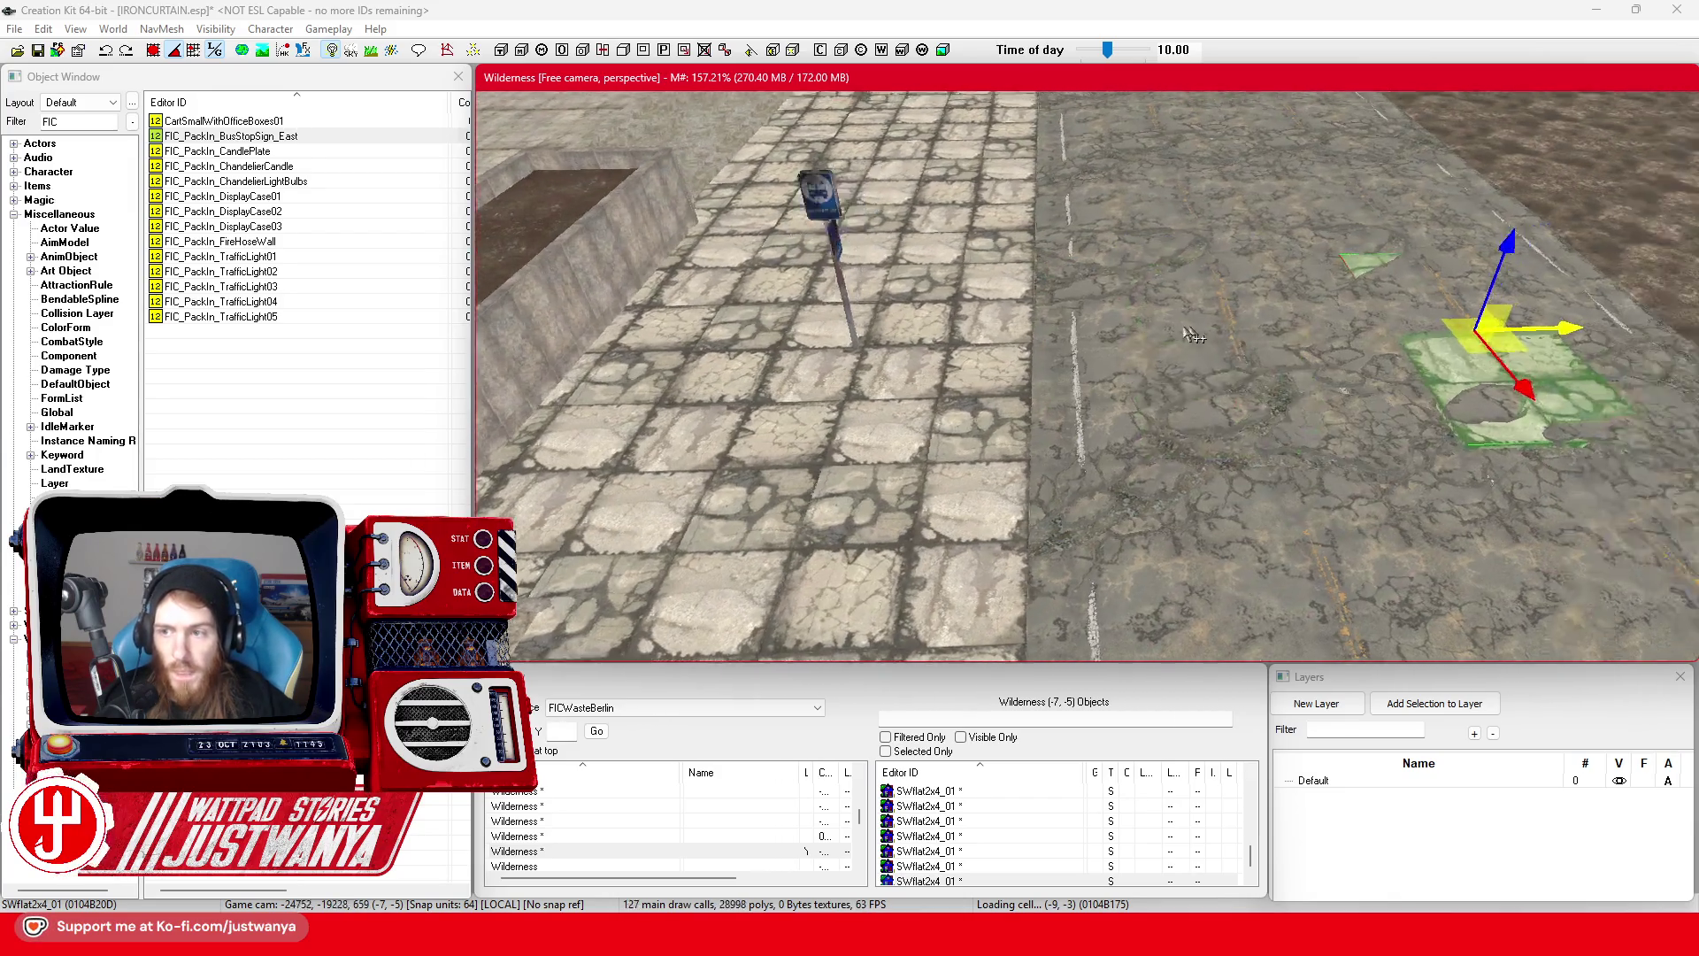
key(shift)
key(ctrl+z)
key(ctrl+z)
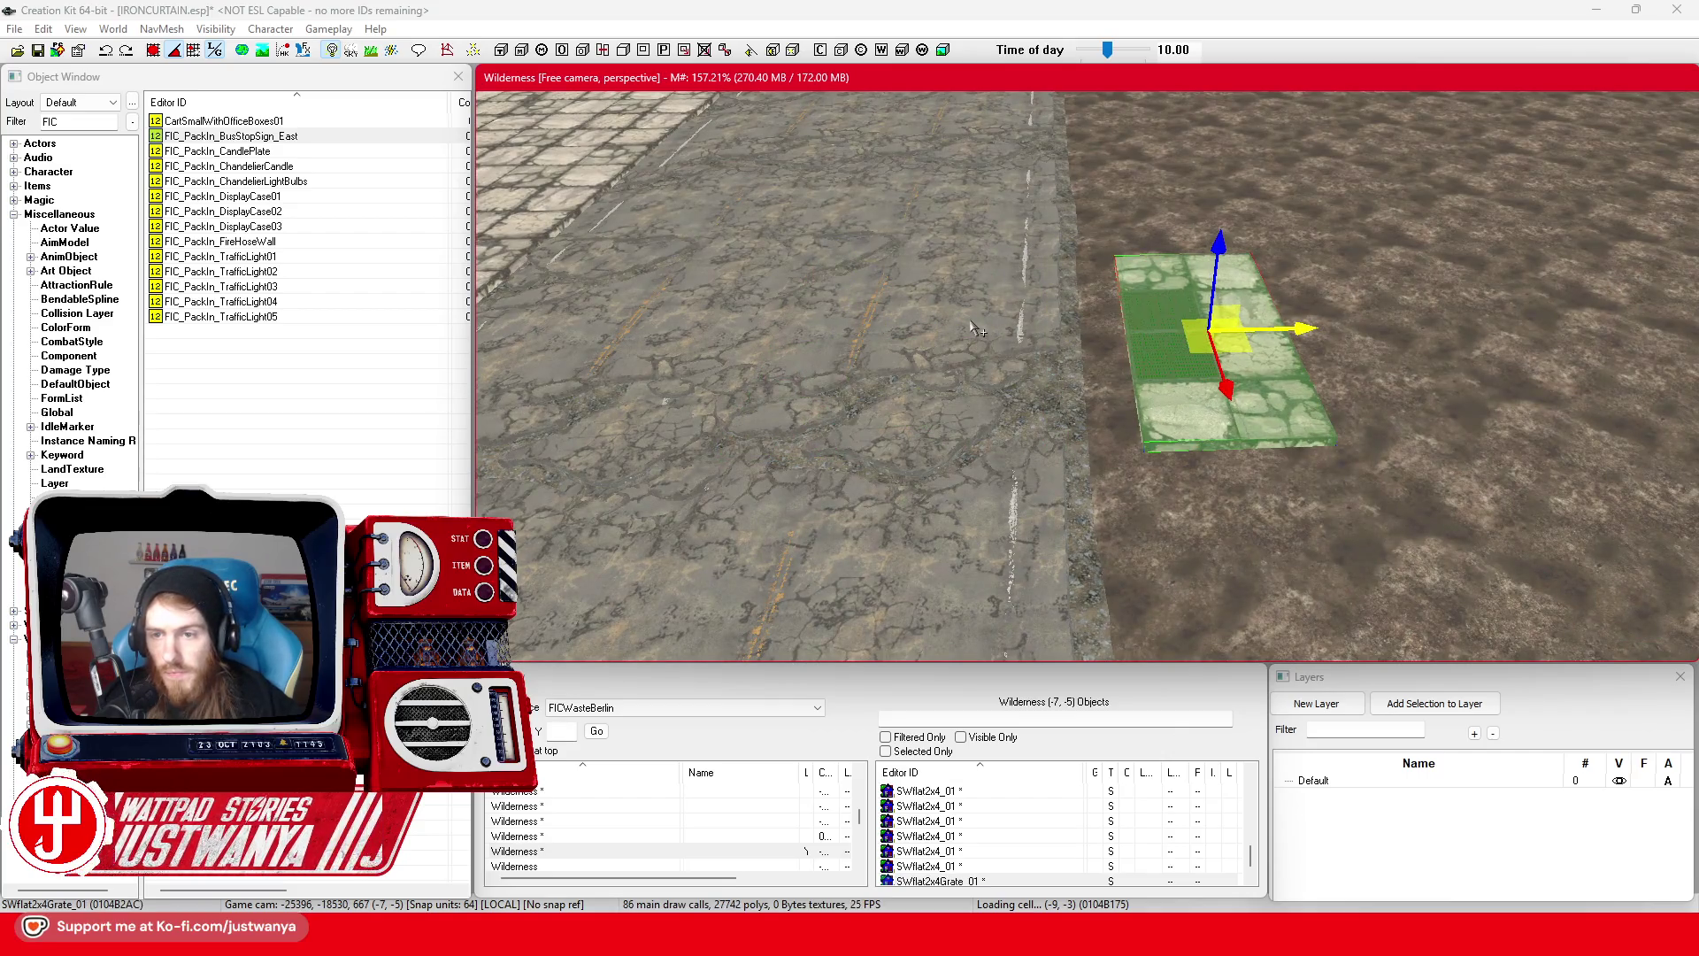
key(ctrl+z)
key(ctrl+z)
key(ctrl+z)
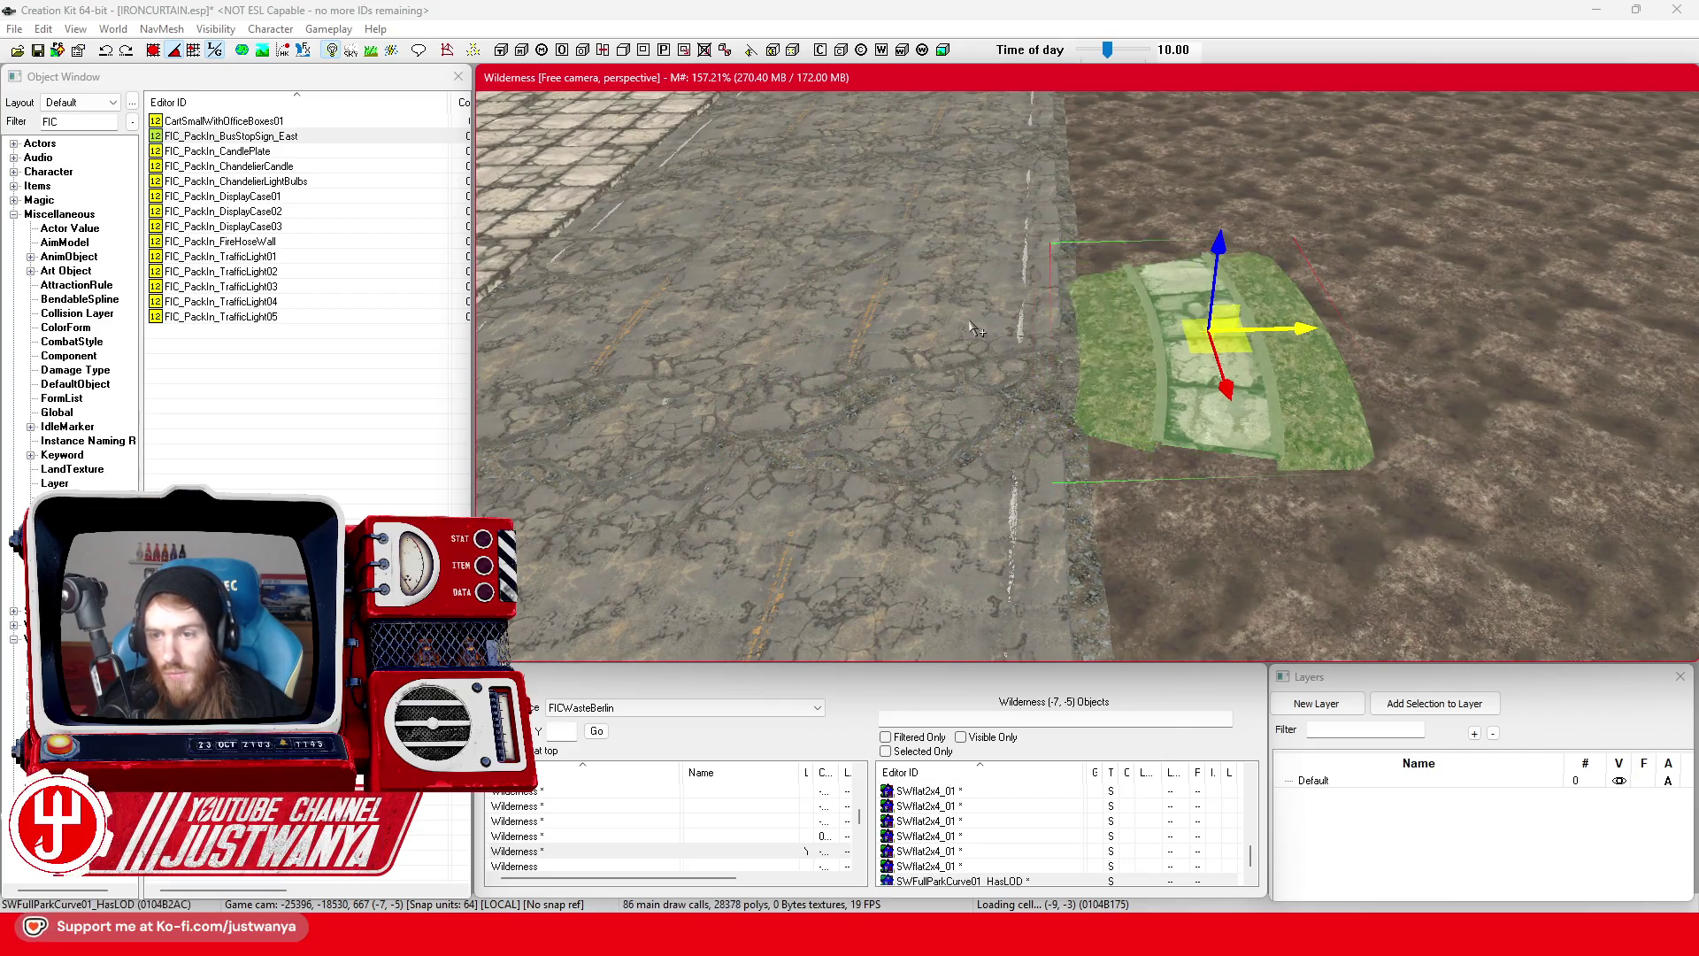
key(ctrl+z)
key(ctrl+z)
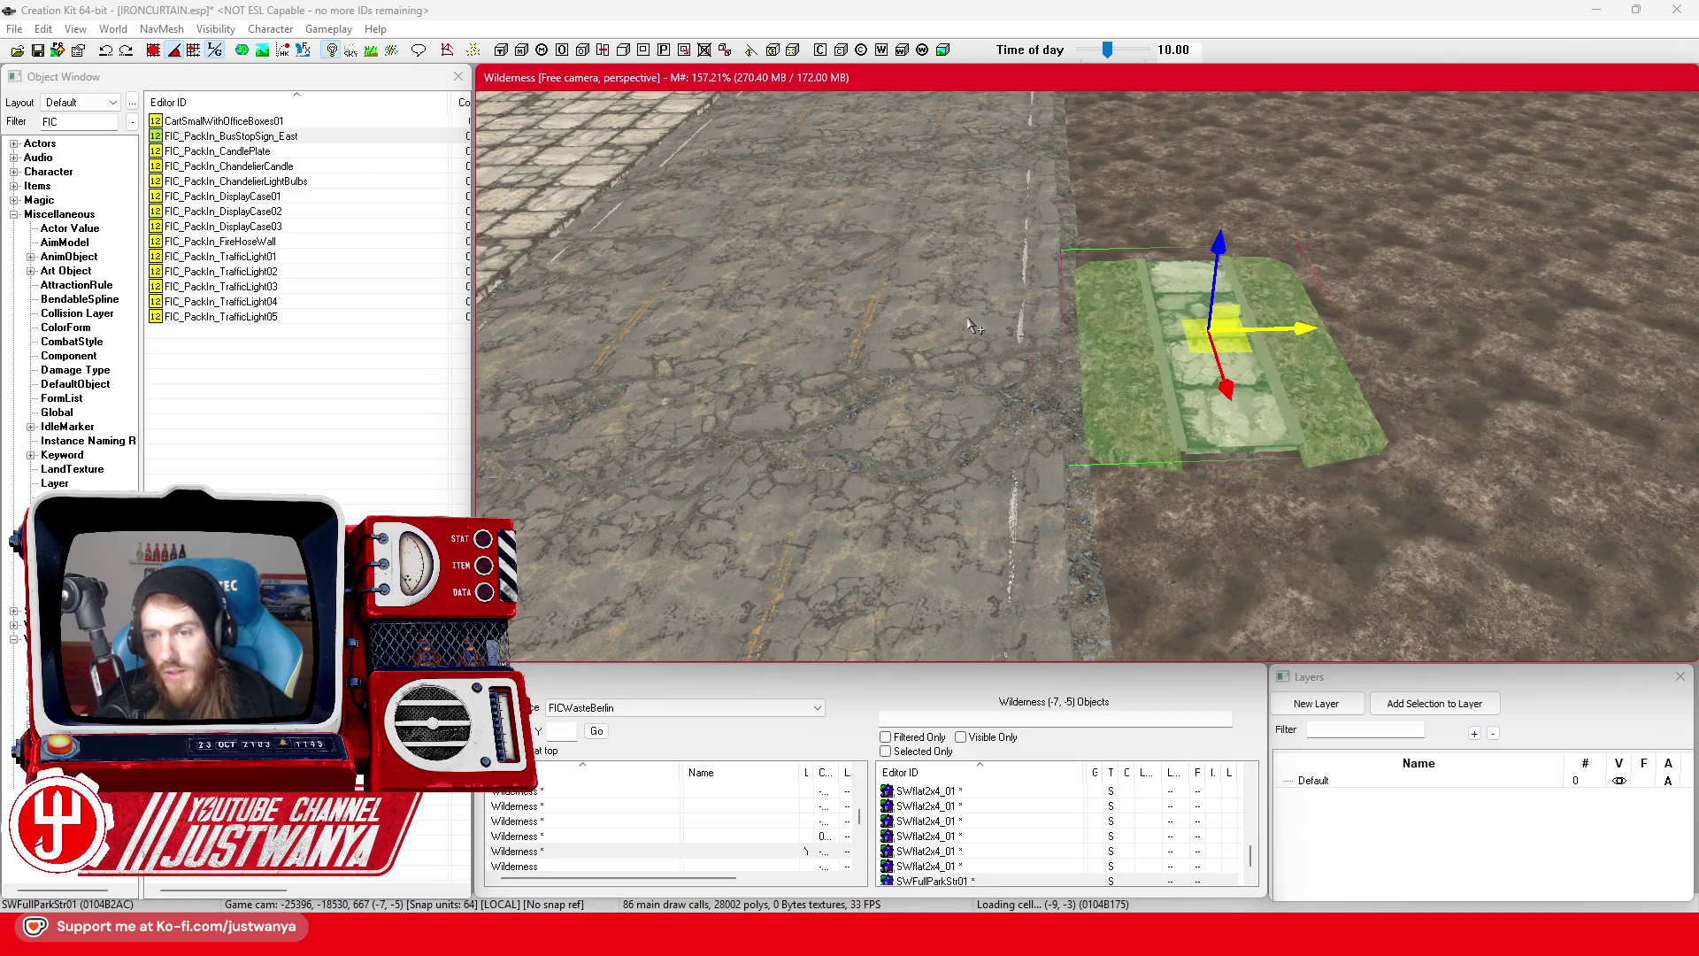
key(ctrl+z)
key(ctrl+z)
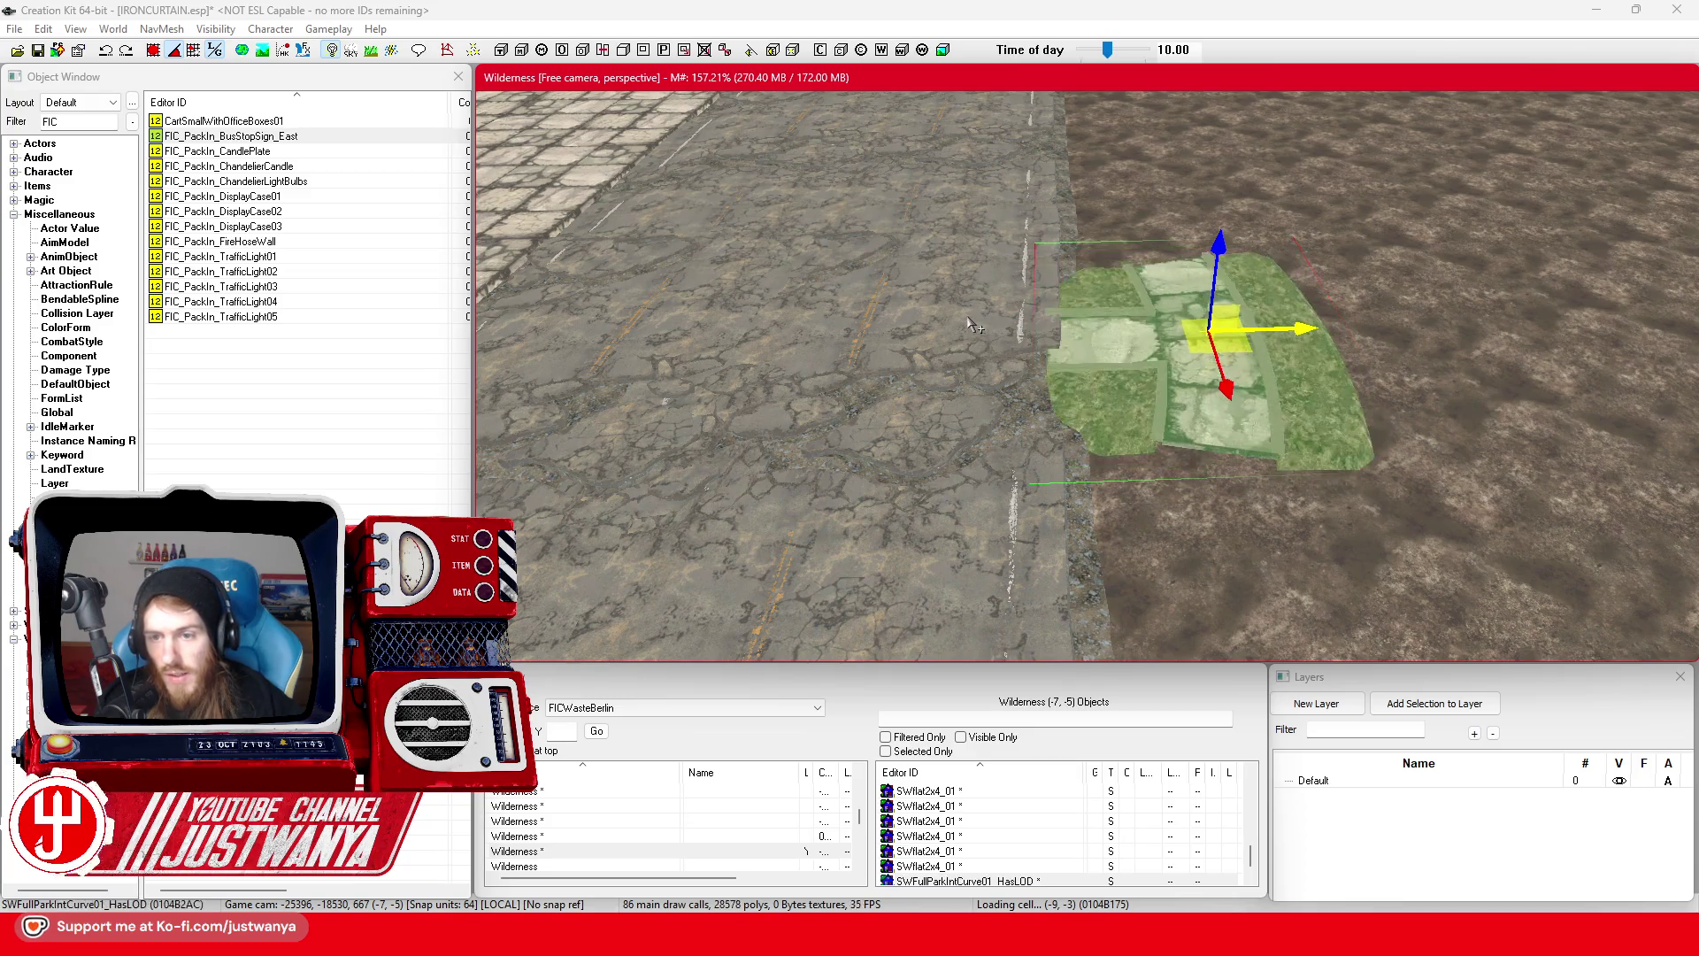
key(ctrl+z)
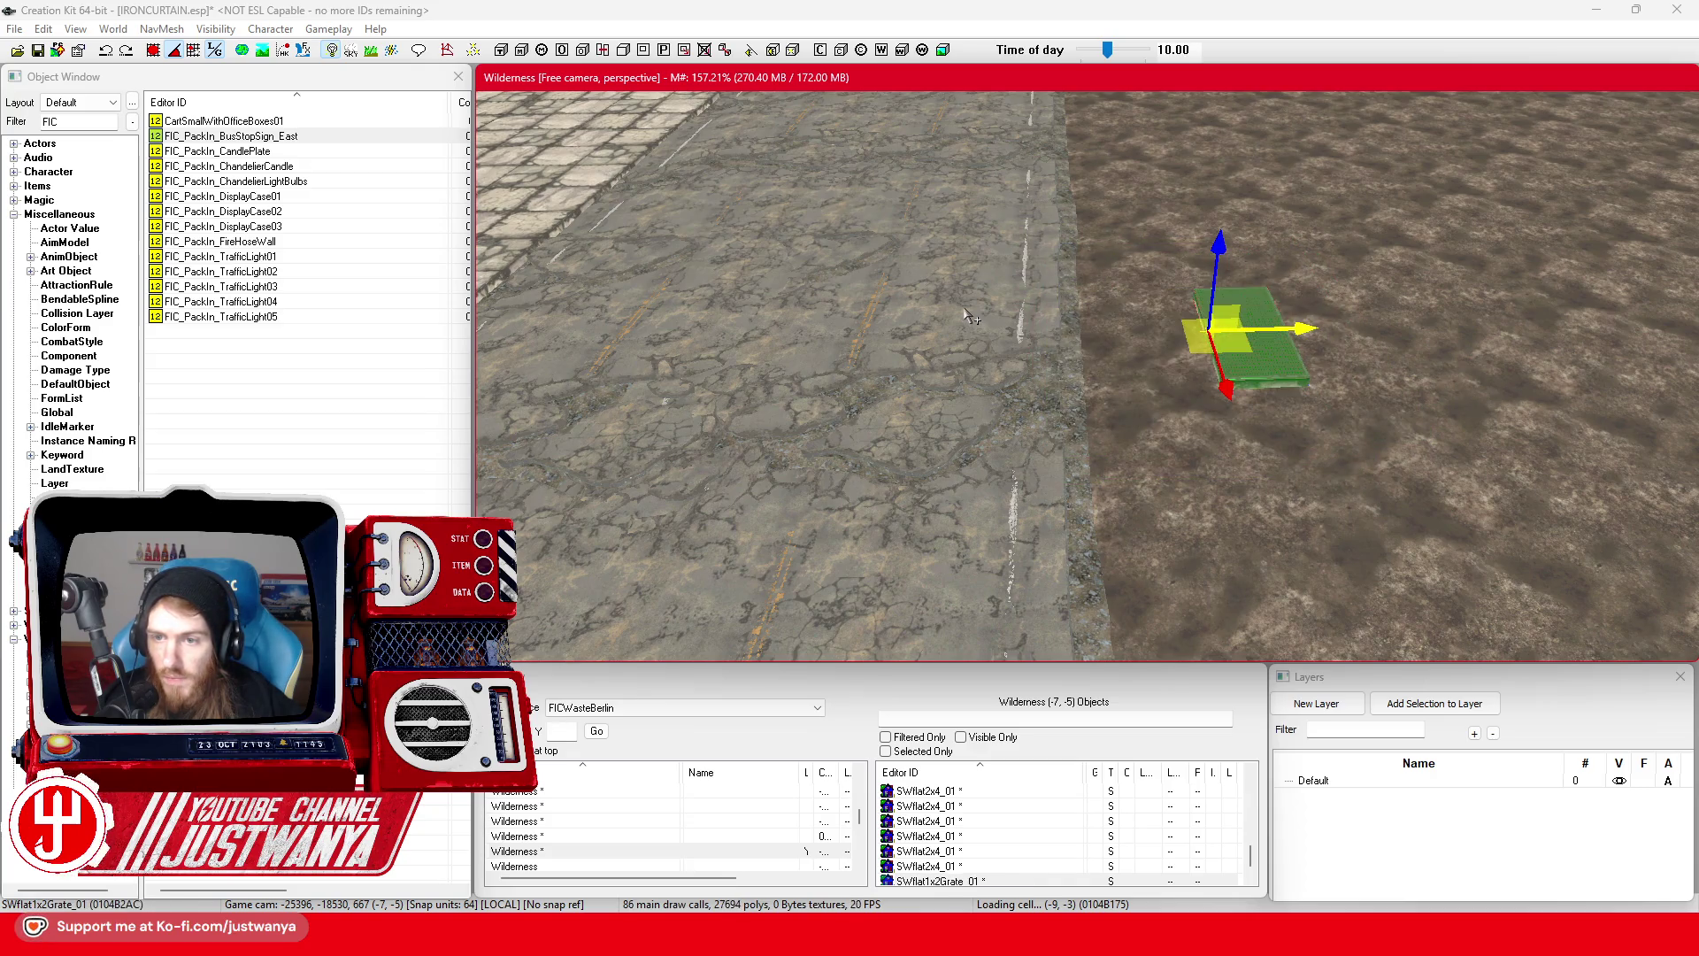
key(ctrl+z)
key(ctrl+z)
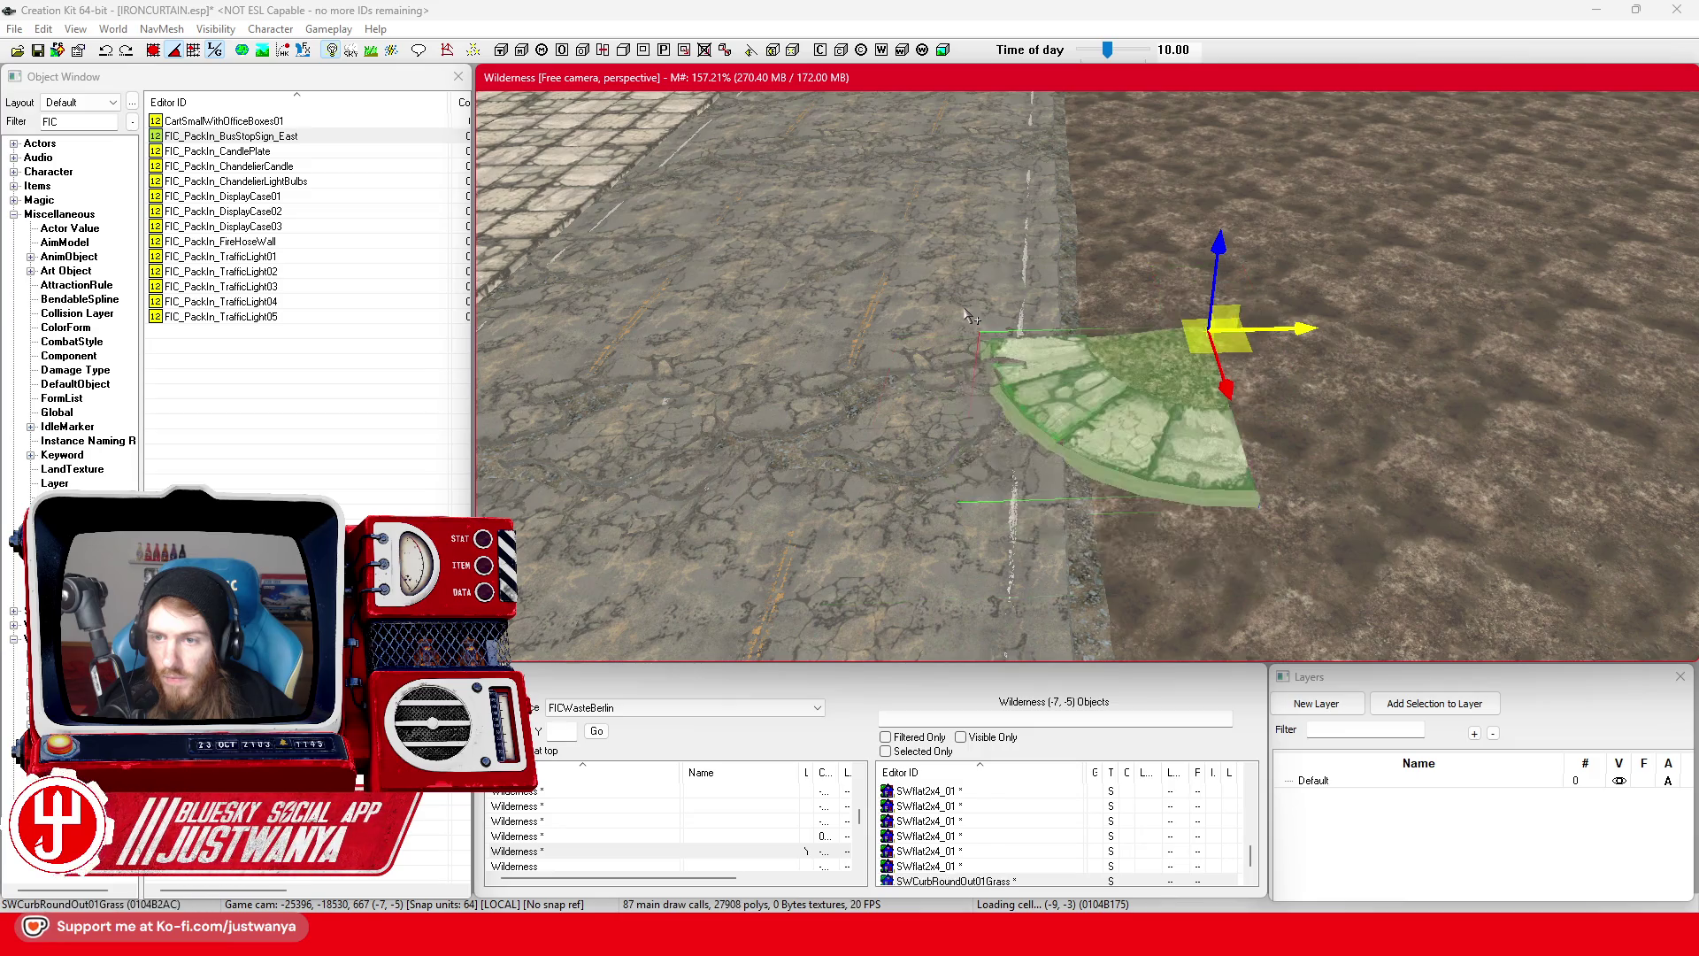
key(ctrl+z)
key(ctrl+z)
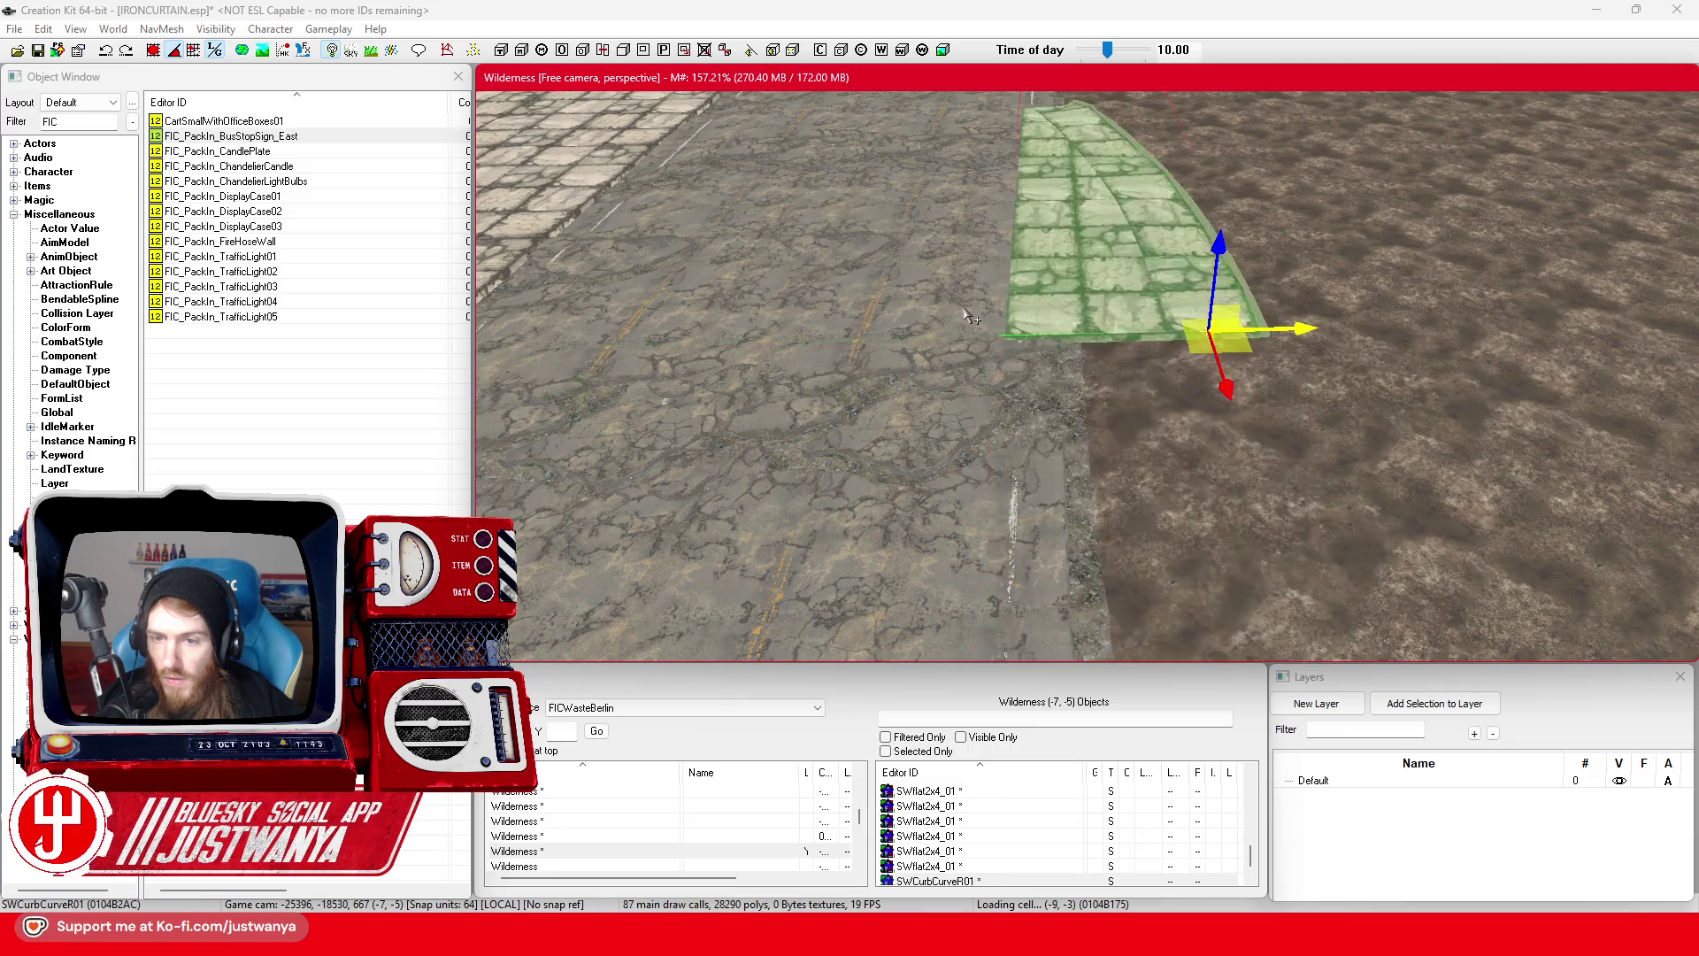
key(ctrl+z)
- Pull the view back and slide the curved curb piece further along the road
key(s)
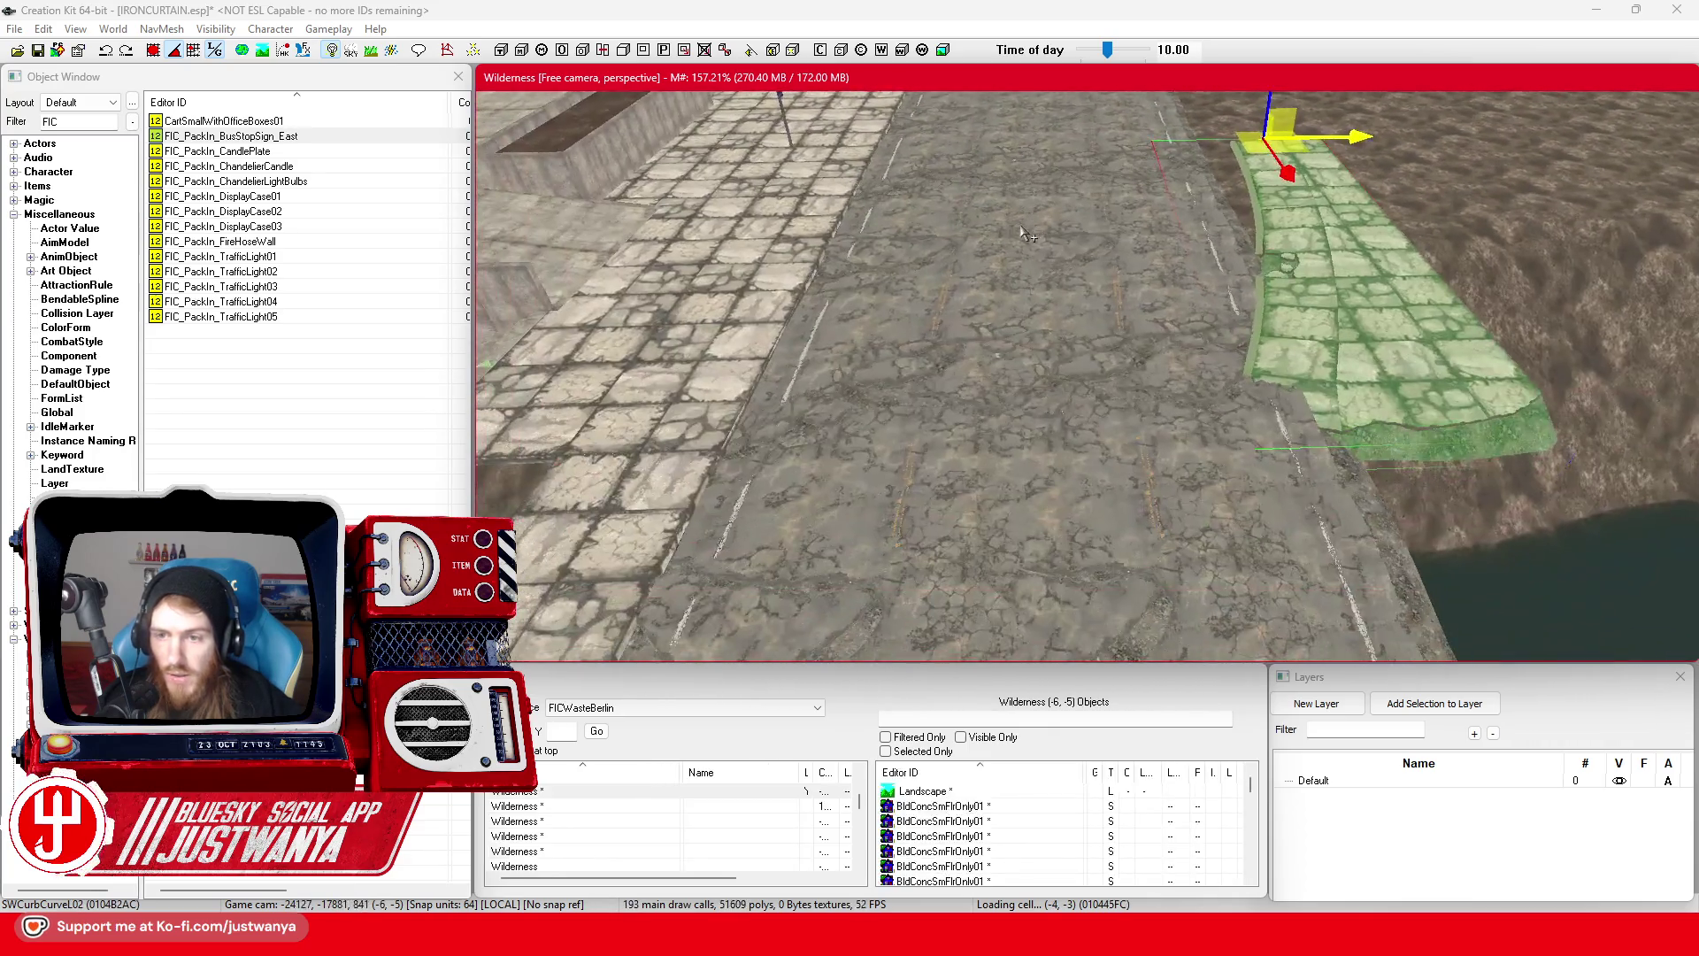
key(s)
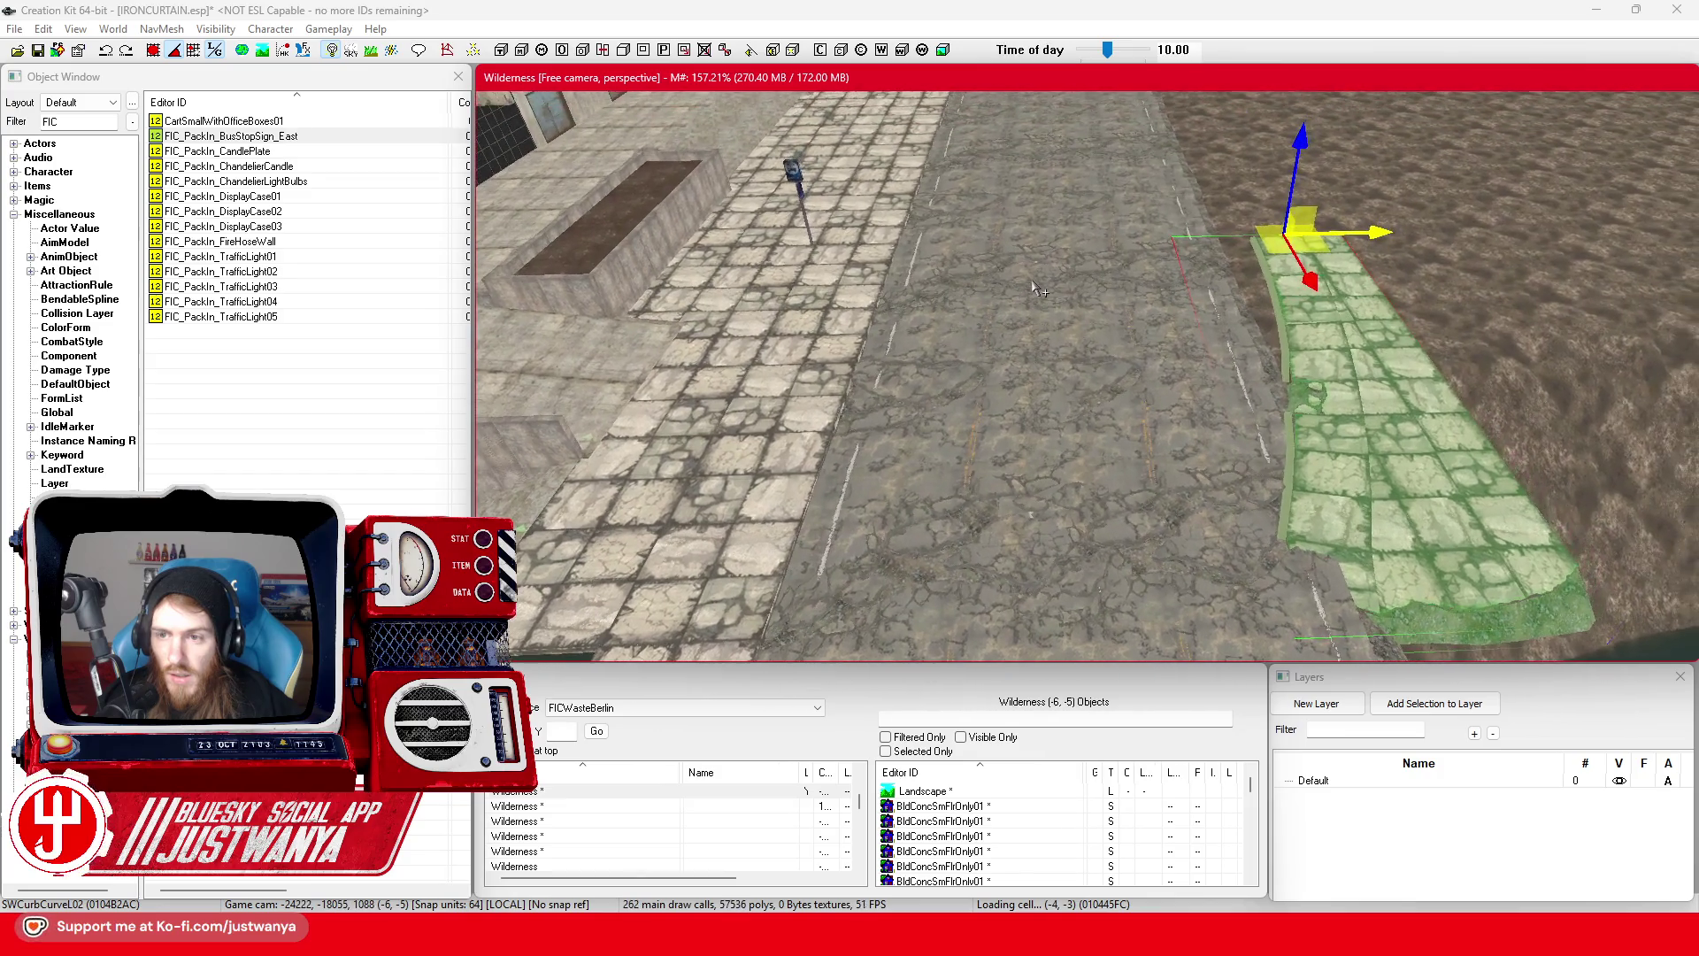
mouse_move(1230, 274)
mouse_down()
mouse_move(1243, 262)
mouse_move(1022, 235)
mouse_move(738, 243)
mouse_up()
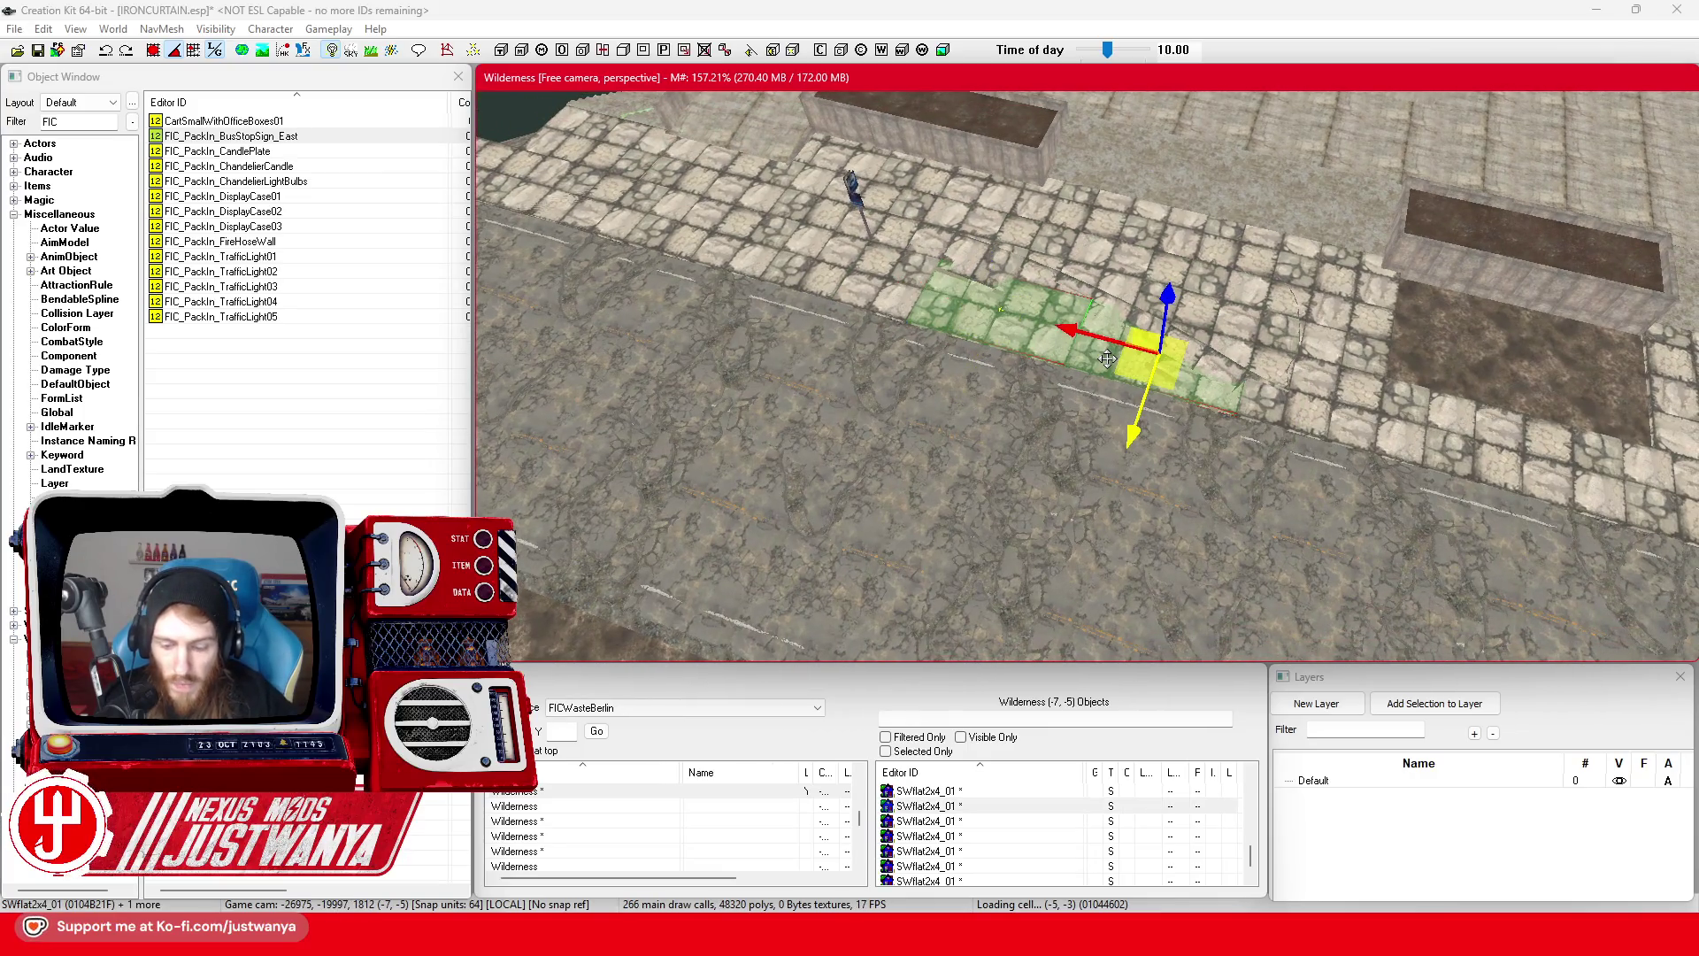
- Delete the sidewalk tile beside the curved curb, then restore it with undo
scroll(1107, 358, up, 10)
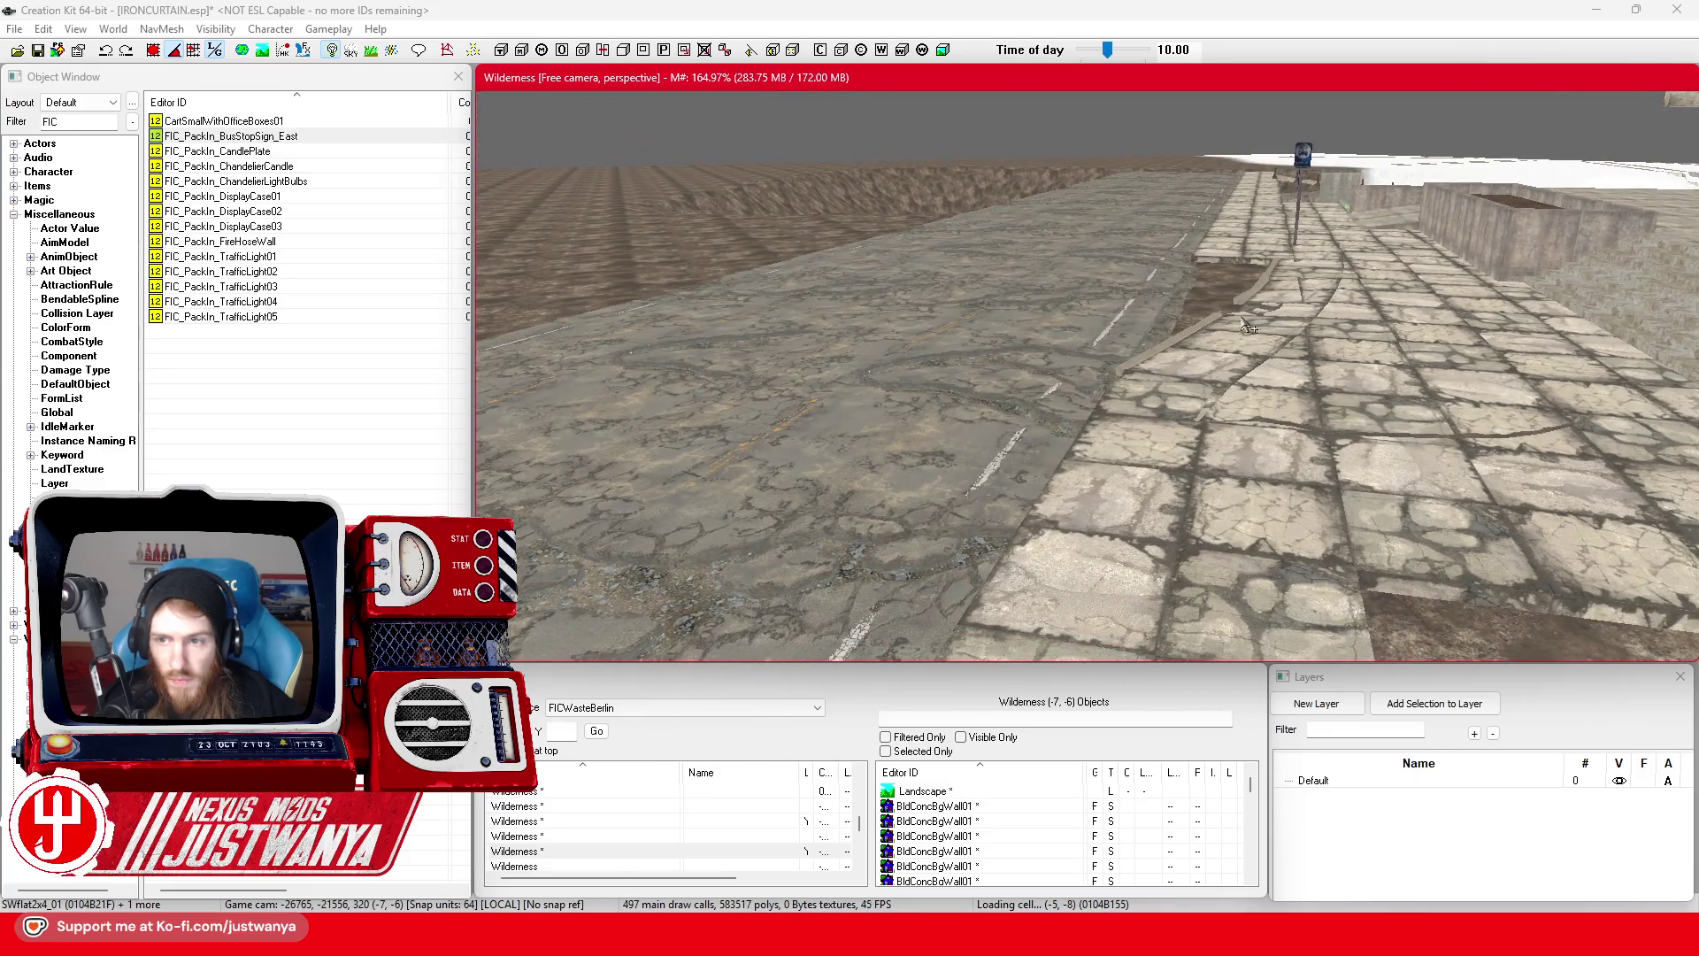
click(1247, 327)
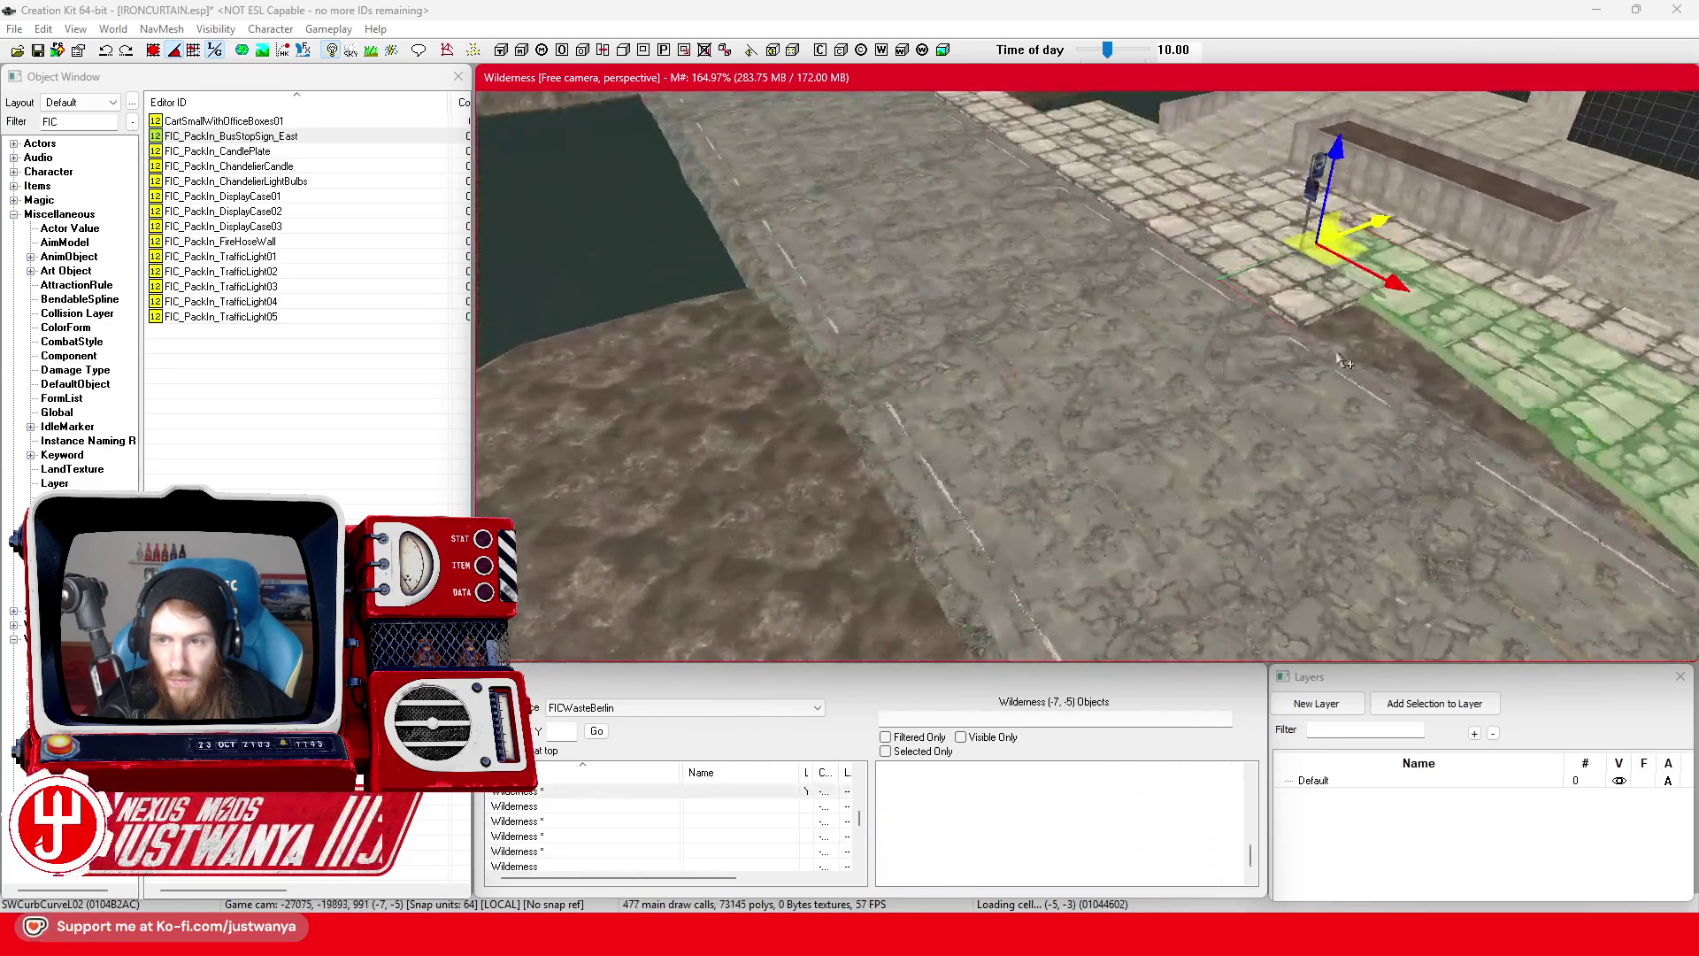
click(1248, 341)
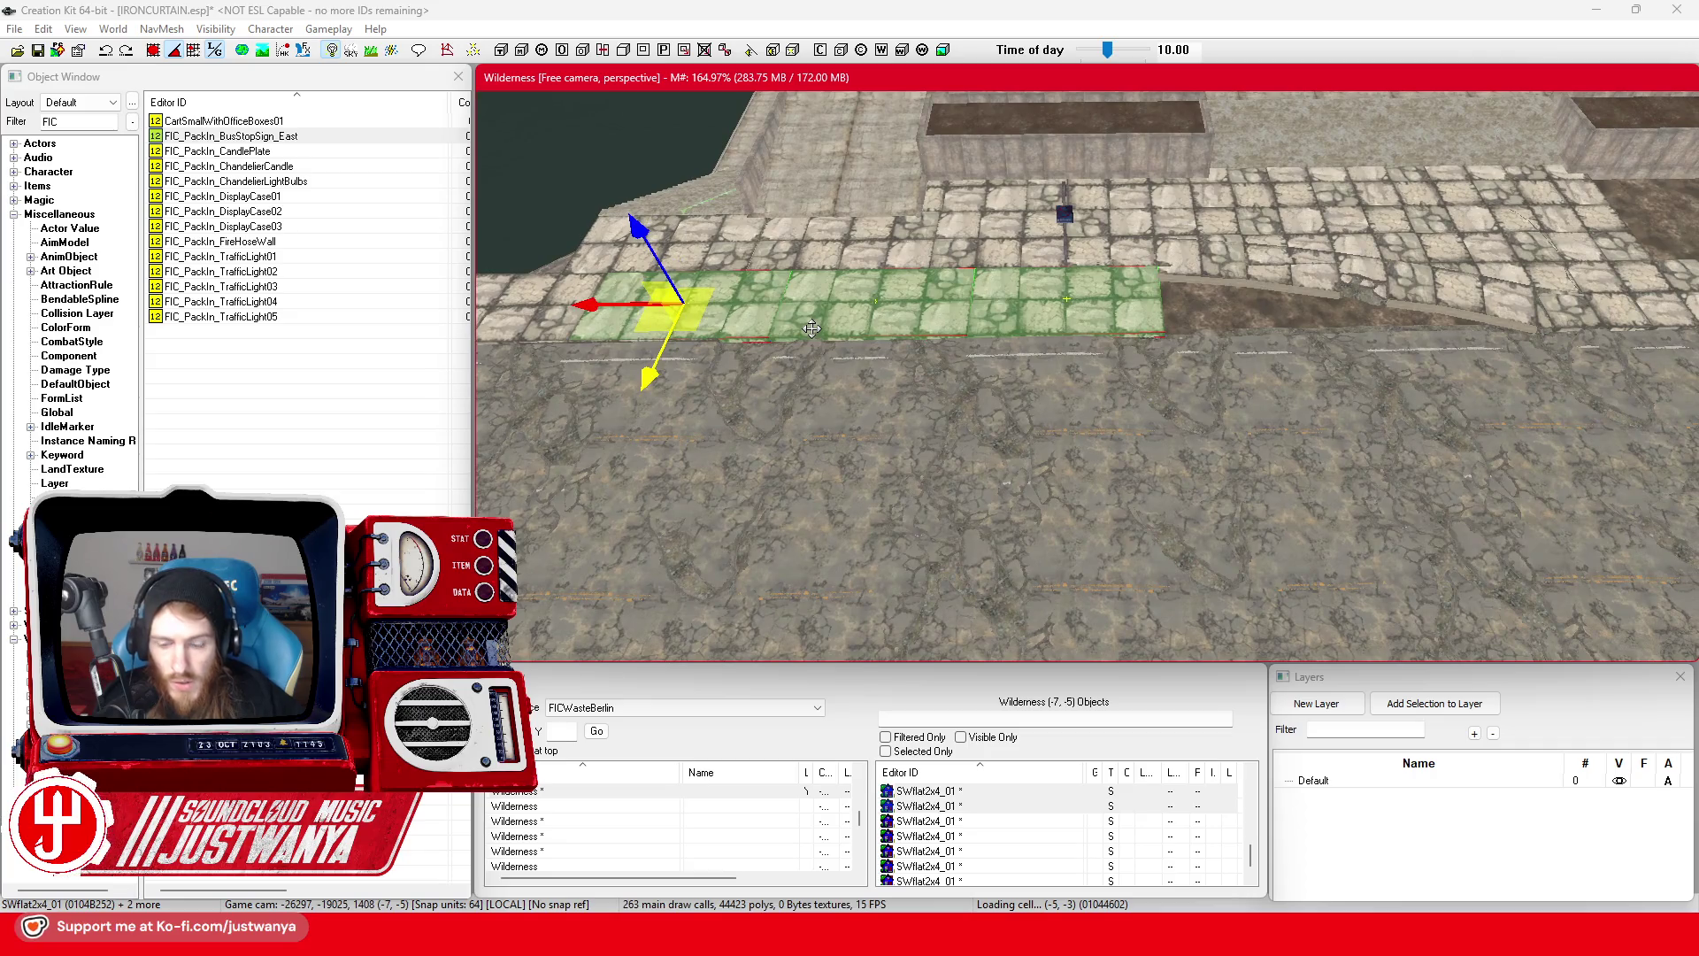
key(Delete)
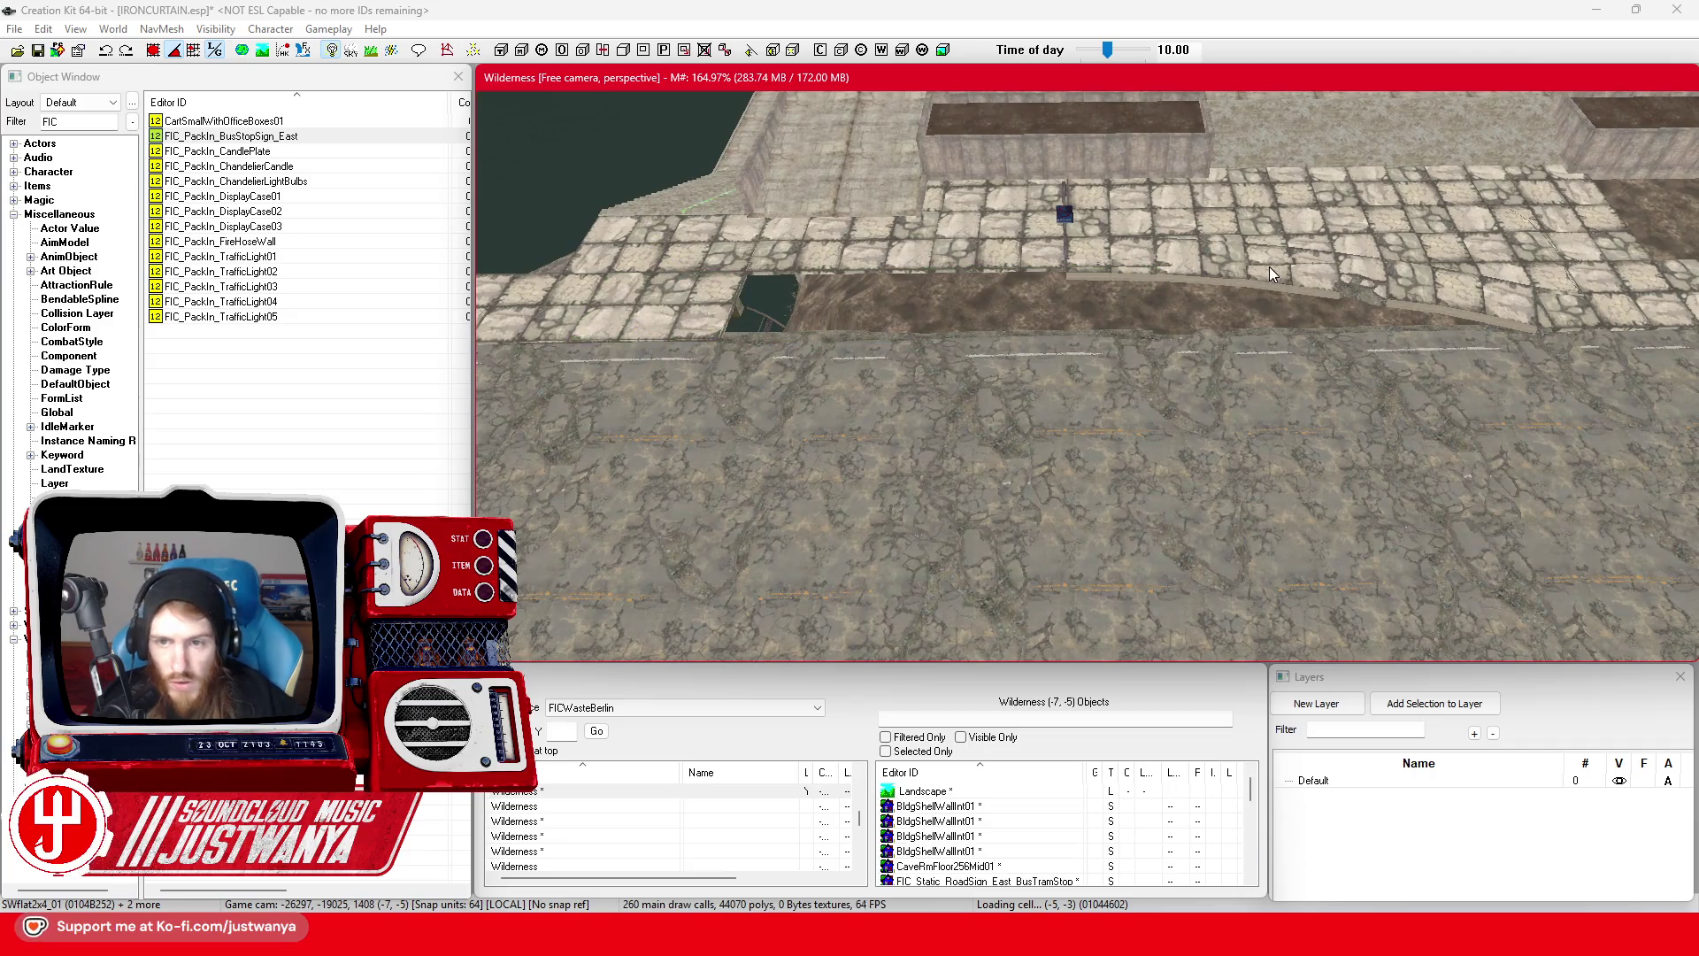
click(1274, 276)
key(ctrl+z)
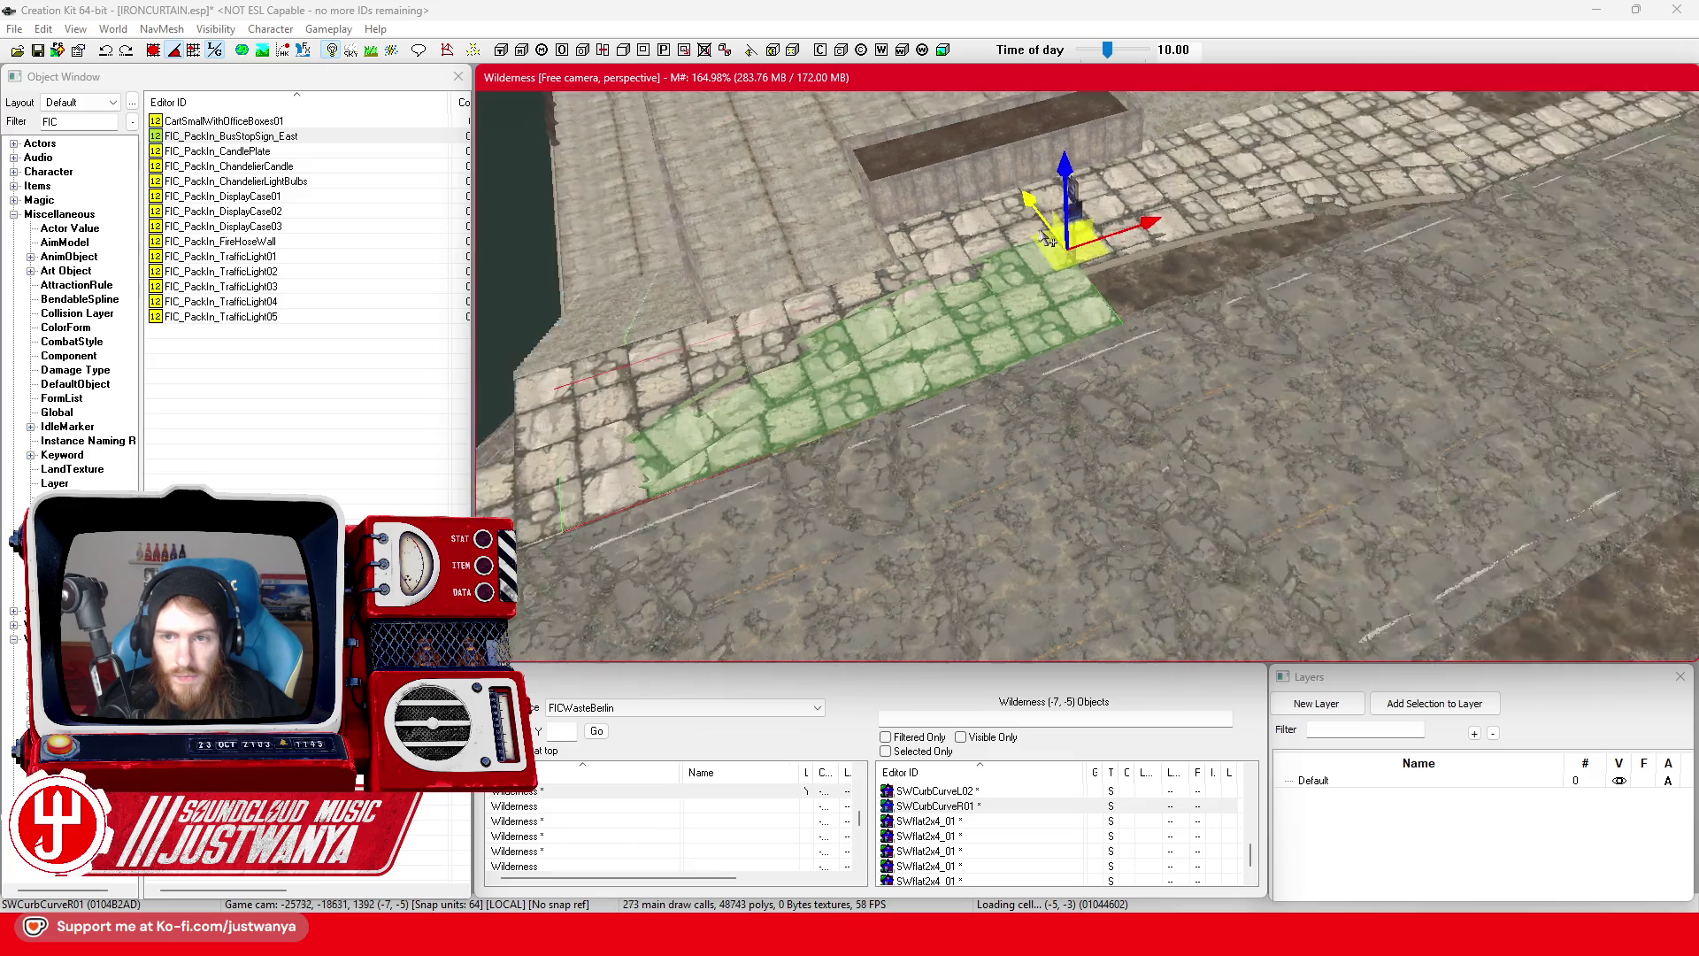
- Bring back SWCurbCurveL01 and slide it along the sidewalk edge
drag(1017, 272, 980, 314)
key(ctrl+z)
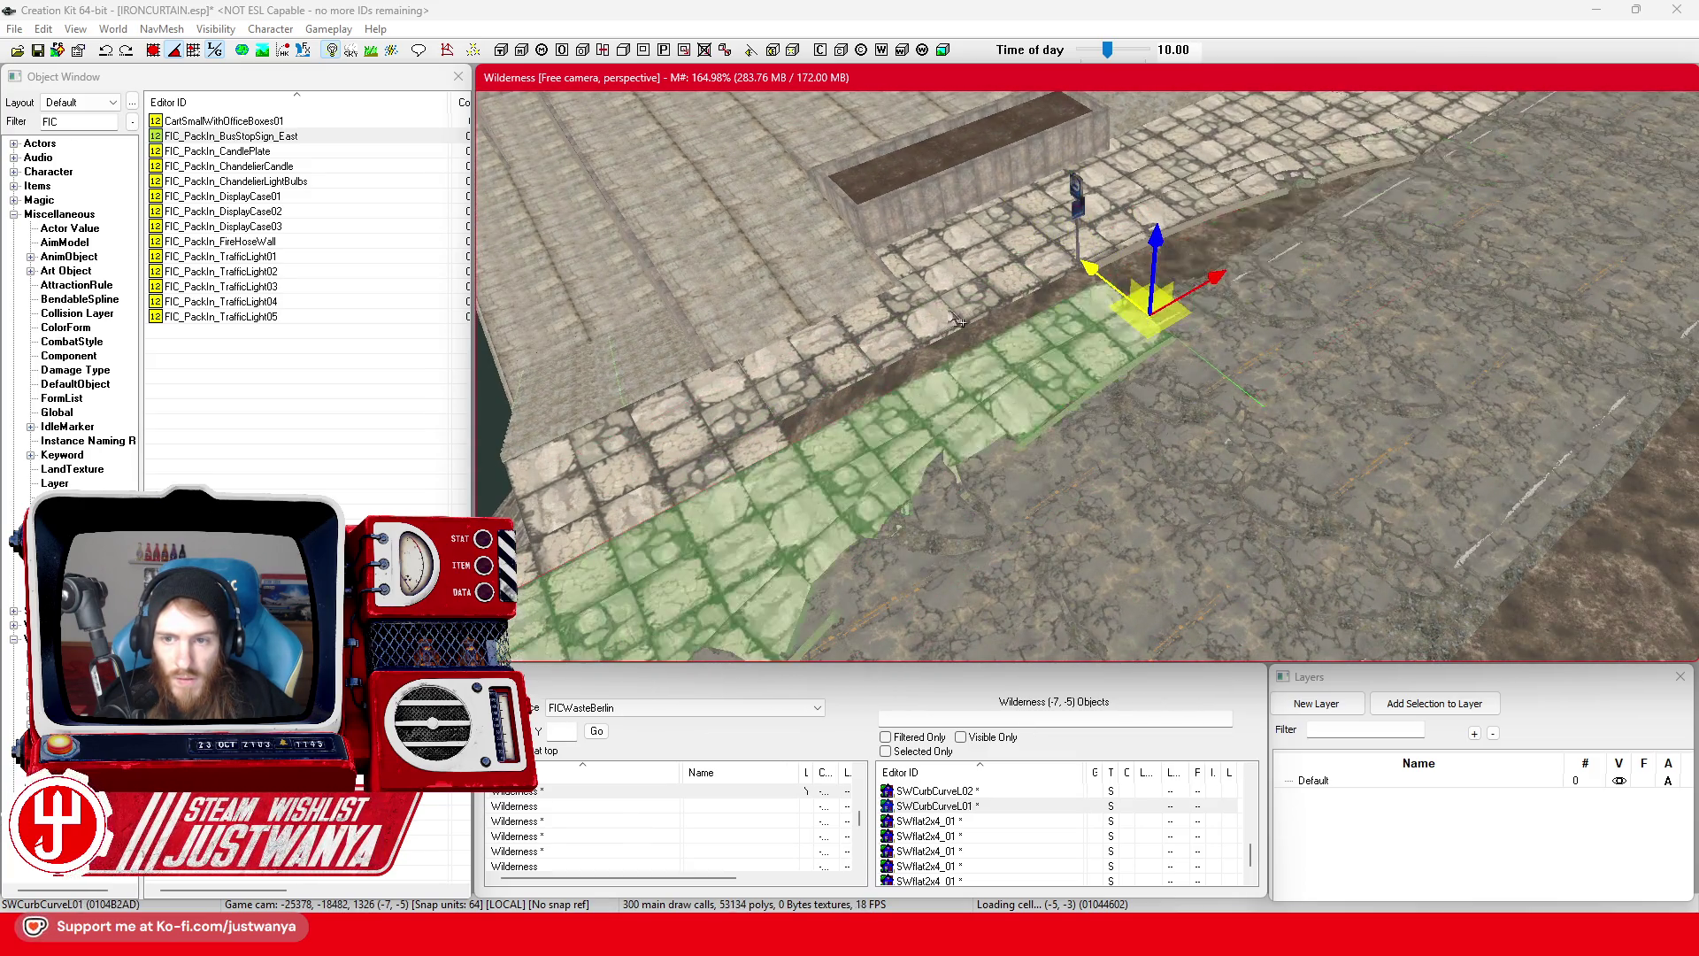
drag(1108, 280, 1025, 216)
scroll(1017, 244, up, 5)
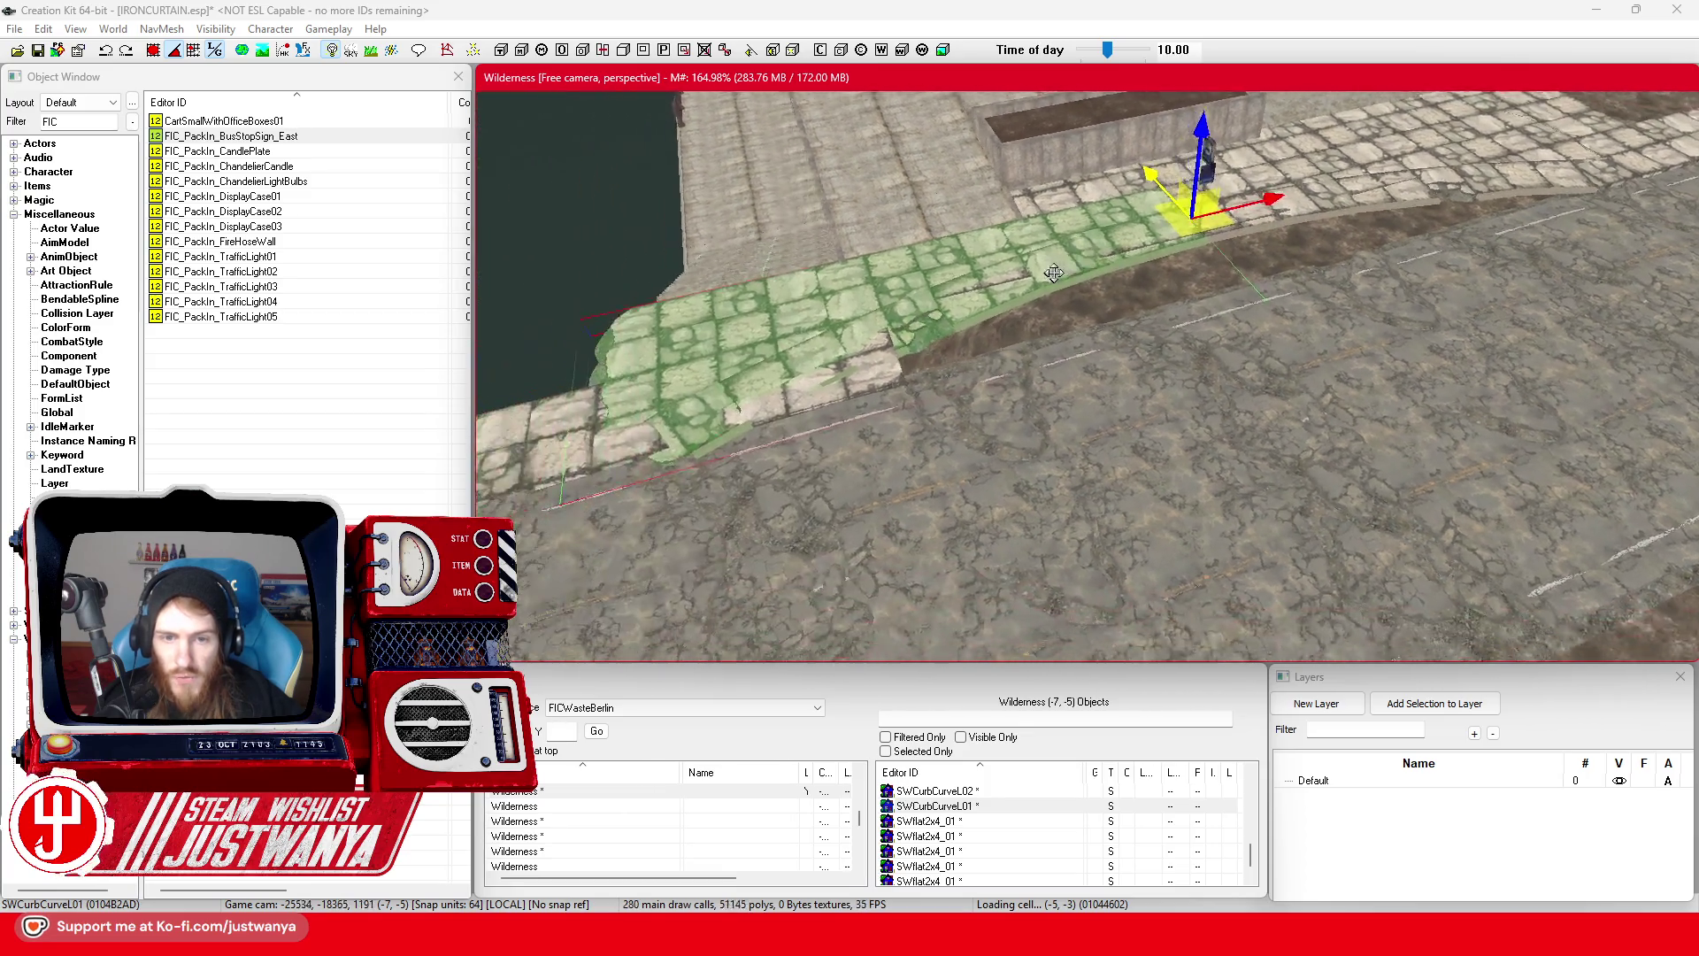
click(1101, 351)
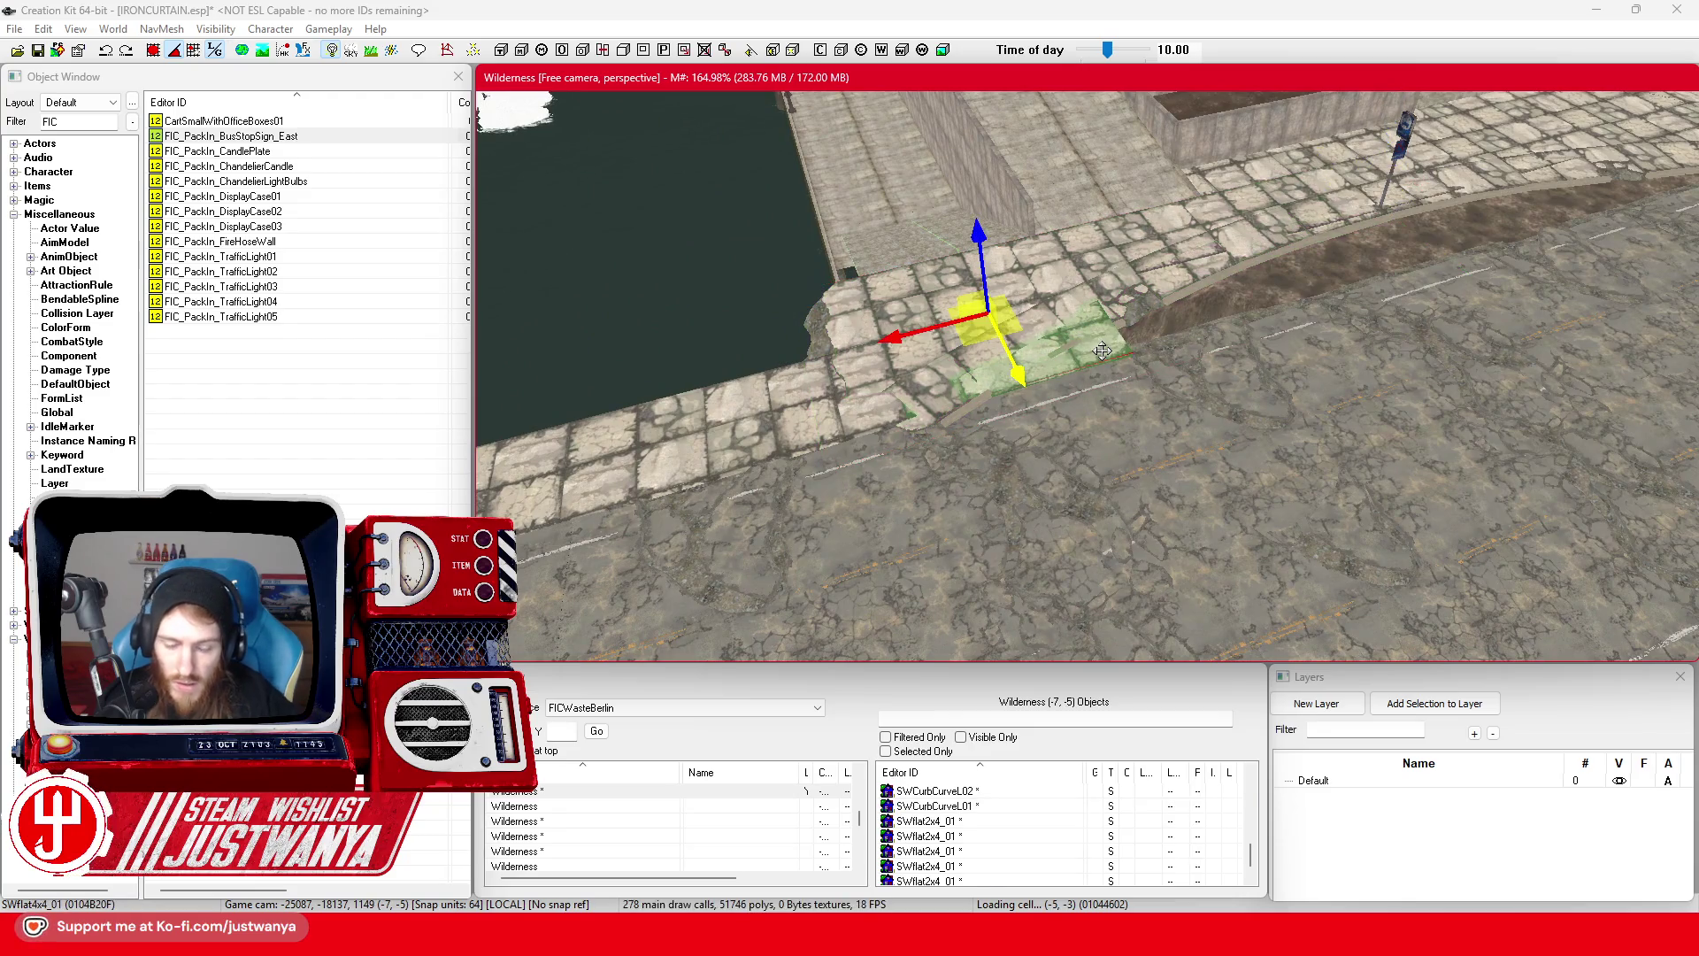
click(1115, 340)
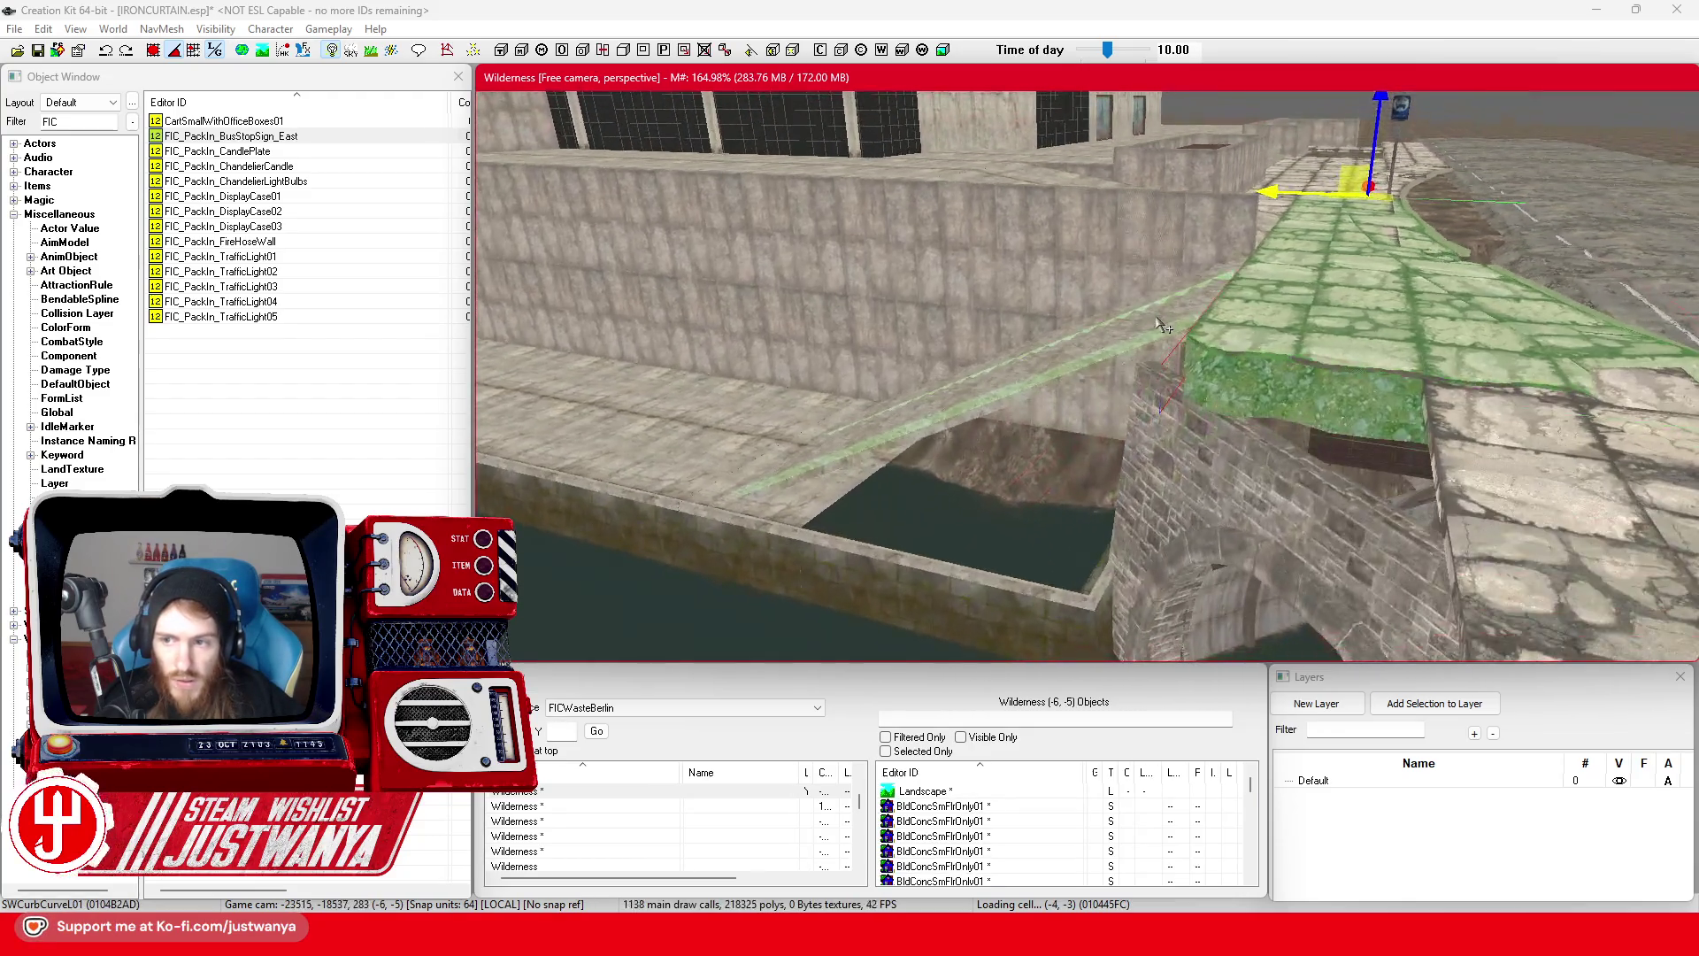
scroll(1132, 324, up, 4)
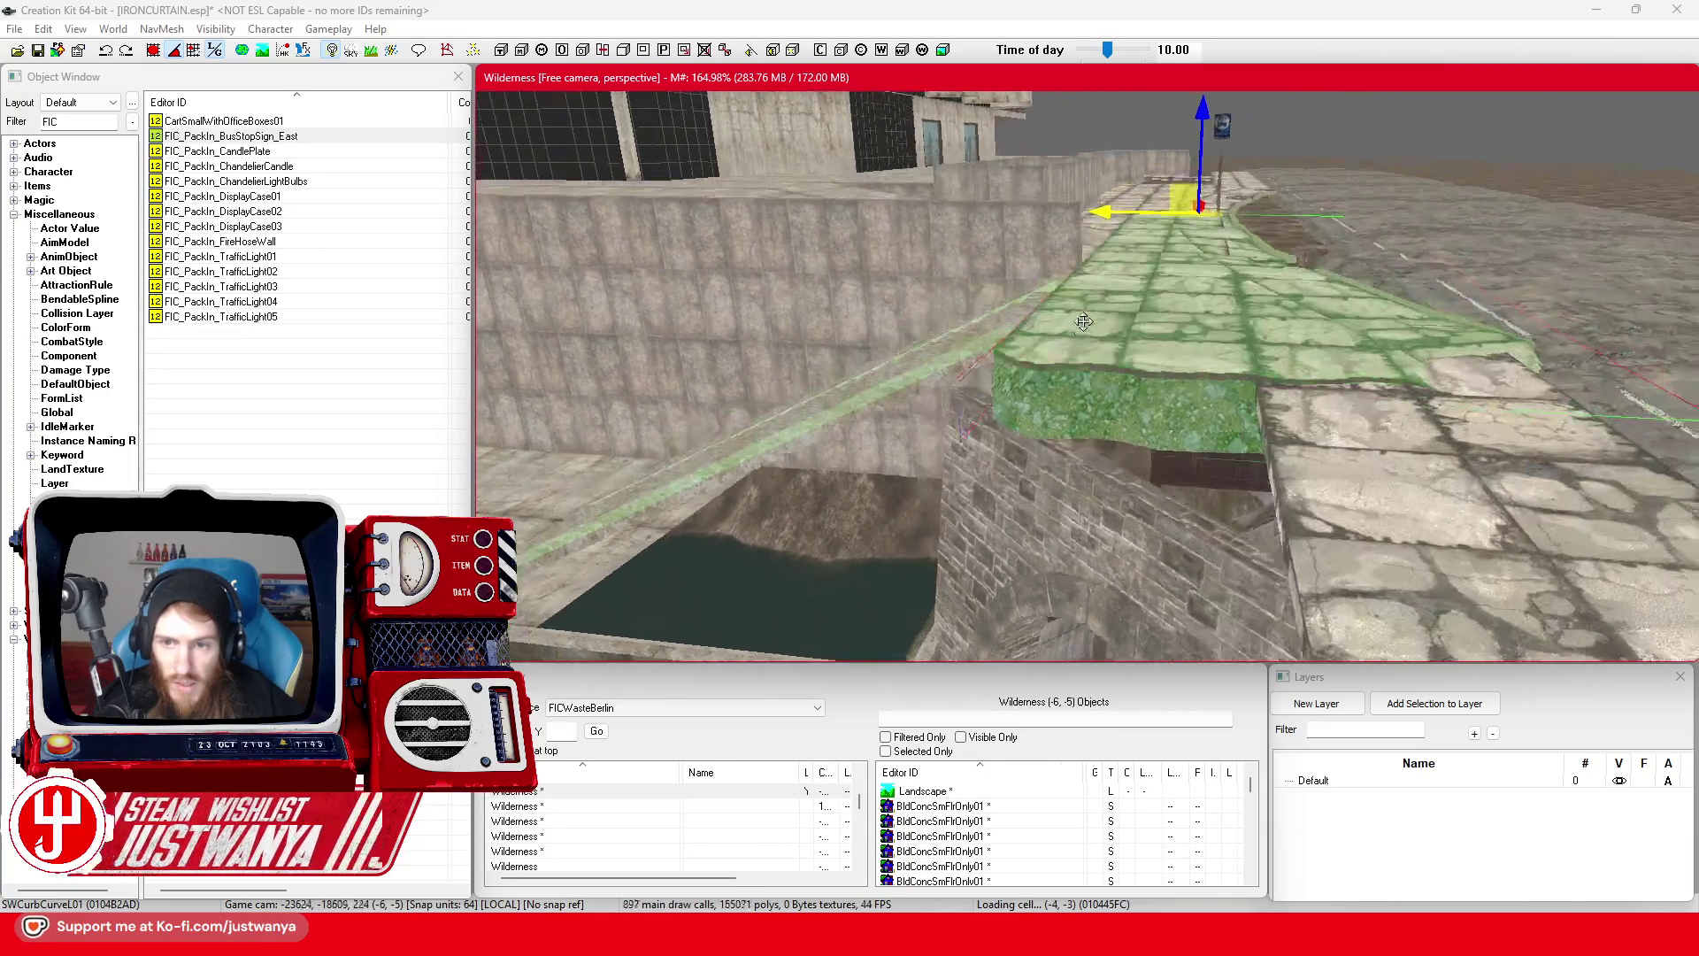
mouse_move(1083, 321)
mouse_down()
mouse_move(944, 386)
mouse_move(741, 418)
mouse_up()
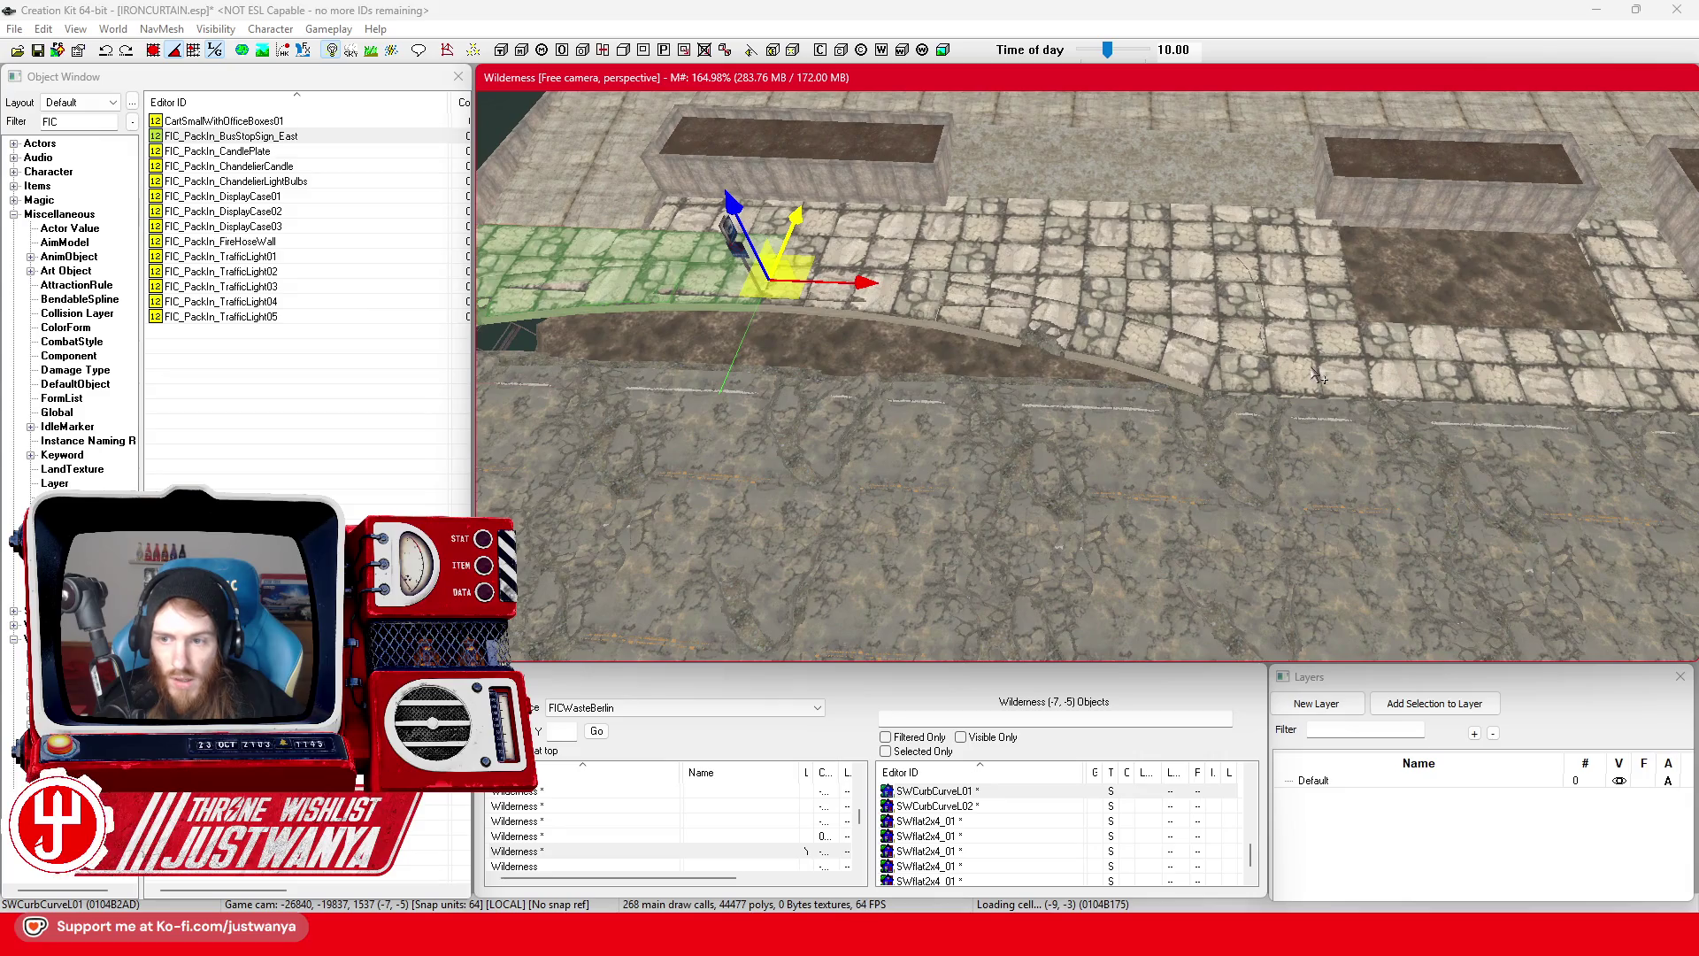
- Replace the tile next to the curb, remove the gap piece, and shift the curb section right
click(1317, 377)
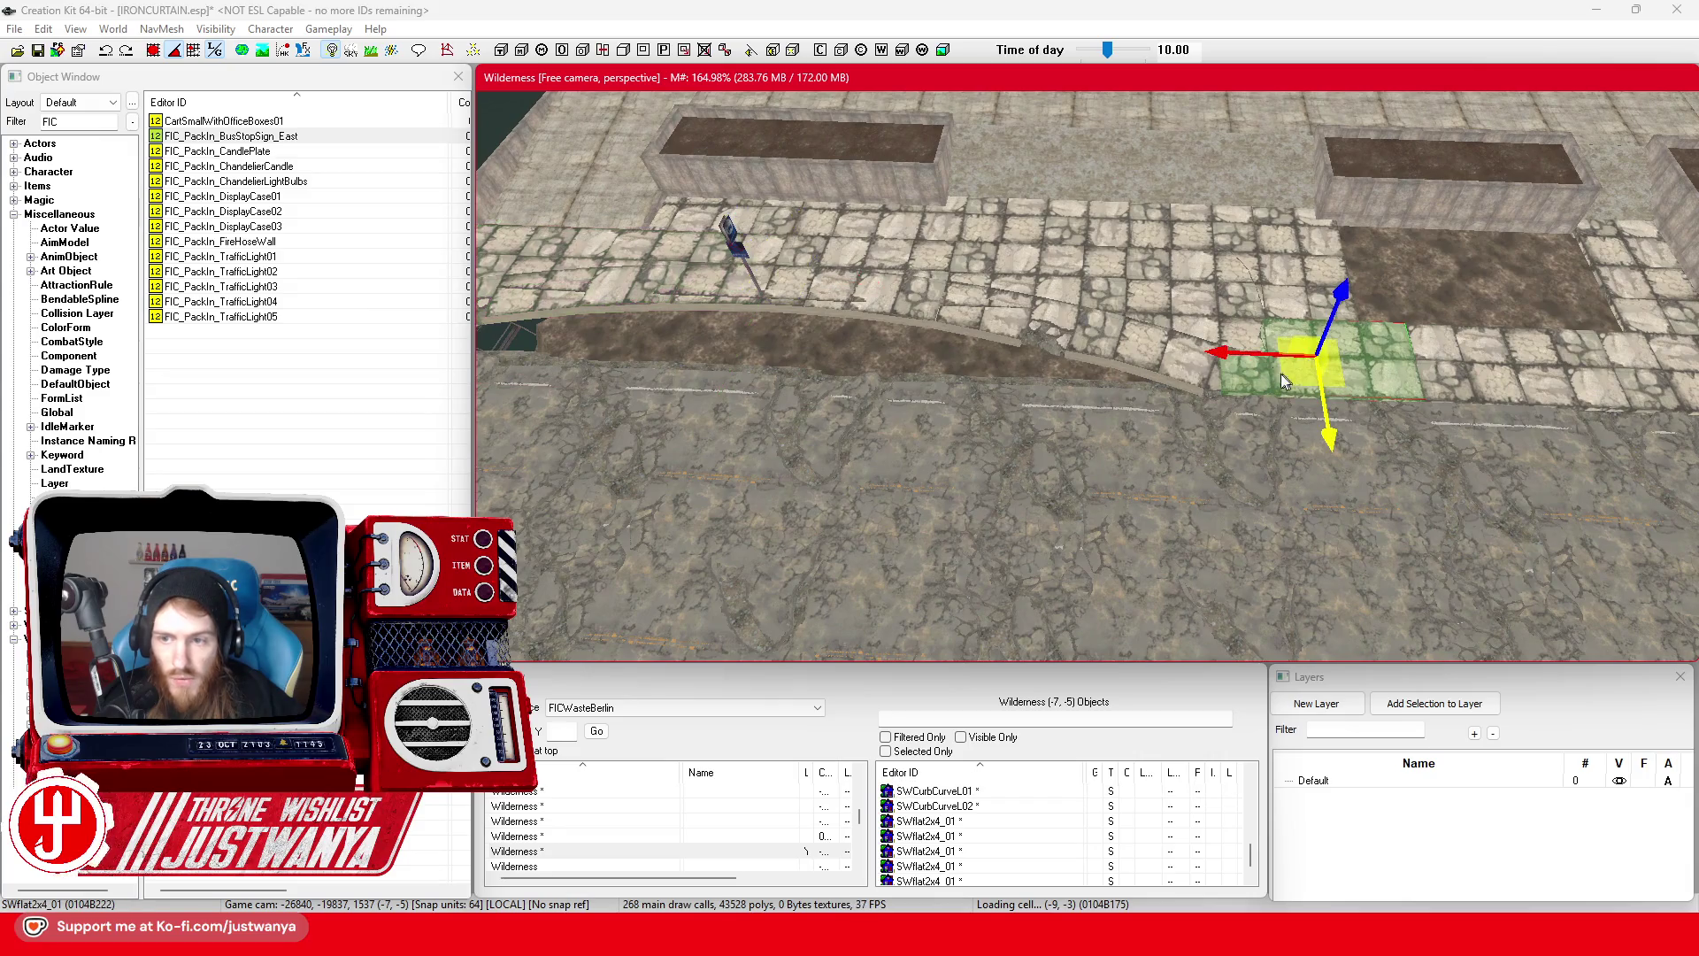
scroll(1250, 384, up, 5)
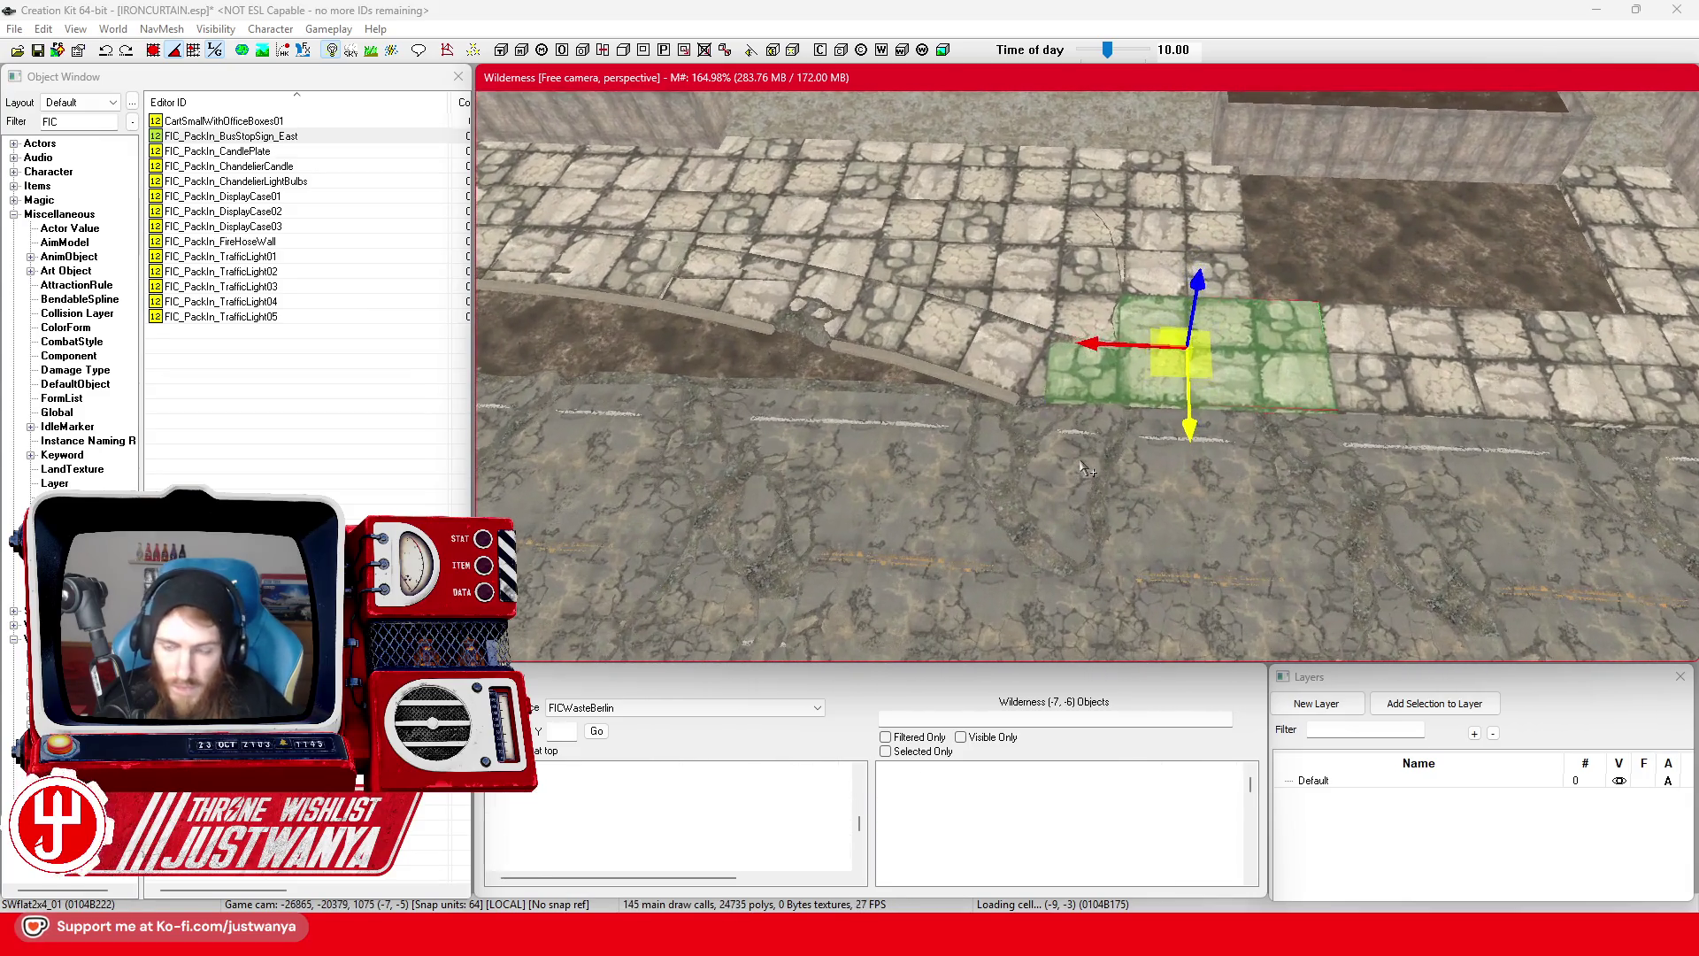
key(Delete)
key(ctrl+v)
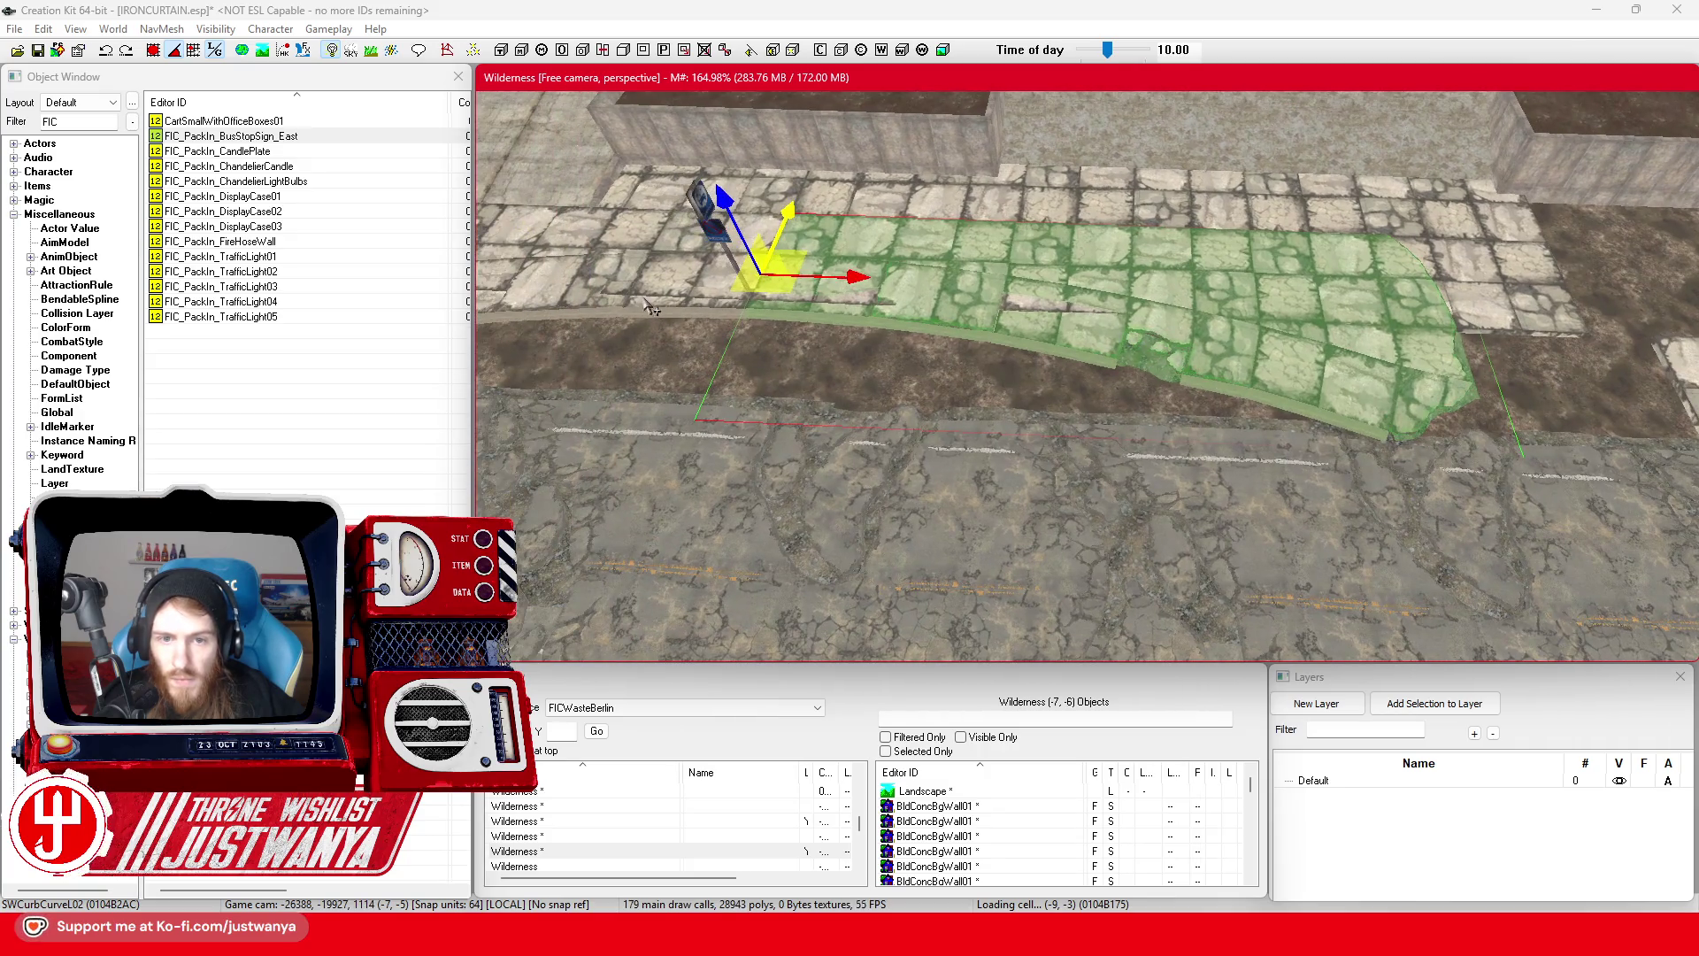
scroll(741, 329, down, 6)
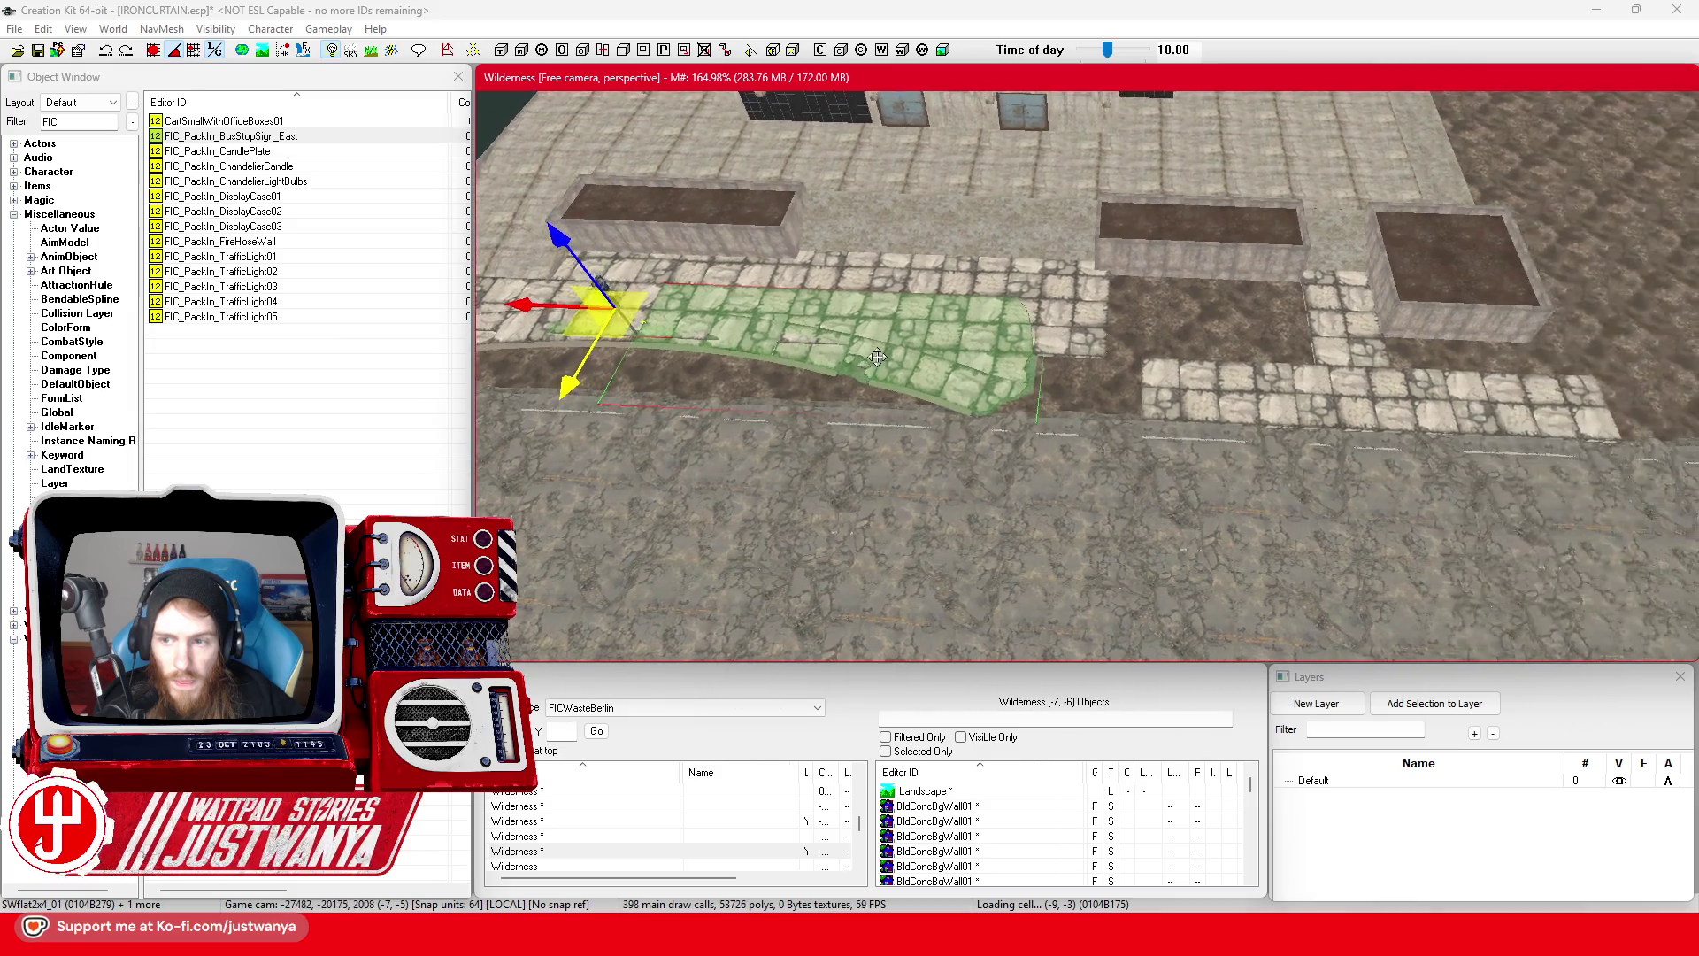
click(1169, 405)
key(Delete)
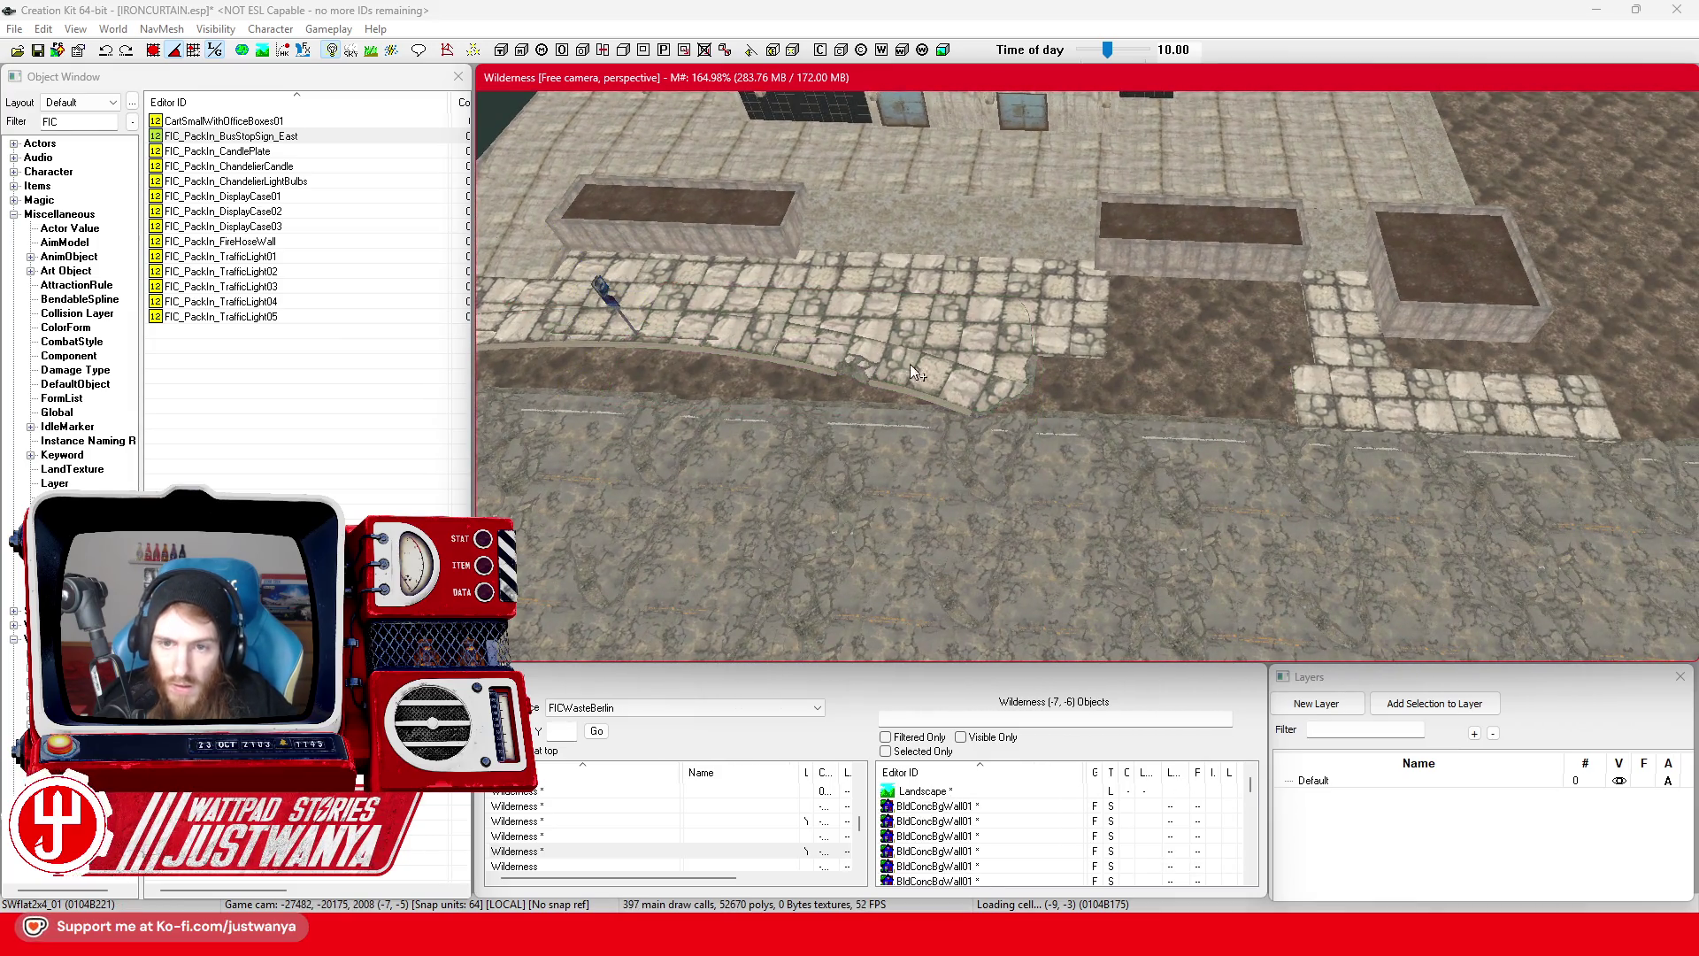
drag(672, 320, 925, 332)
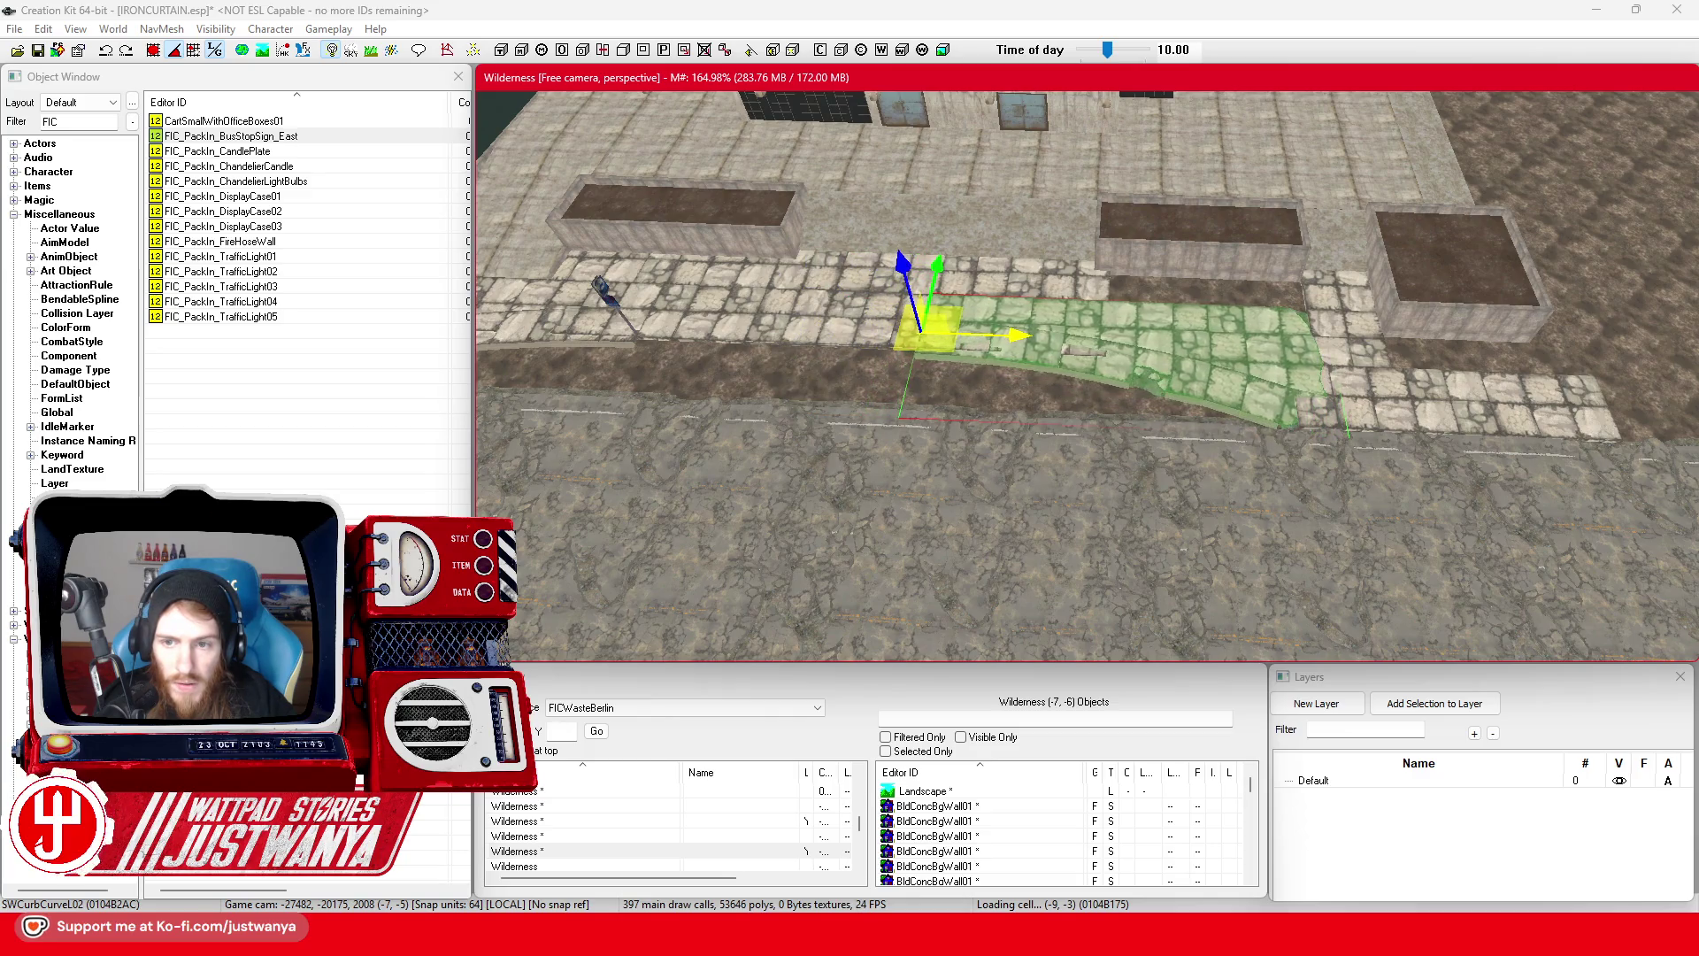
- Nudge SWCurbCurveL01 to close the gap with SWCurbCurveL02 and check the alignment
click(1078, 352)
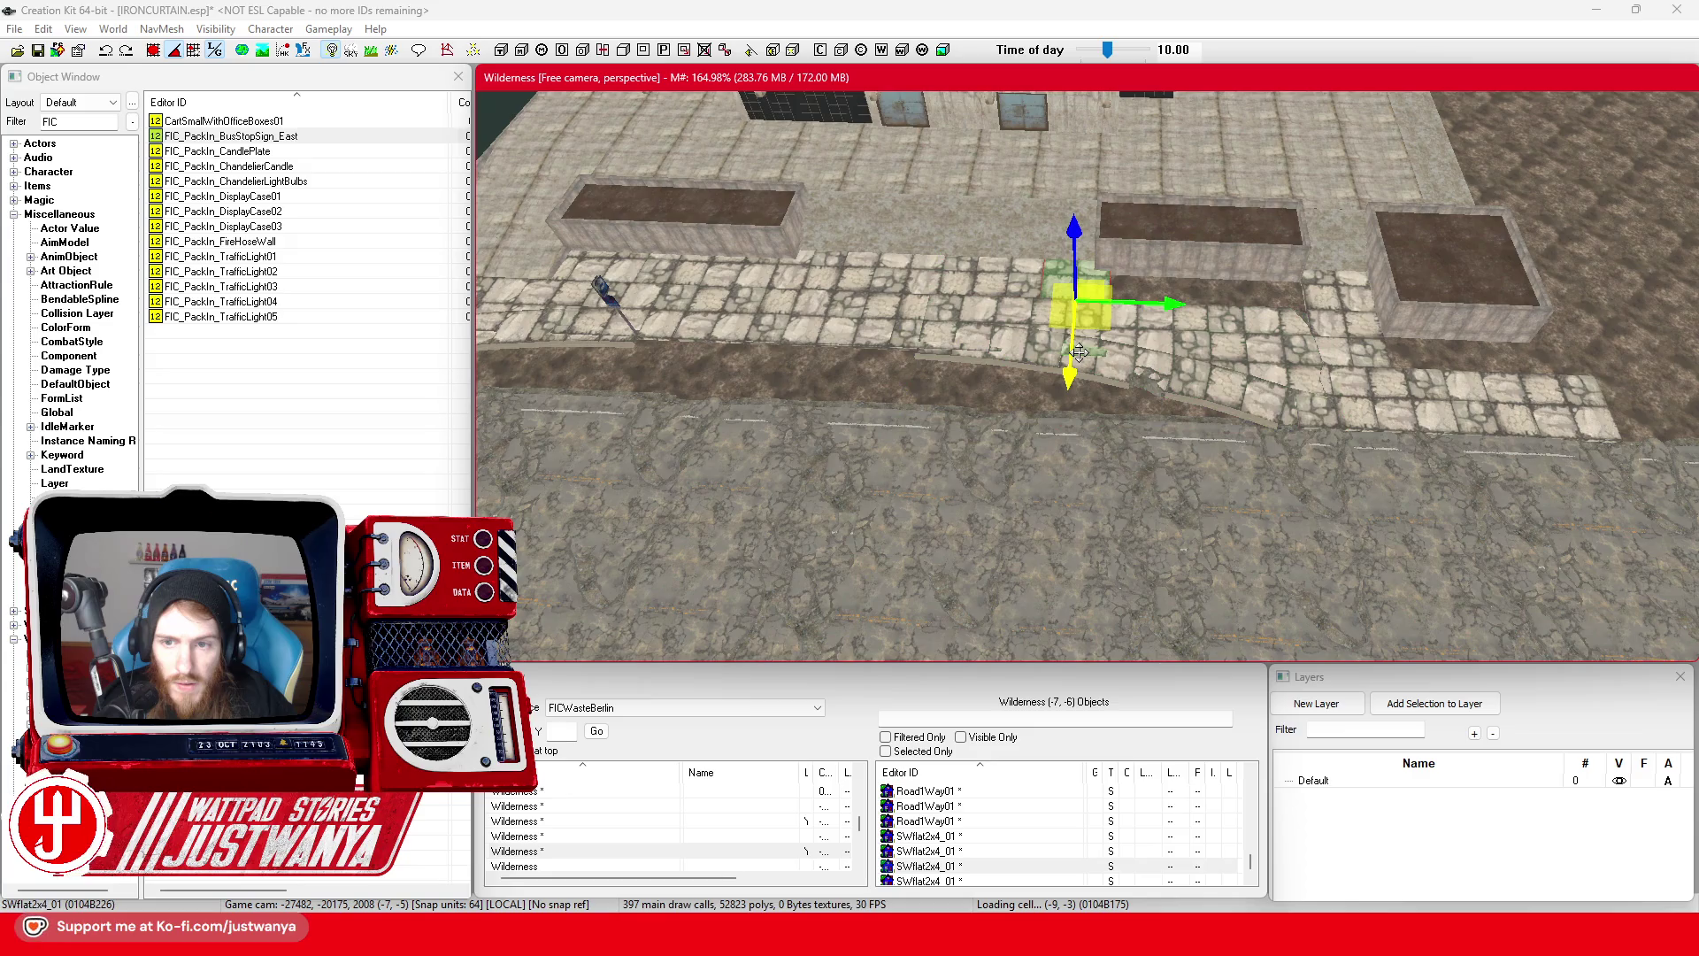
scroll(1064, 367, up, 3)
click(874, 283)
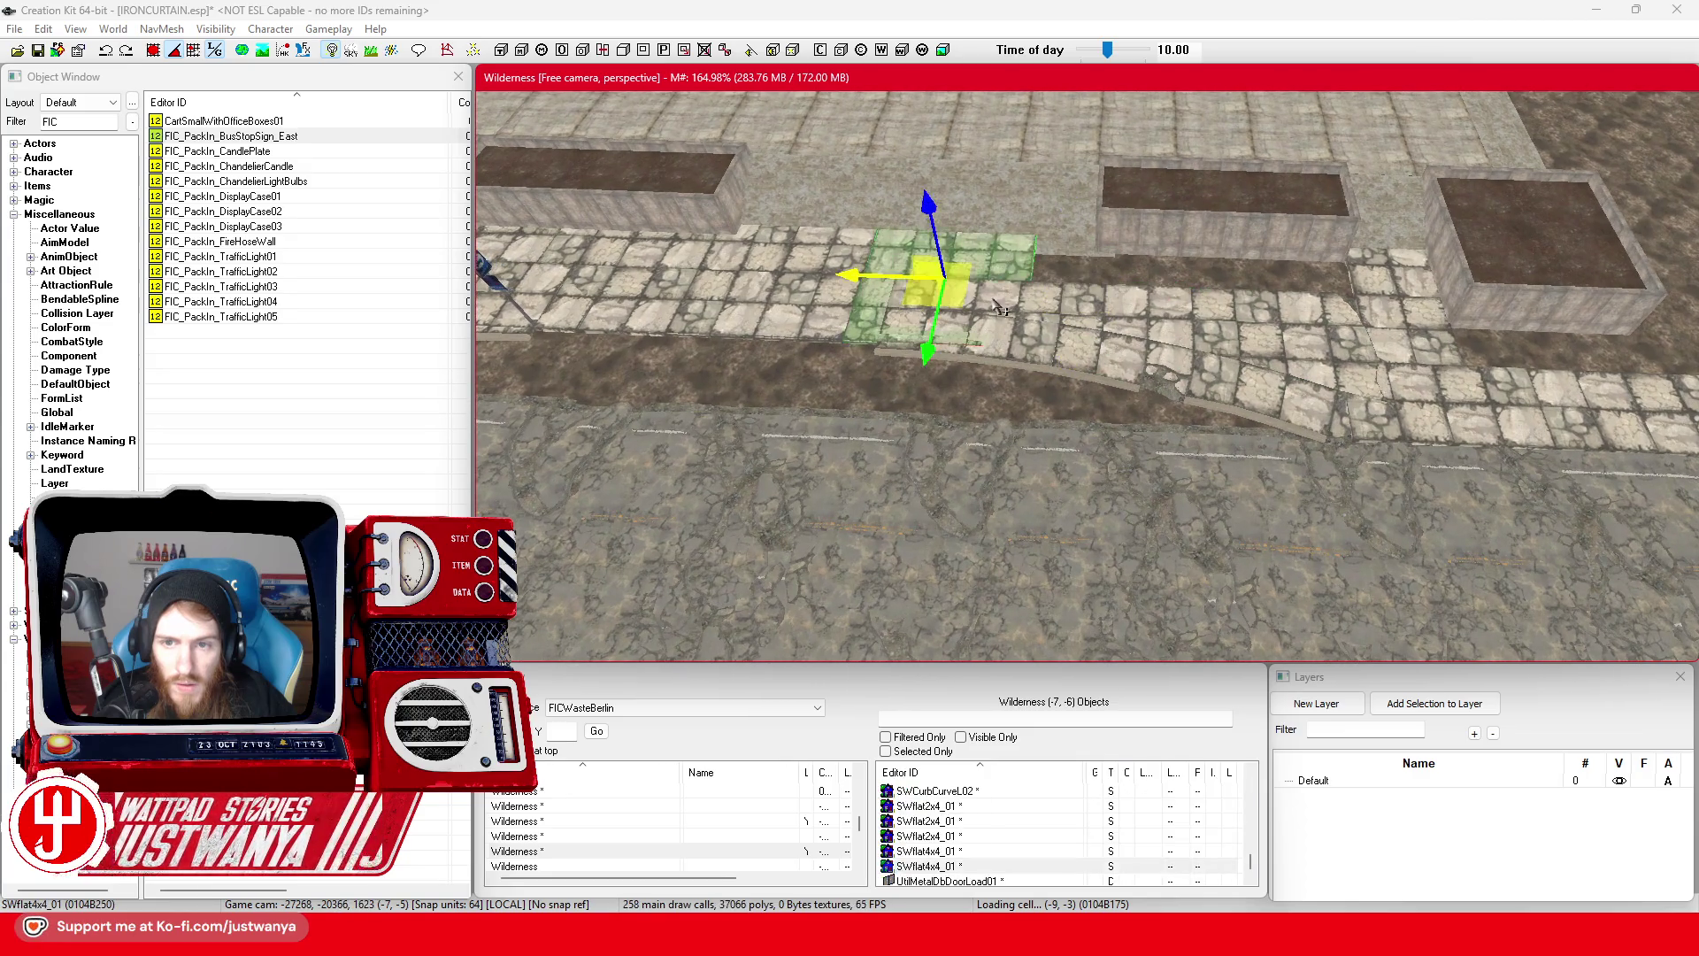
click(962, 351)
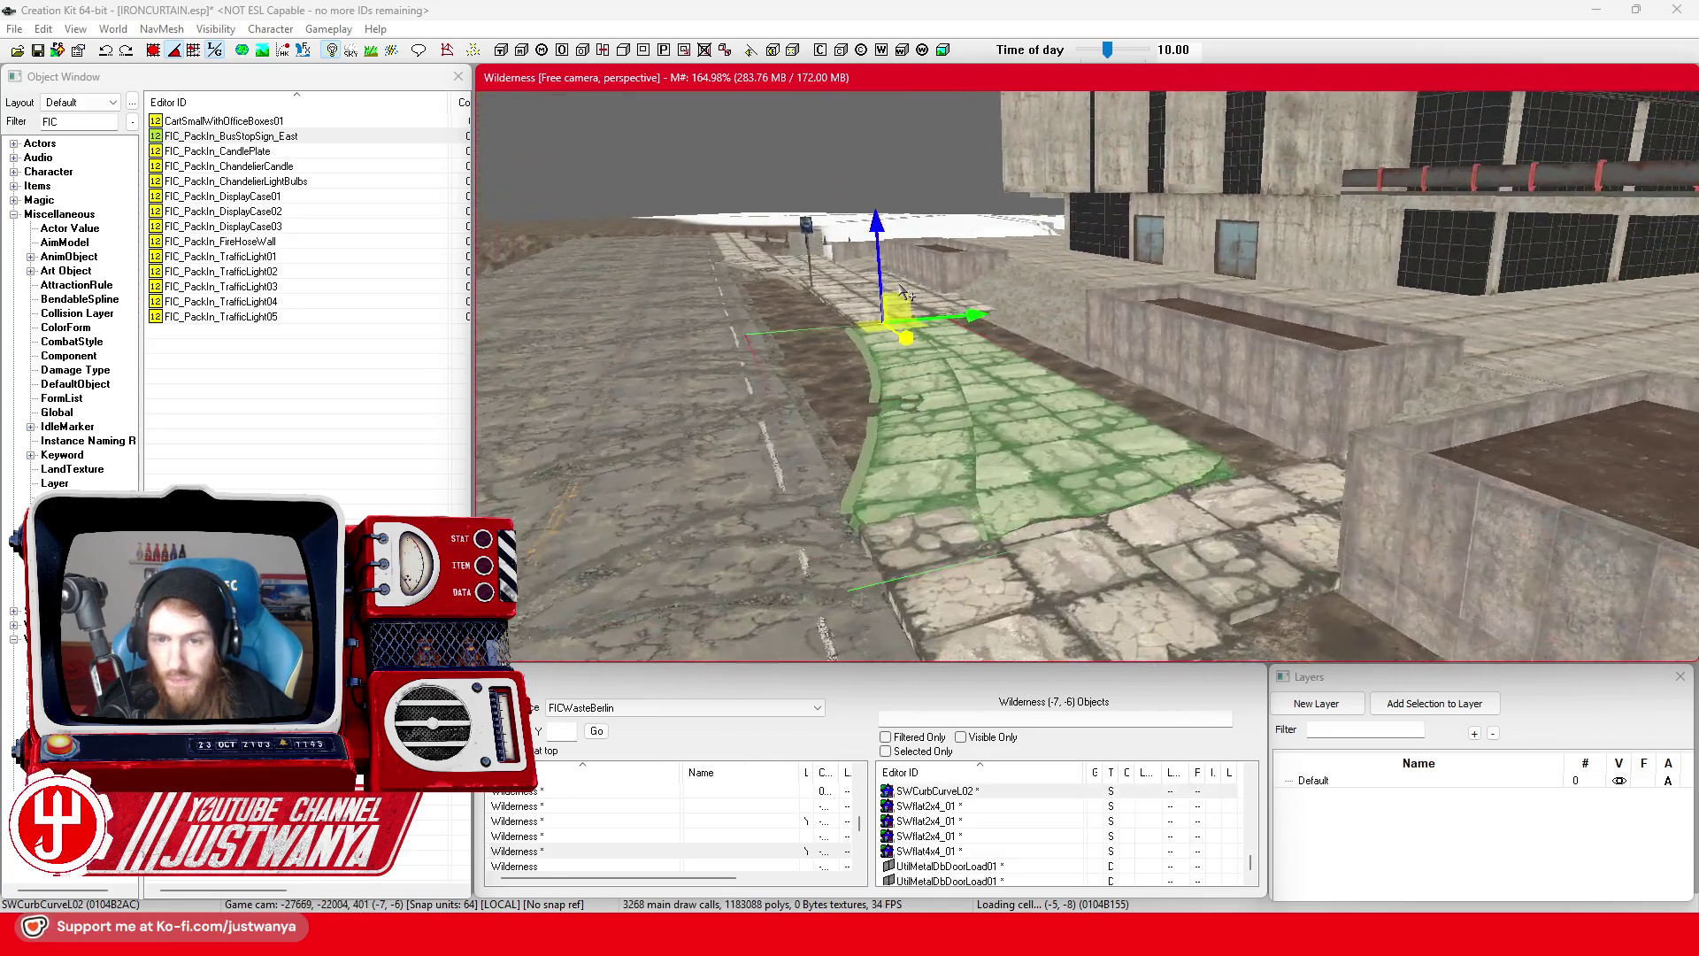
mouse_move(907, 295)
mouse_down()
mouse_move(1243, 321)
mouse_move(951, 332)
mouse_up()
click(947, 331)
drag(1316, 322, 1355, 322)
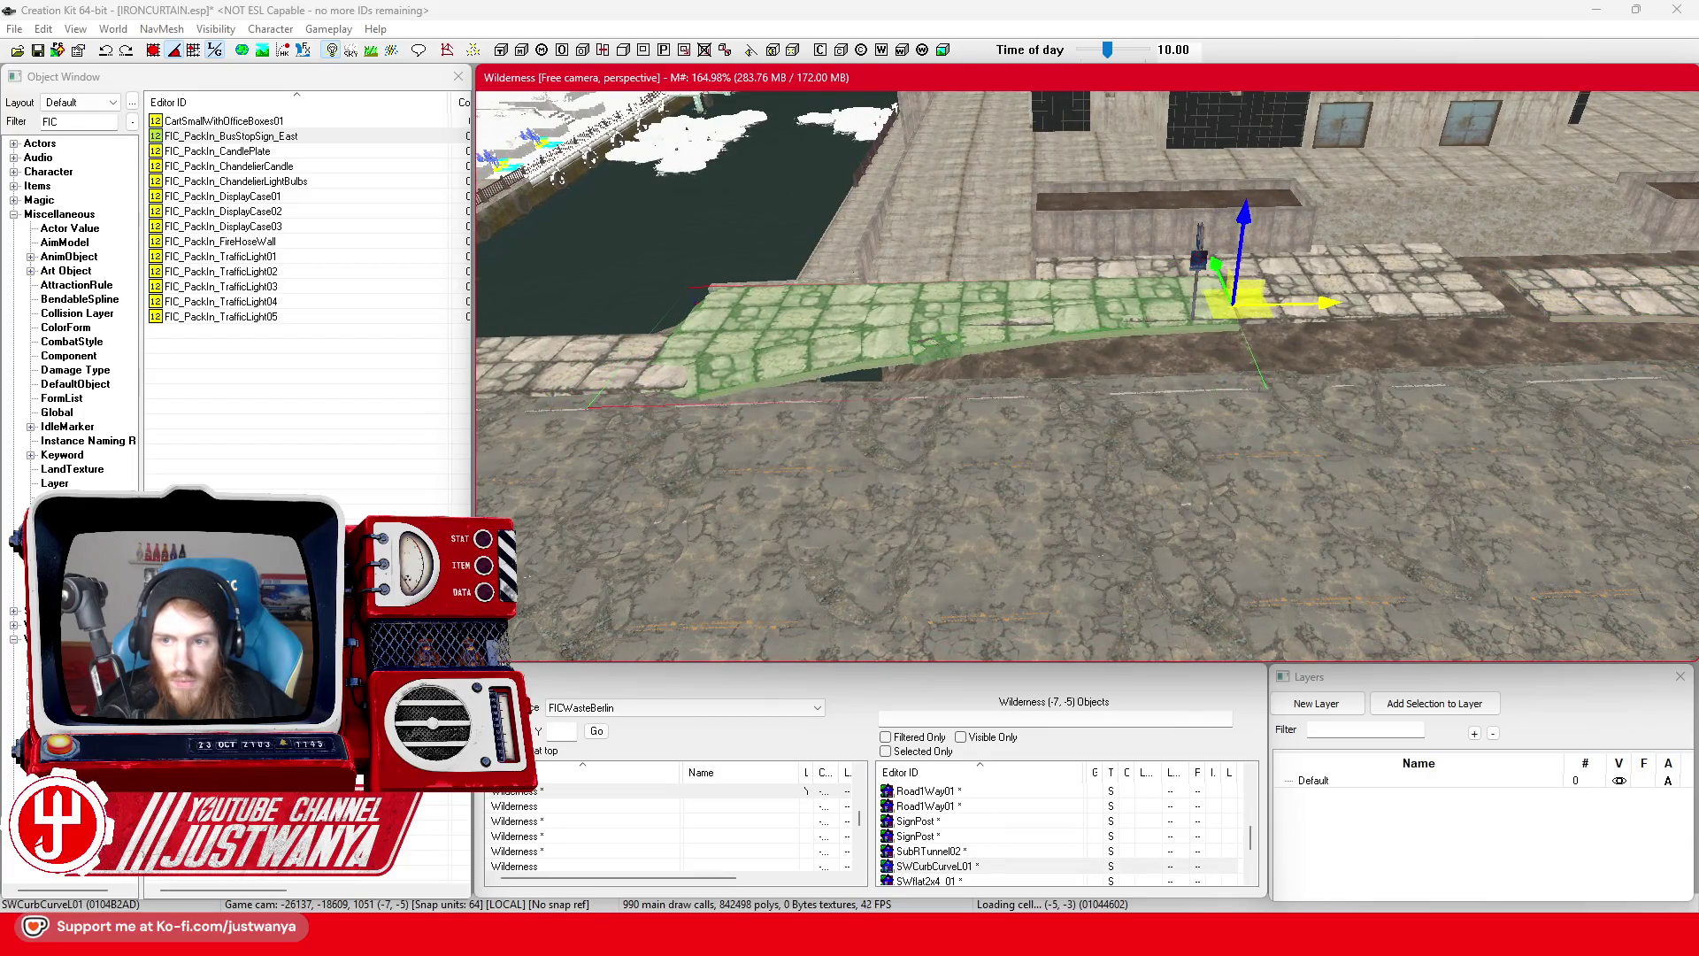
mouse_move(1250, 309)
mouse_down()
mouse_move(1407, 276)
mouse_move(1211, 398)
mouse_up()
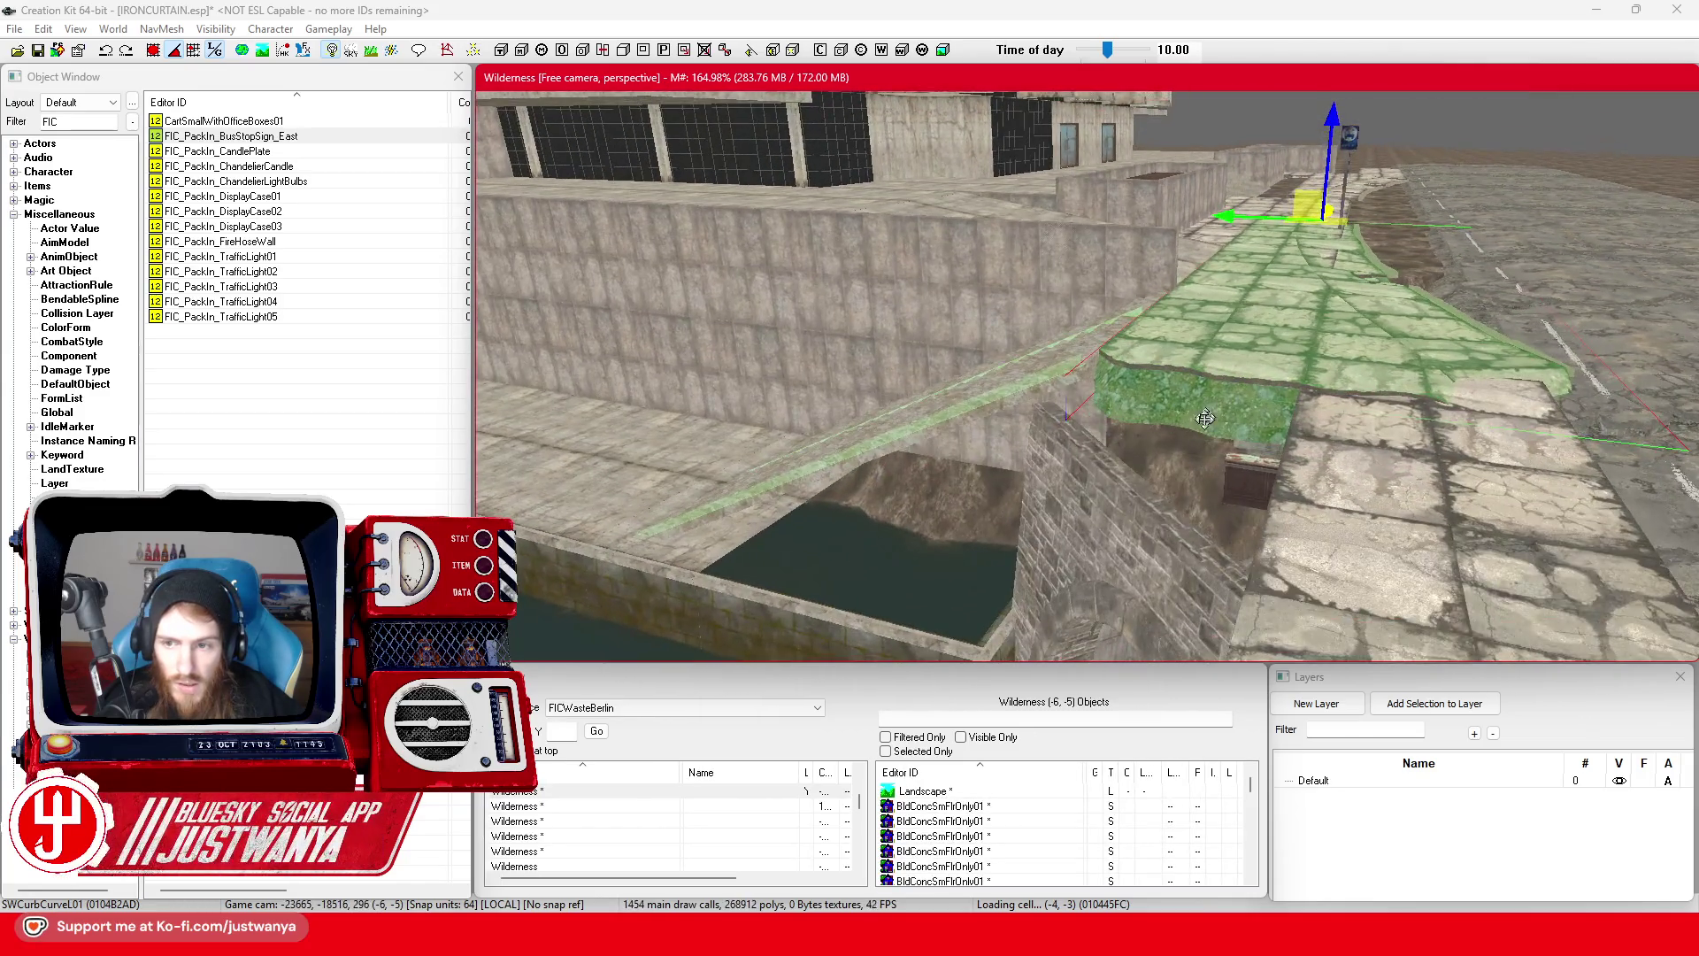
click(1334, 443)
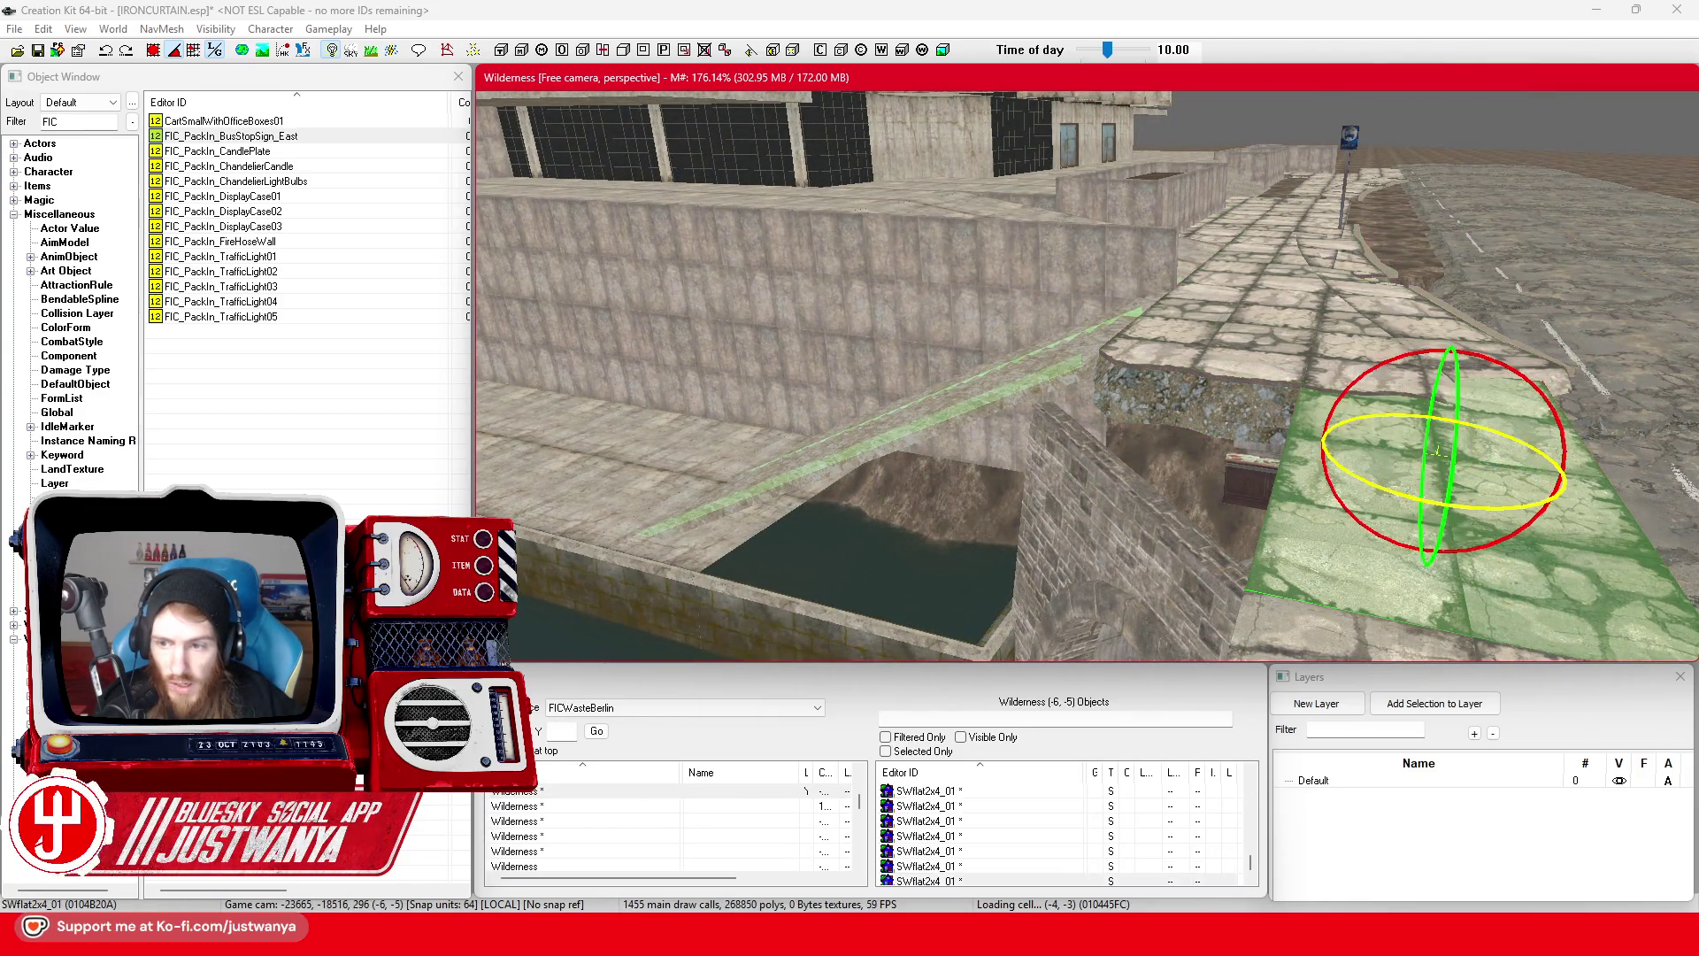
- Rotate the SWflat2x4_01 tile 90° and move it over the gap above the water by the bridge
drag(1473, 517, 1539, 518)
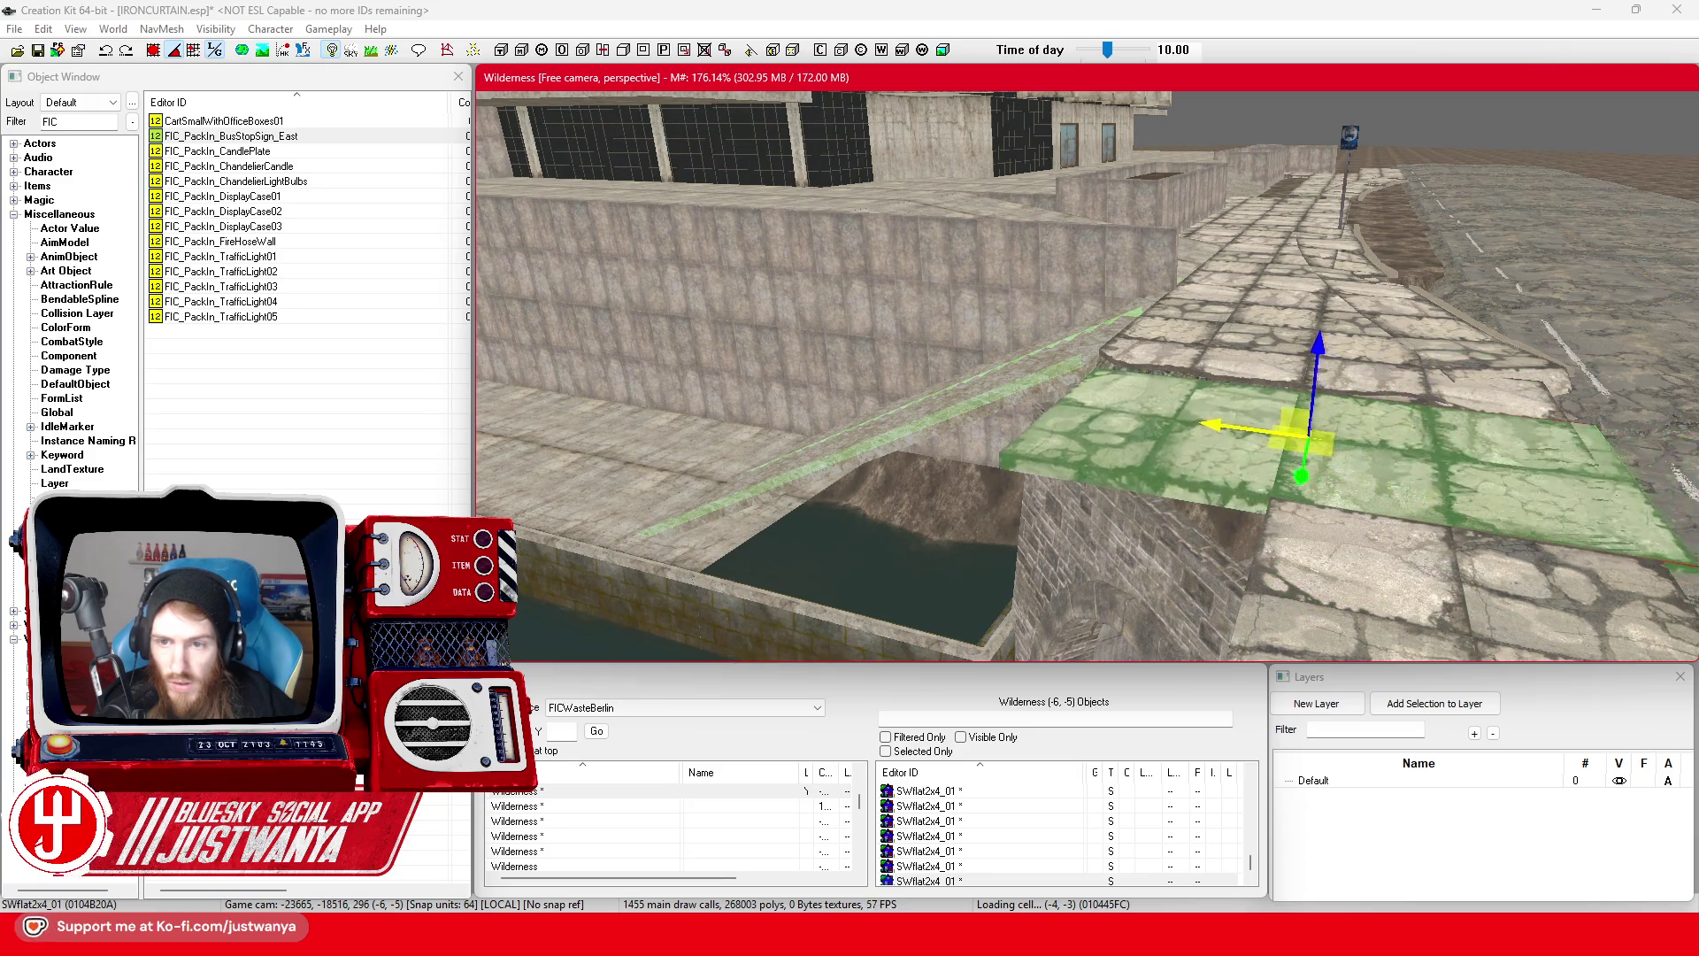
scroll(1272, 510, up, 3)
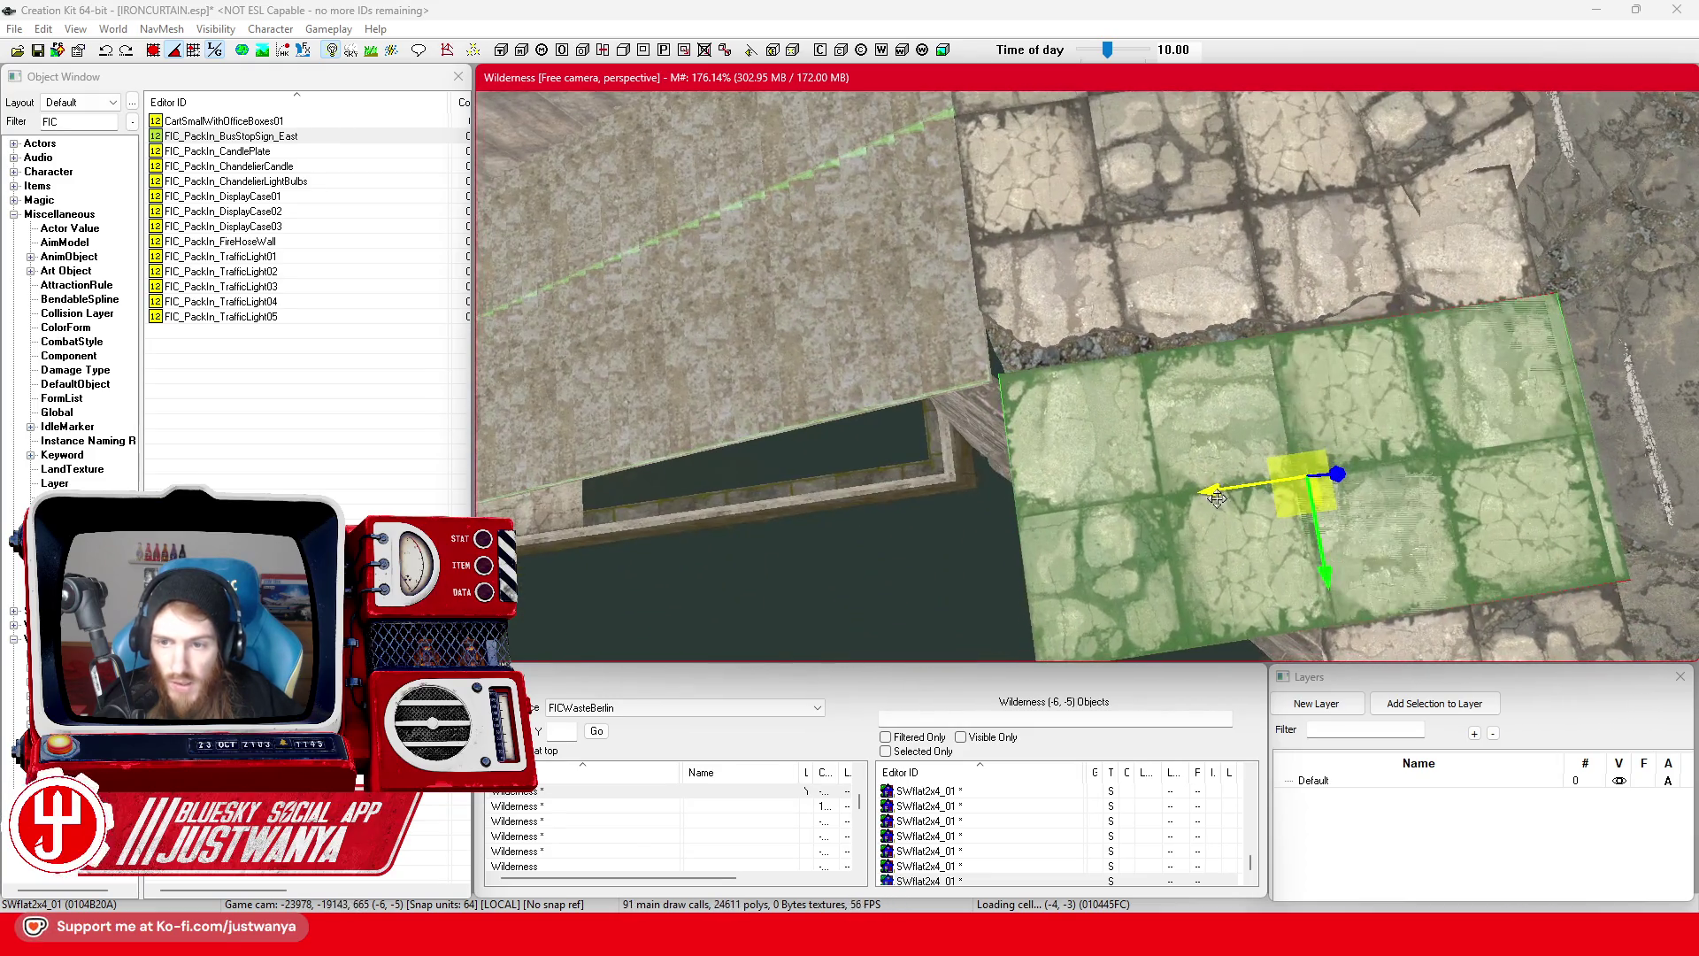
drag(1273, 510, 1215, 226)
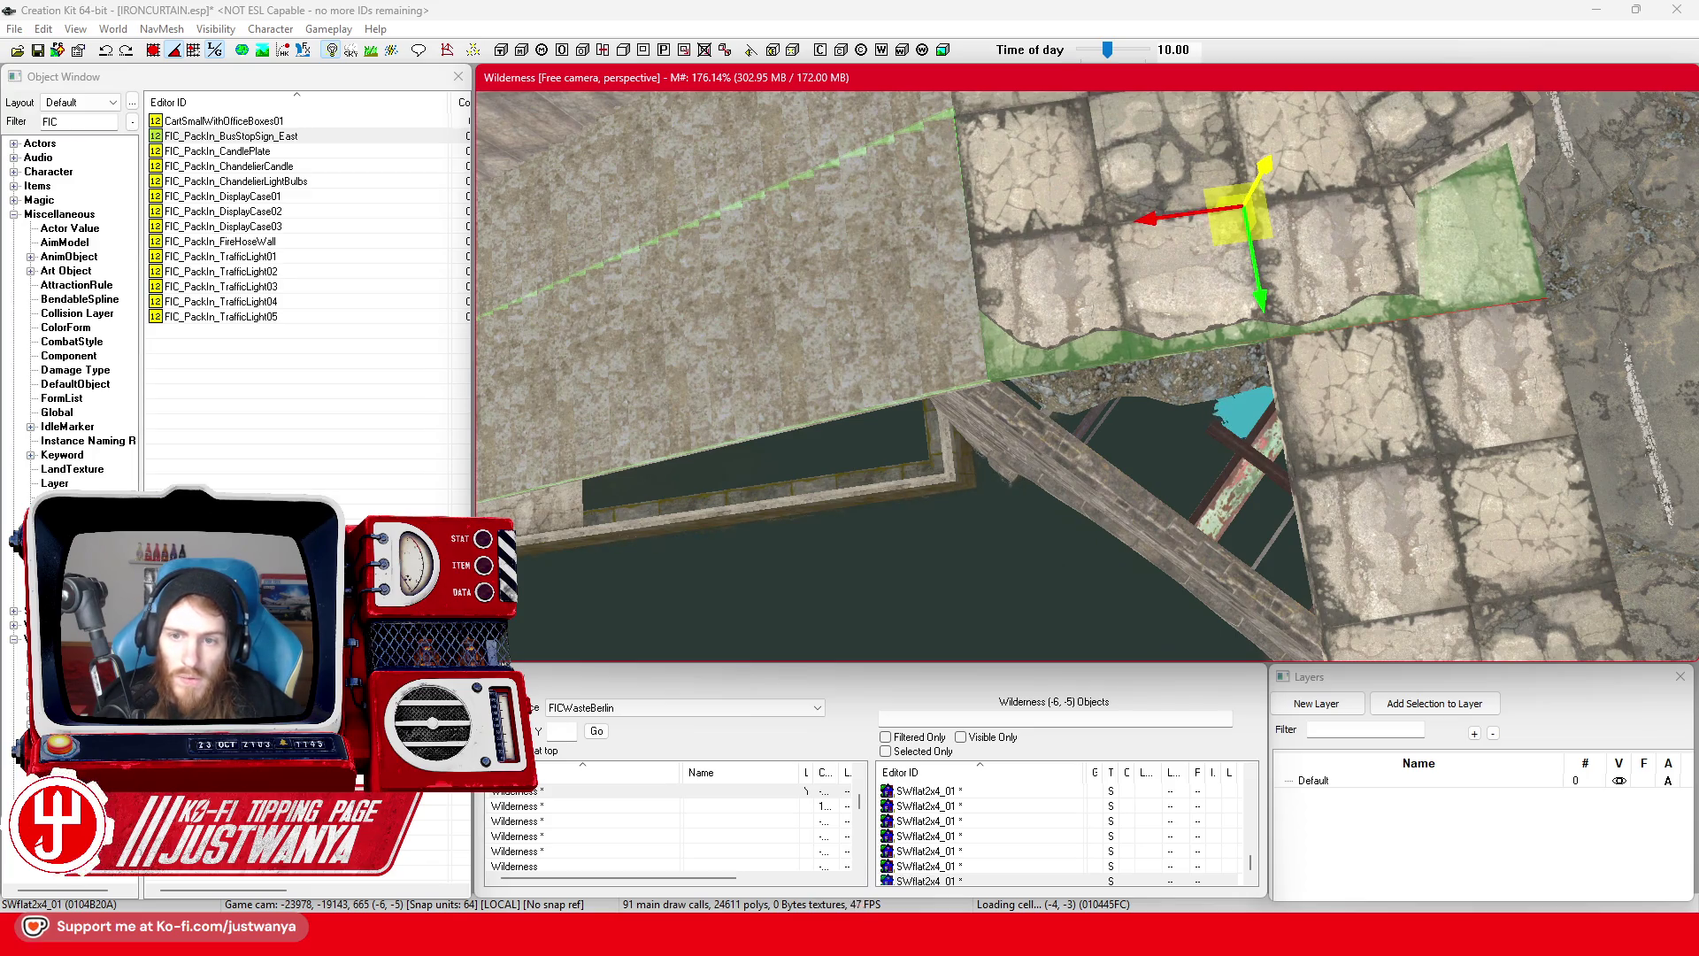
mouse_move(1299, 281)
mouse_down()
mouse_move(1317, 146)
mouse_move(952, 319)
mouse_move(922, 276)
mouse_up()
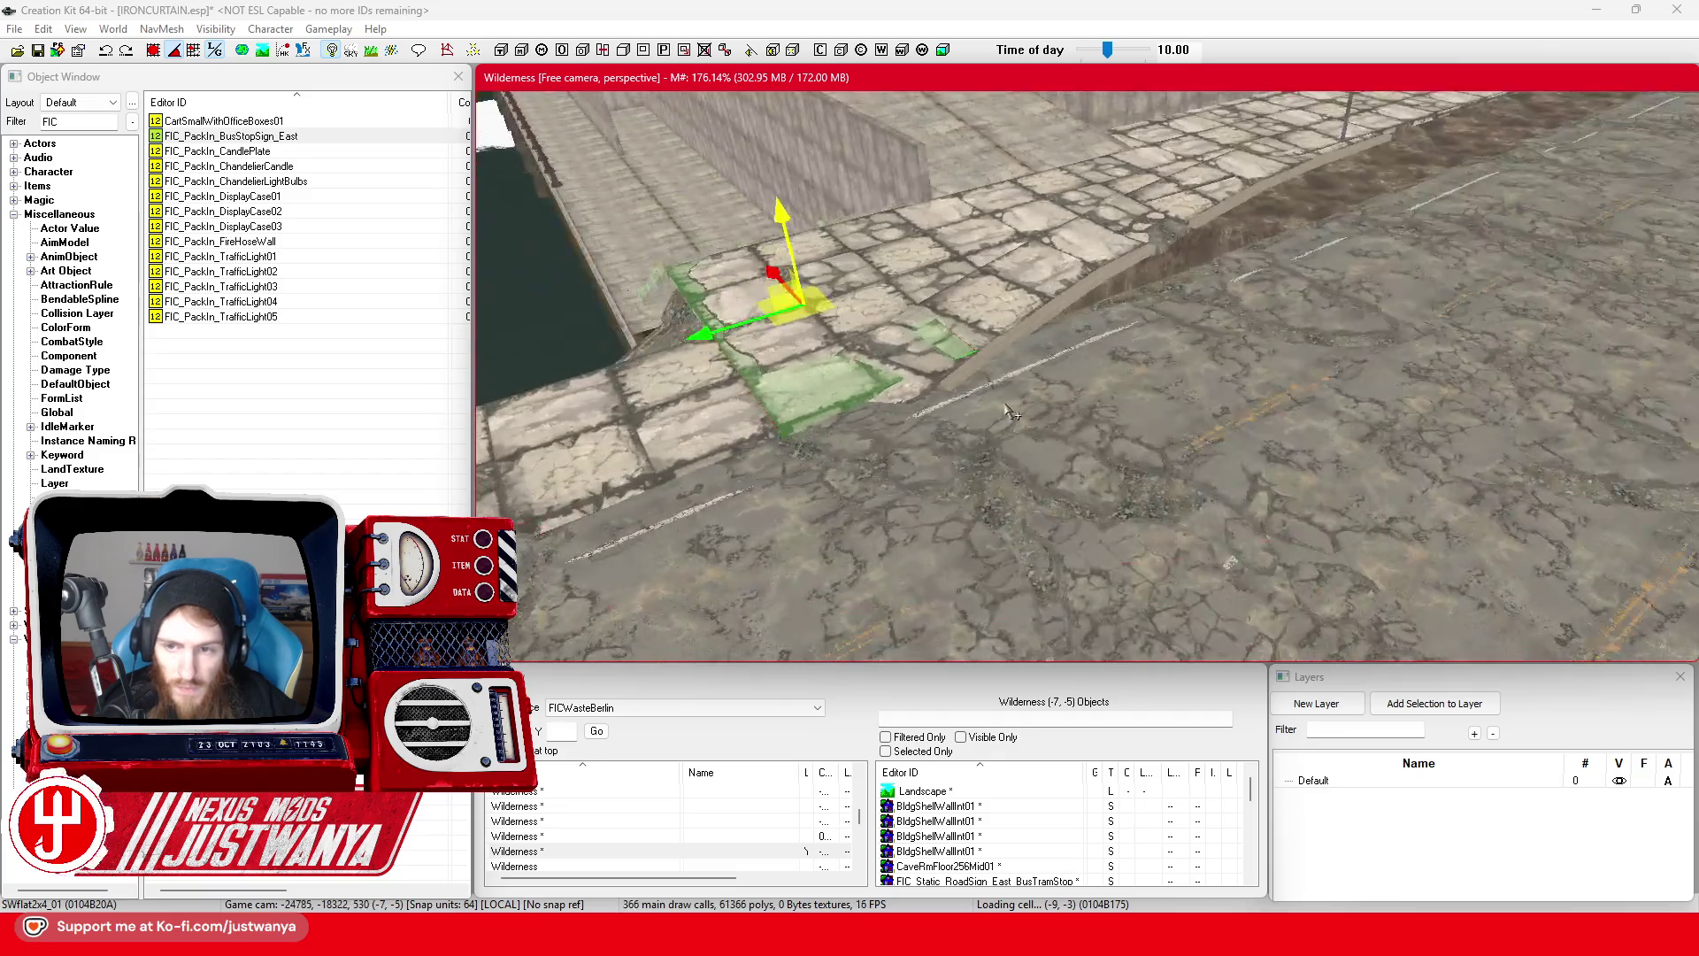
click(1115, 418)
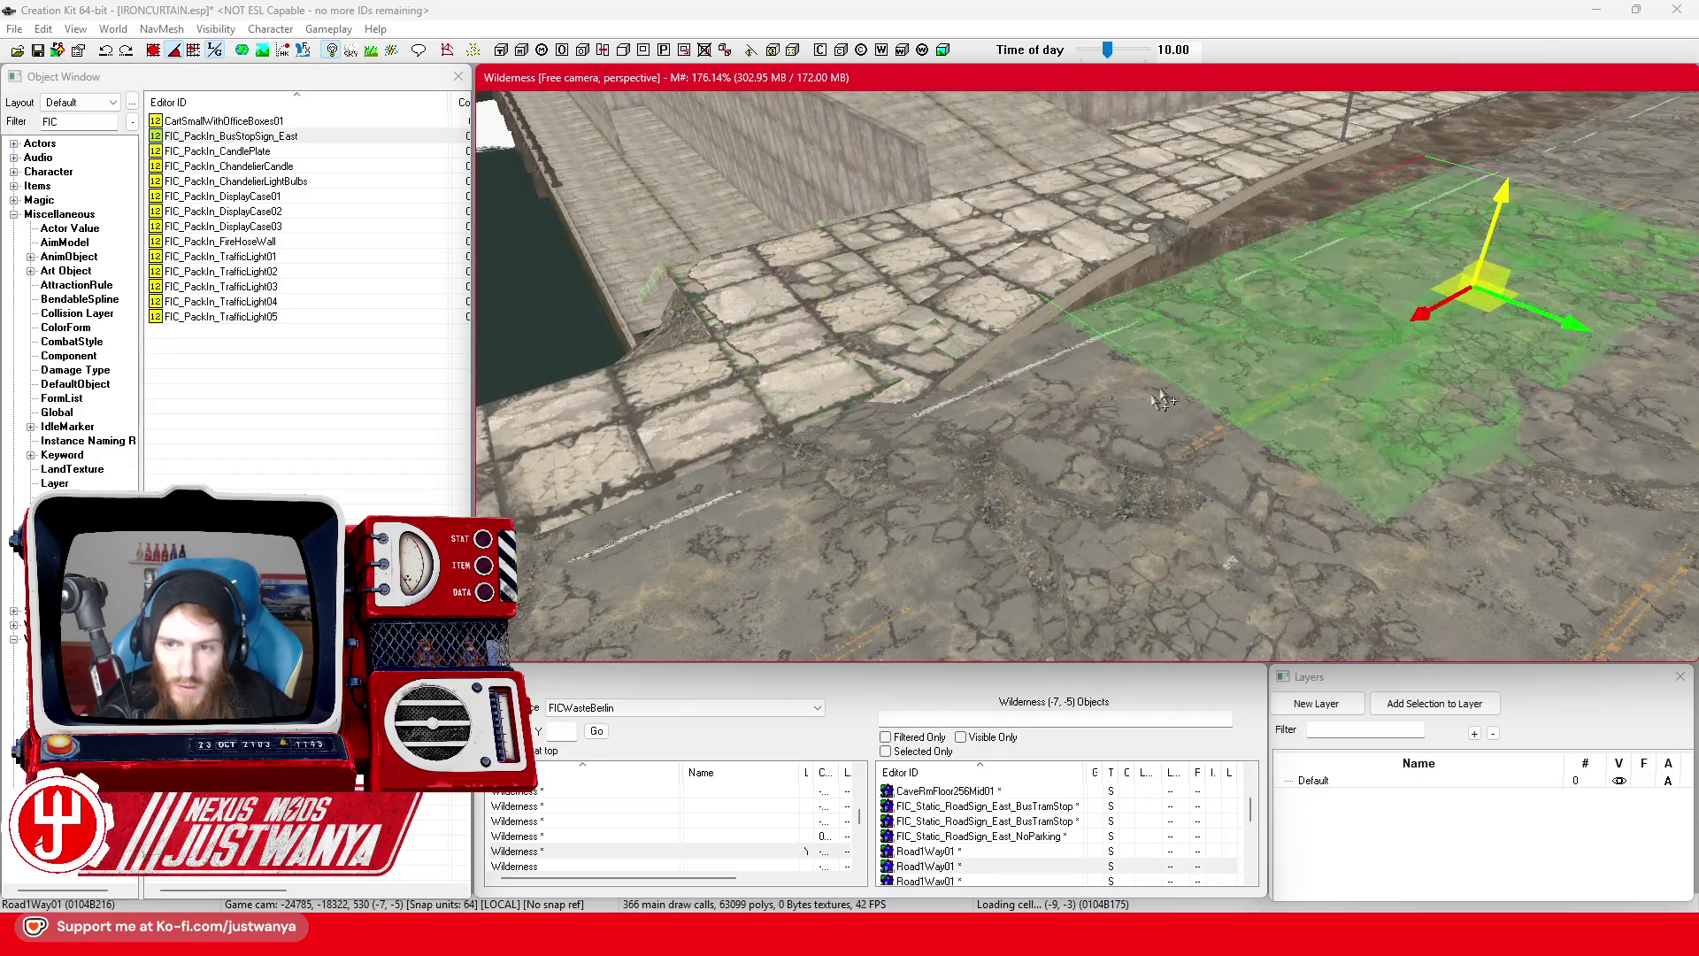
- Align the Road1Way01 piece, then slide SWCurbCurveL02 in two moves to match the sidewalk edge
mouse_move(1115, 417)
mouse_down()
mouse_move(1473, 327)
mouse_move(1133, 328)
mouse_up()
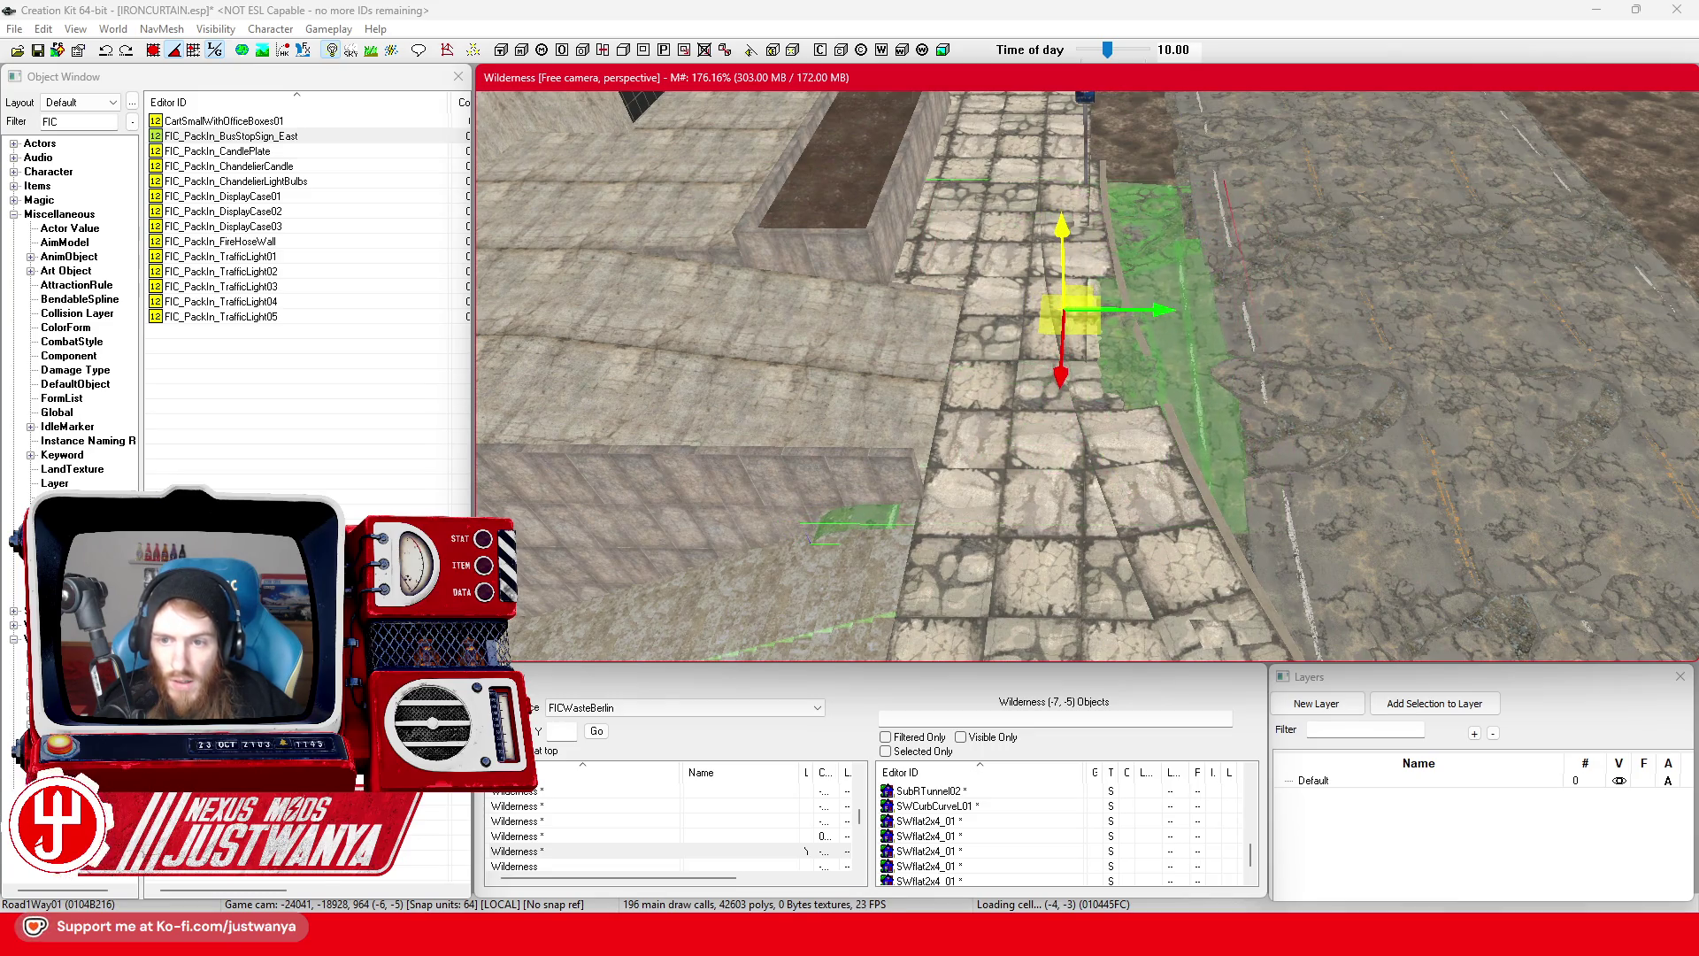
drag(1178, 315, 1278, 314)
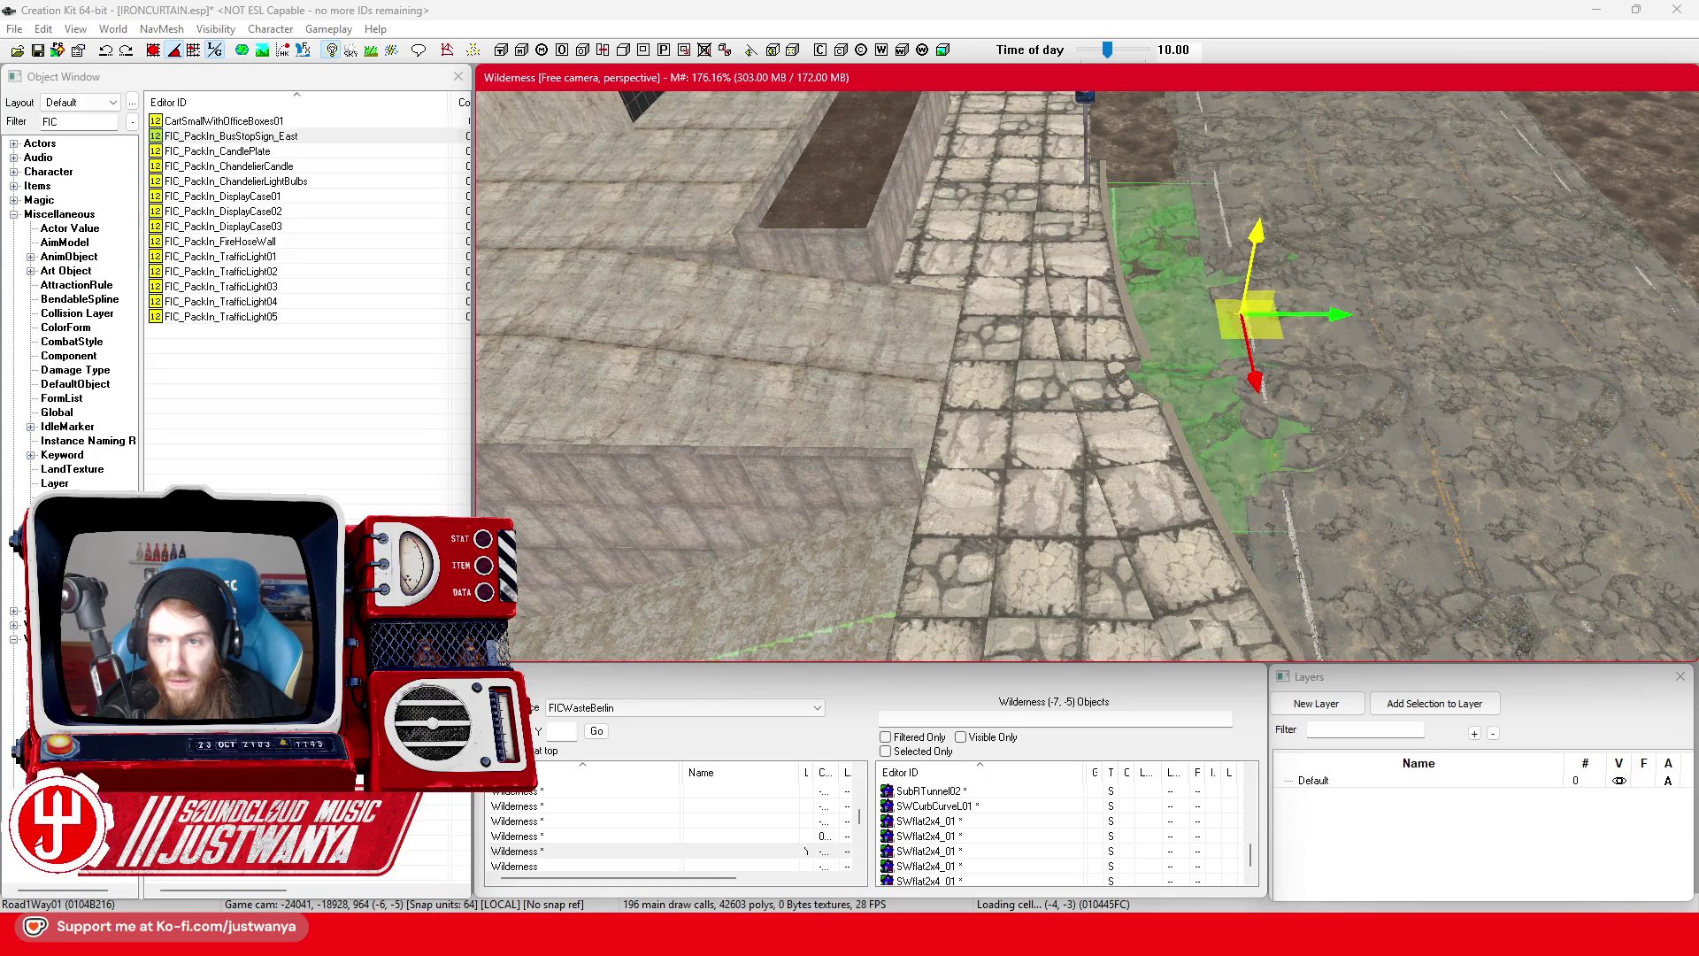
key(shift)
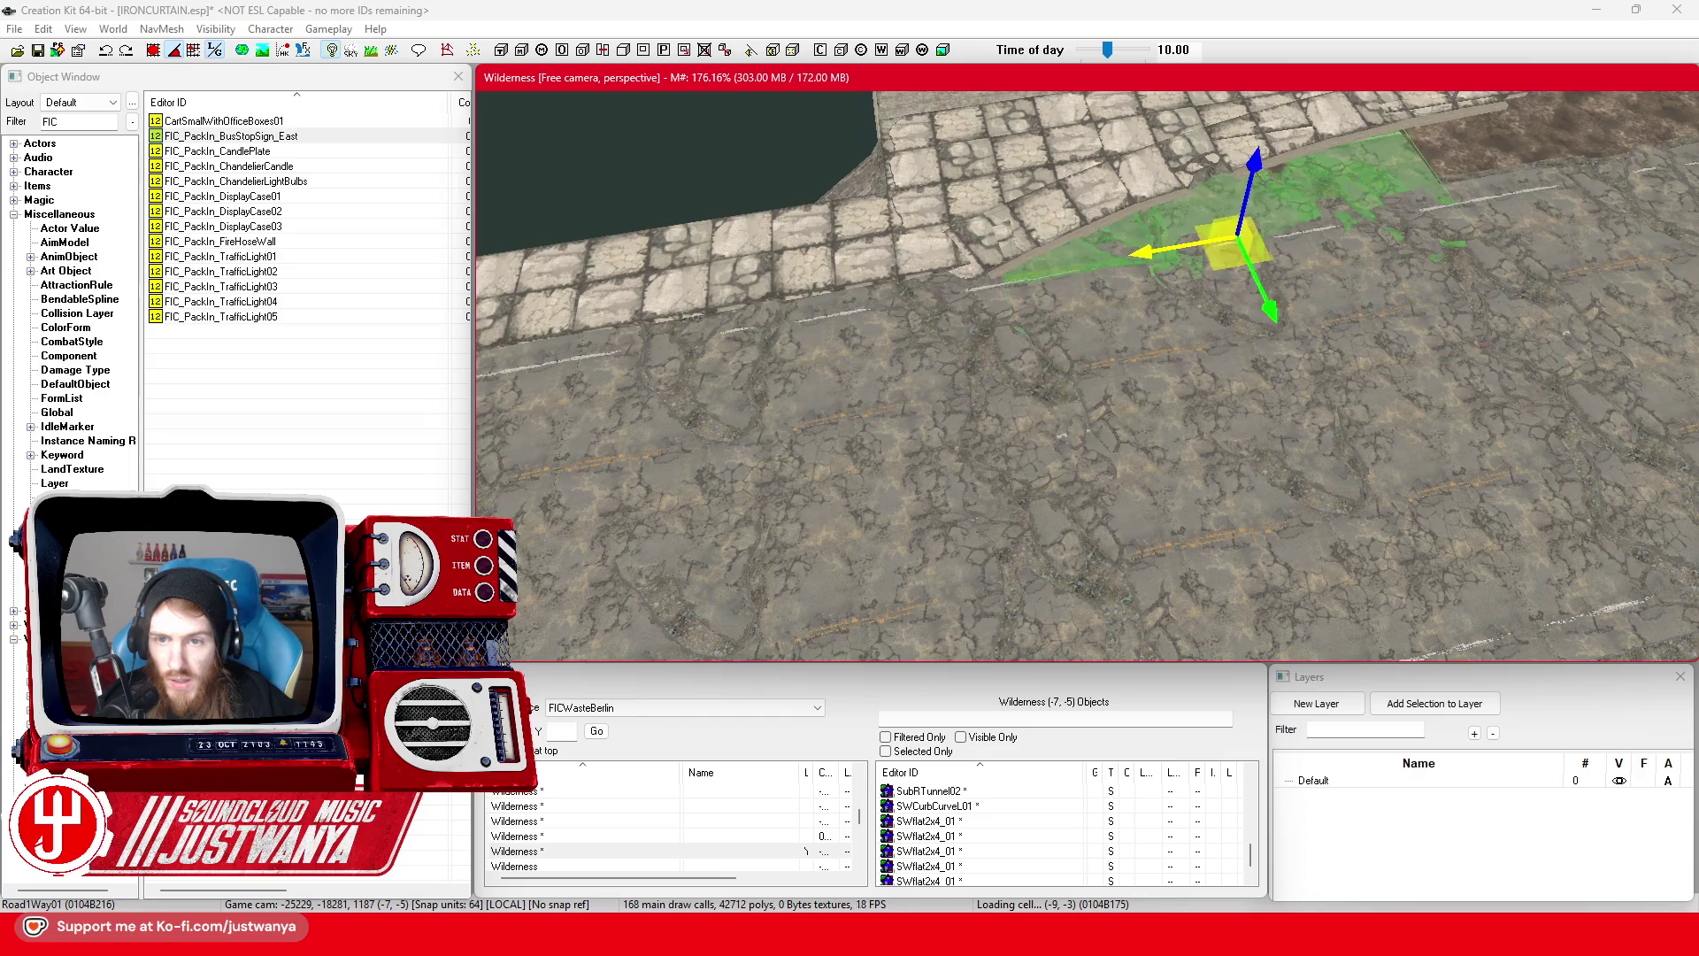
mouse_move(1155, 251)
mouse_down()
mouse_move(735, 496)
mouse_move(717, 550)
mouse_up()
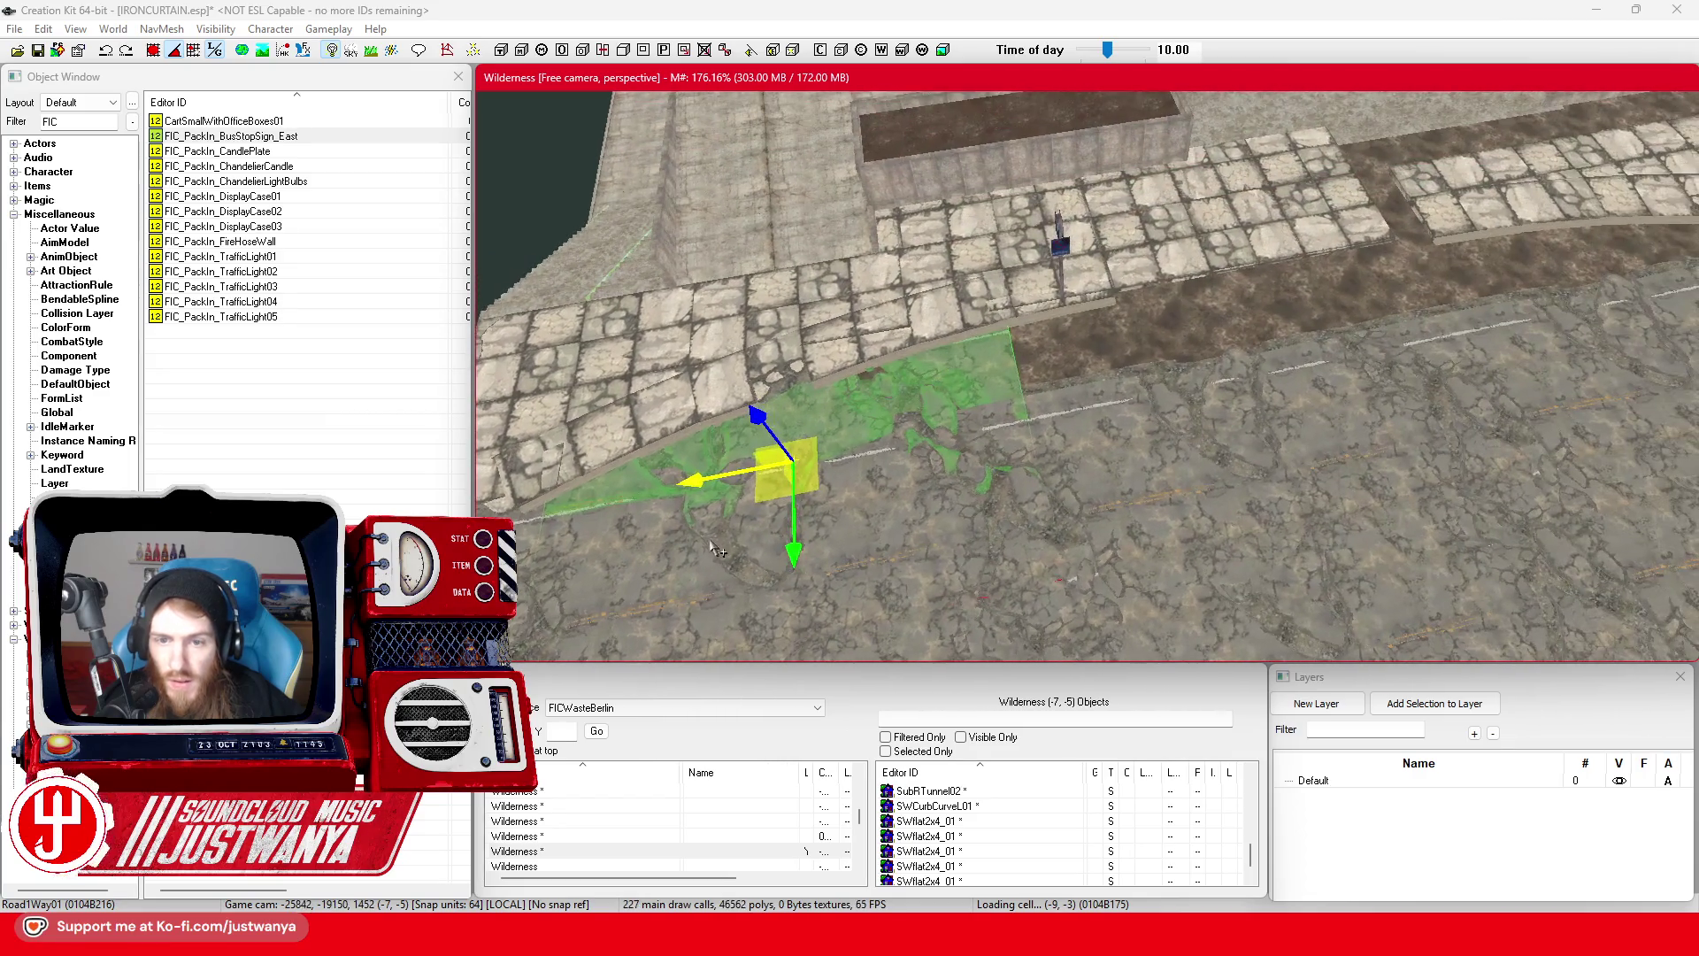
drag(702, 481, 1155, 391)
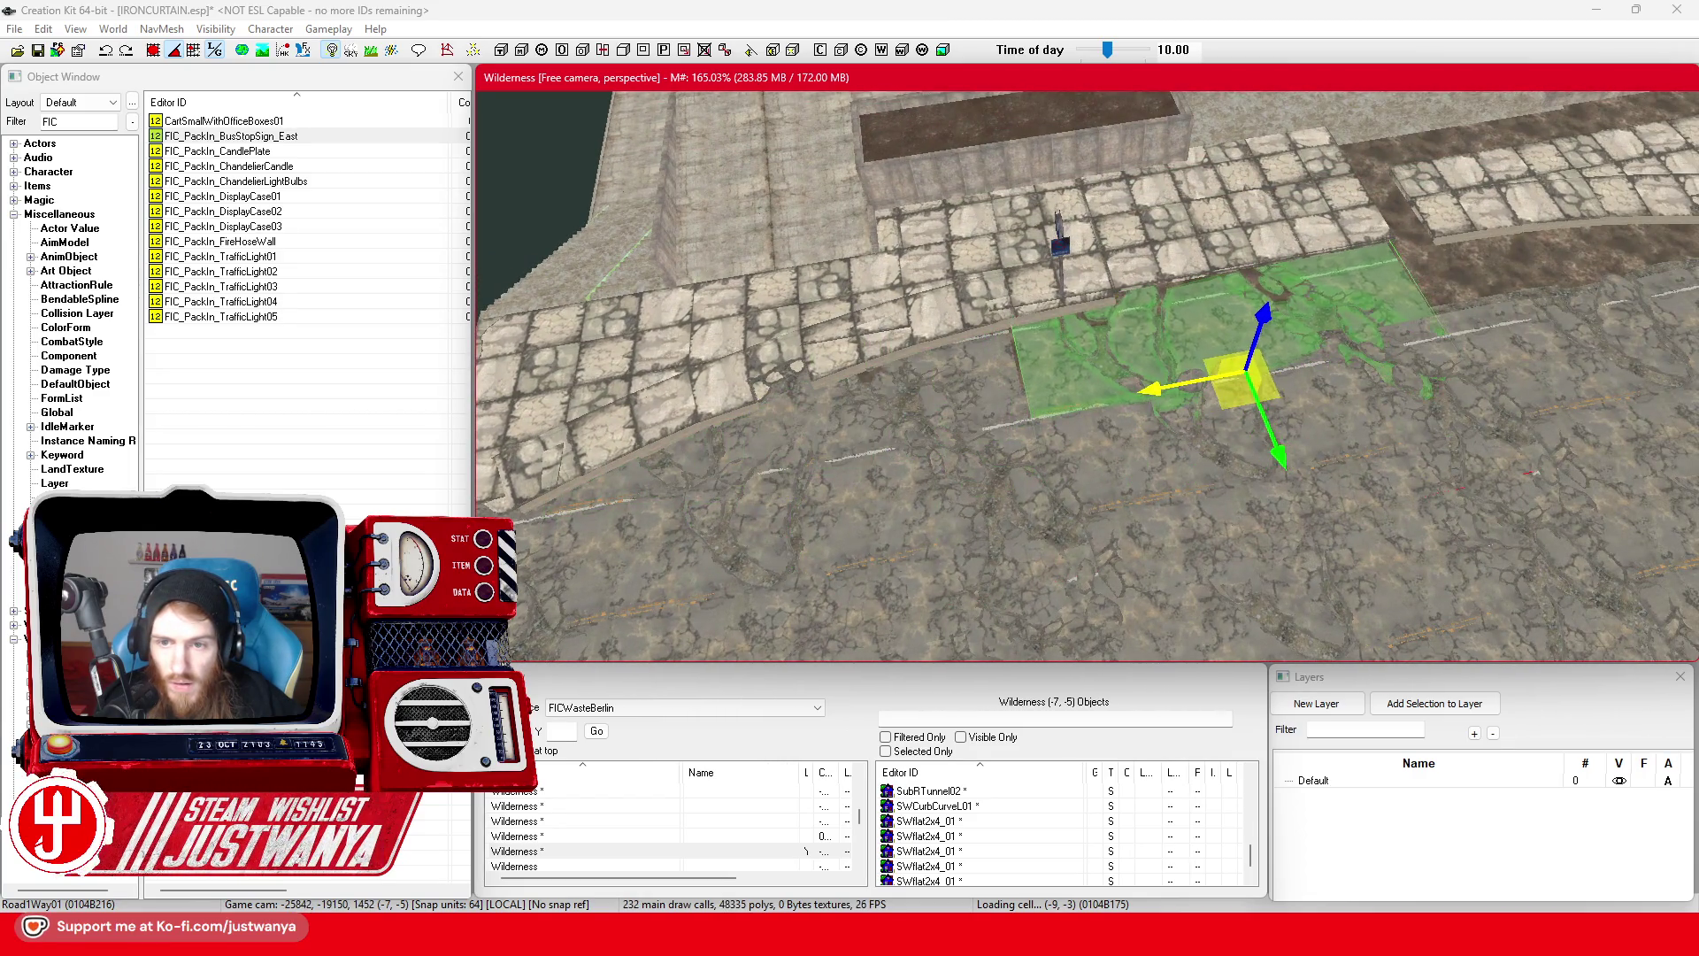
key(shift)
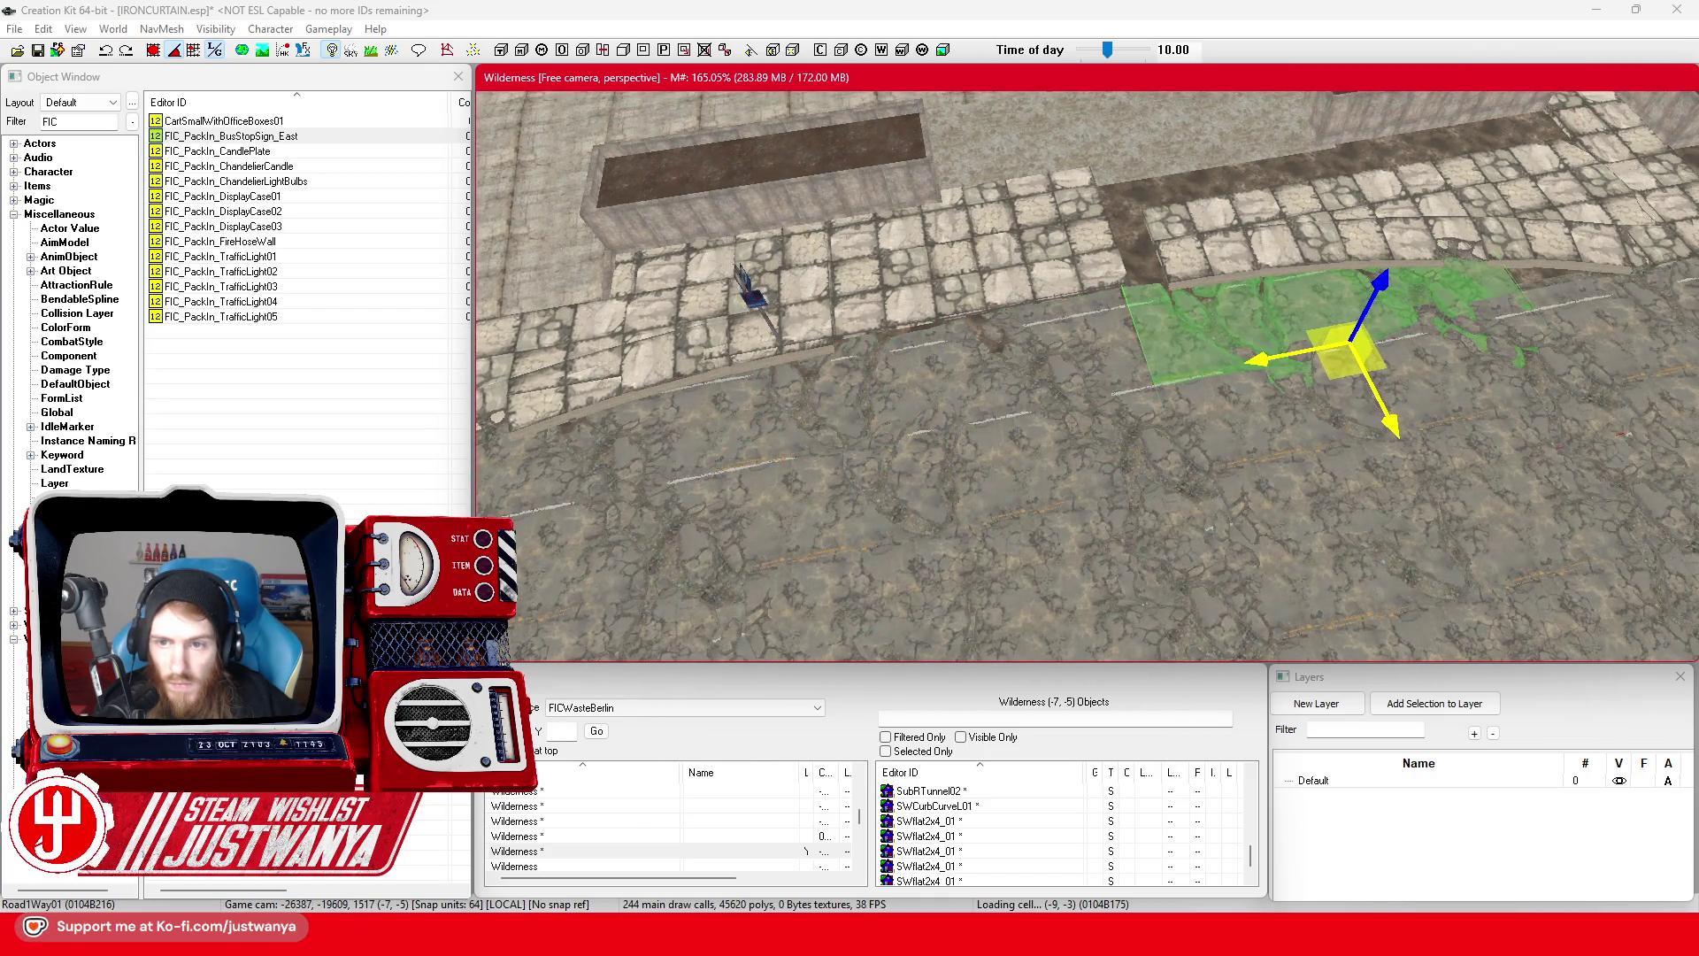
key(shift)
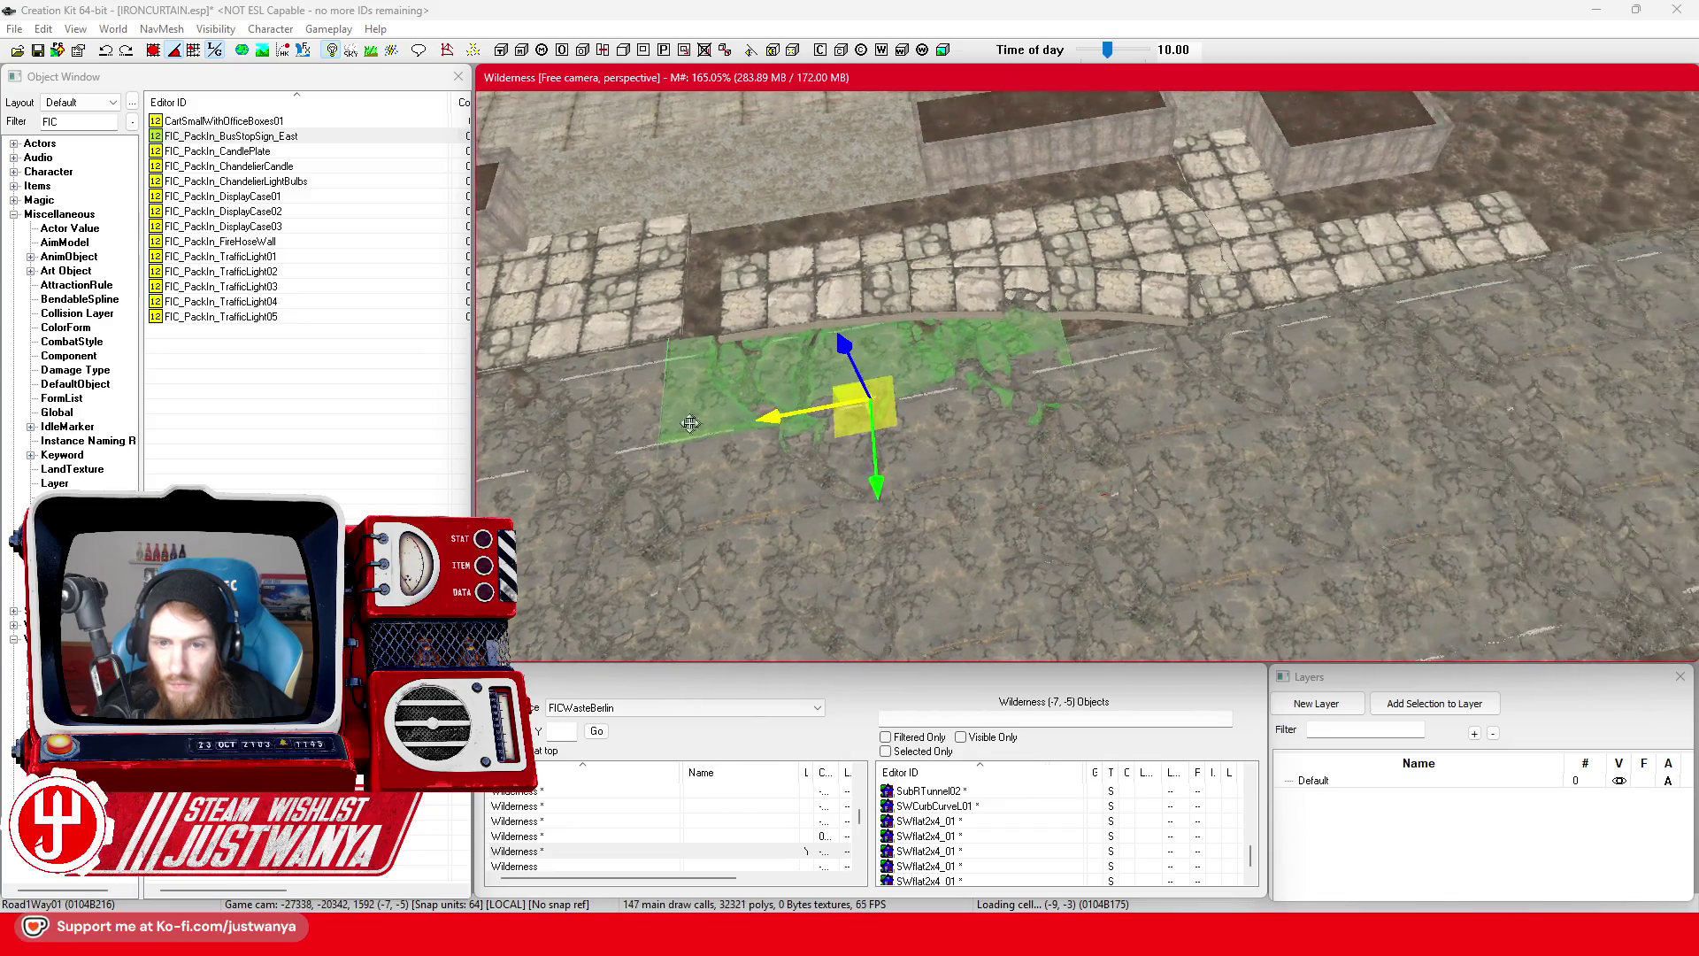
drag(782, 421, 1151, 346)
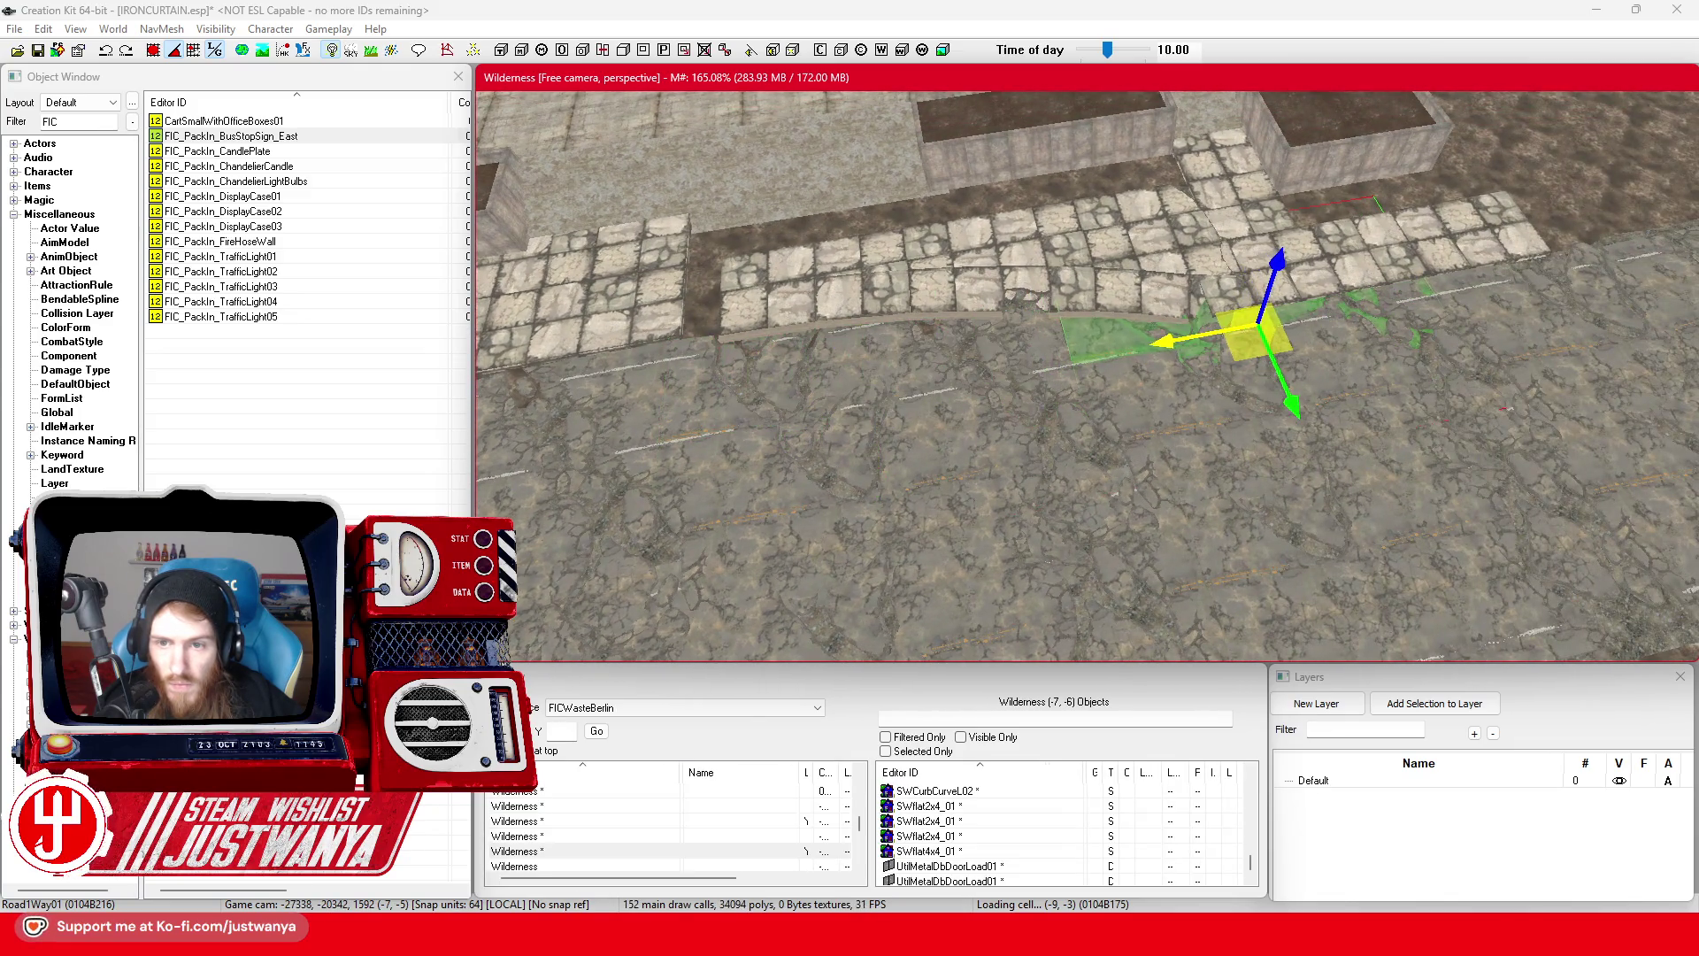
key(shift)
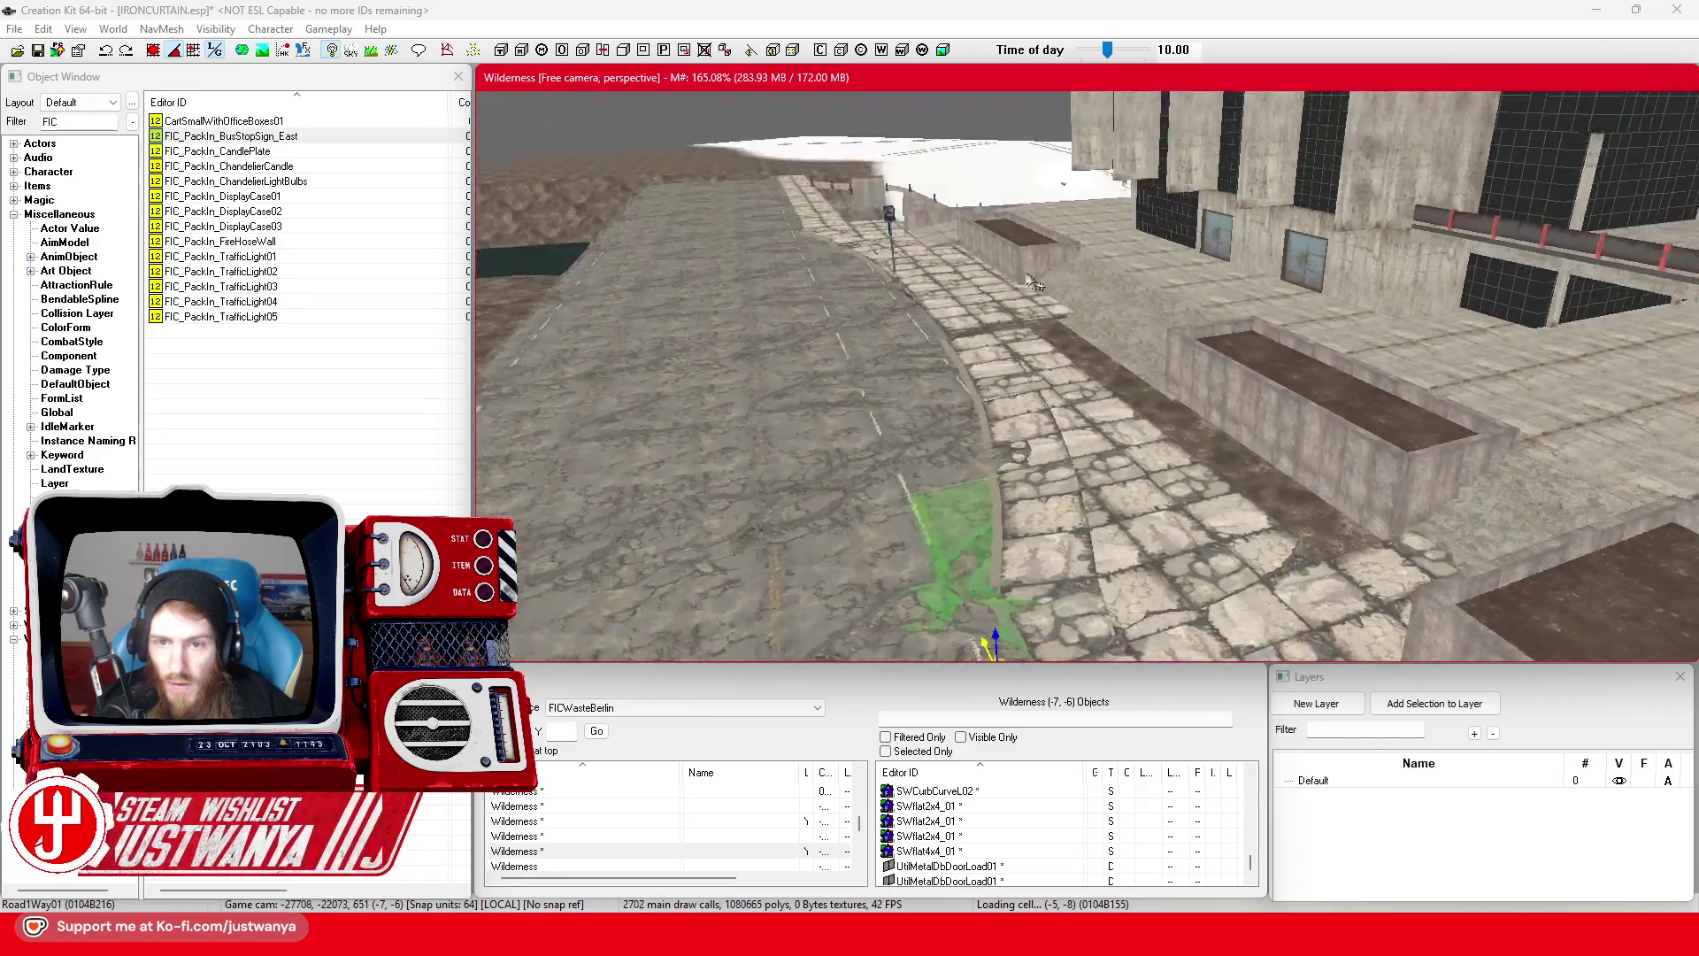
- Push the 2x4 sidewalk tile by the planter against the wall and slide it into line
key(shift)
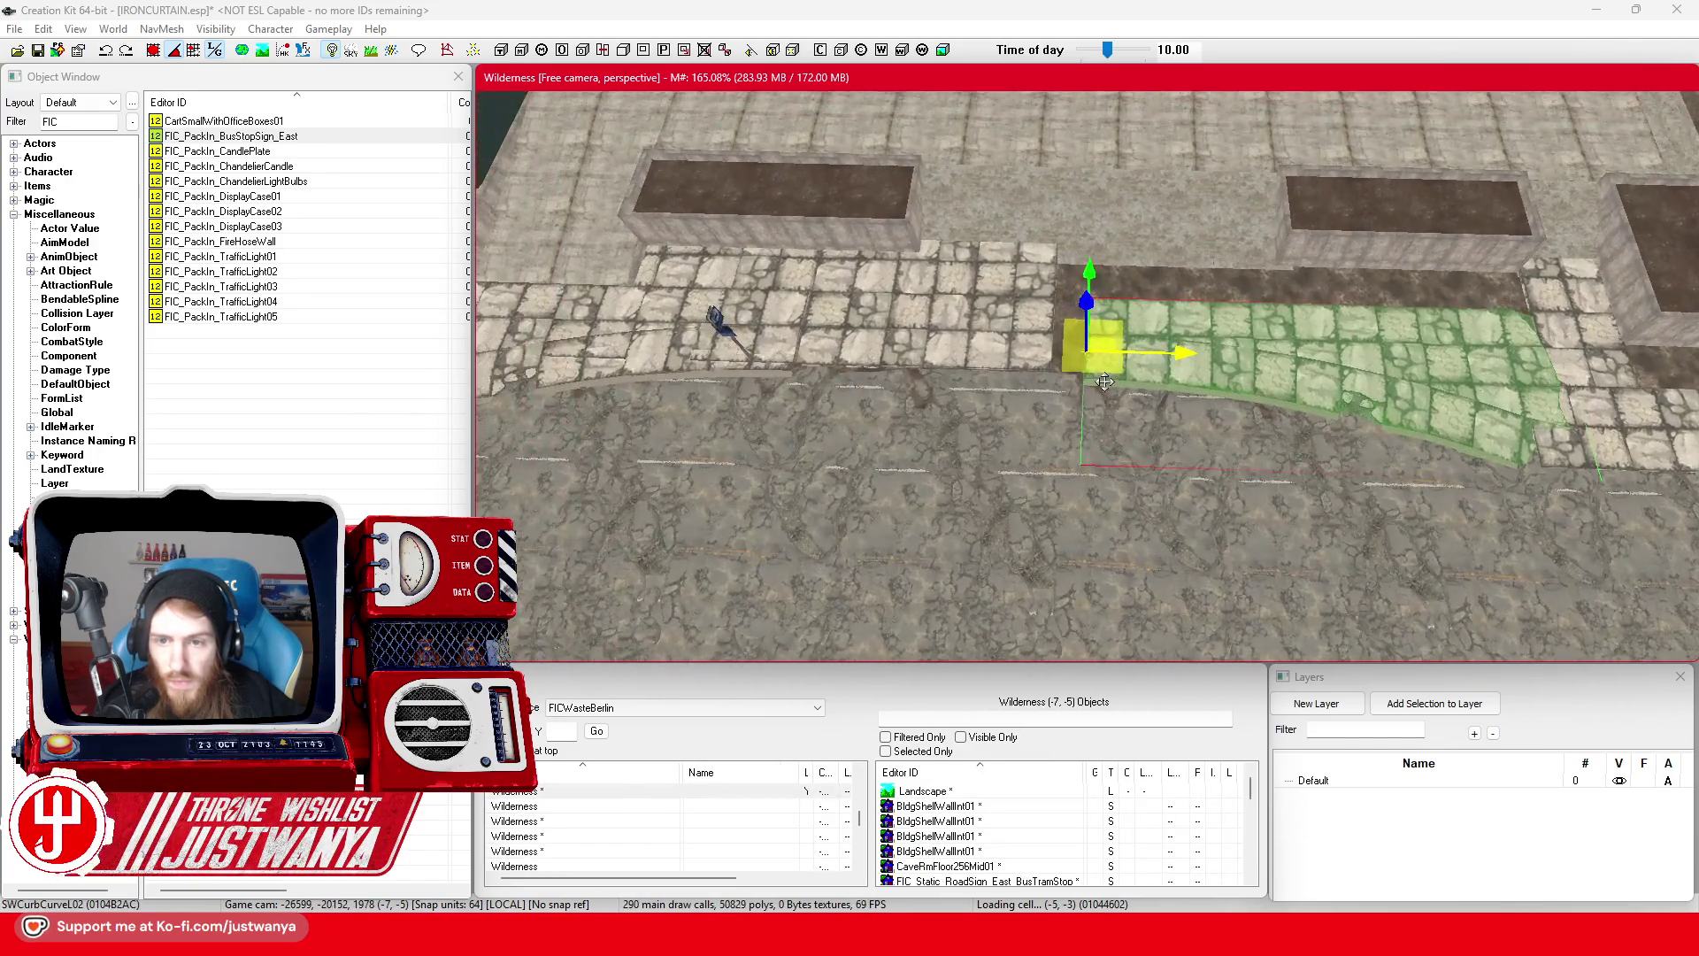
scroll(1044, 372, up, 5)
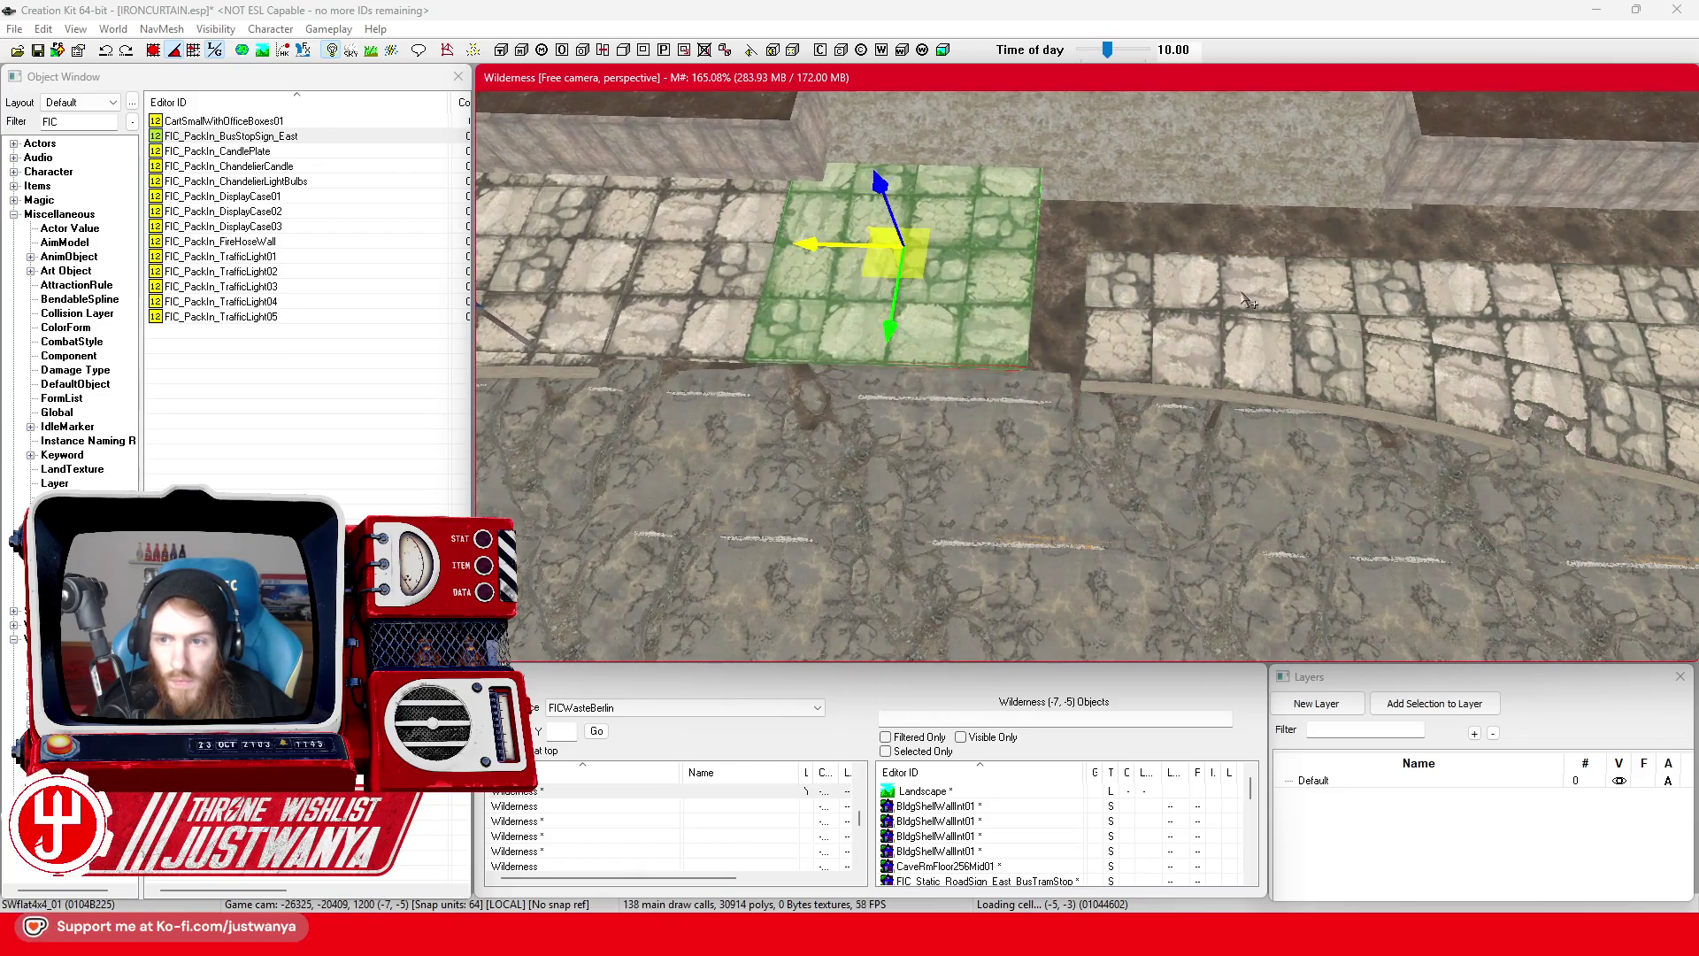
key(shift)
click(1292, 514)
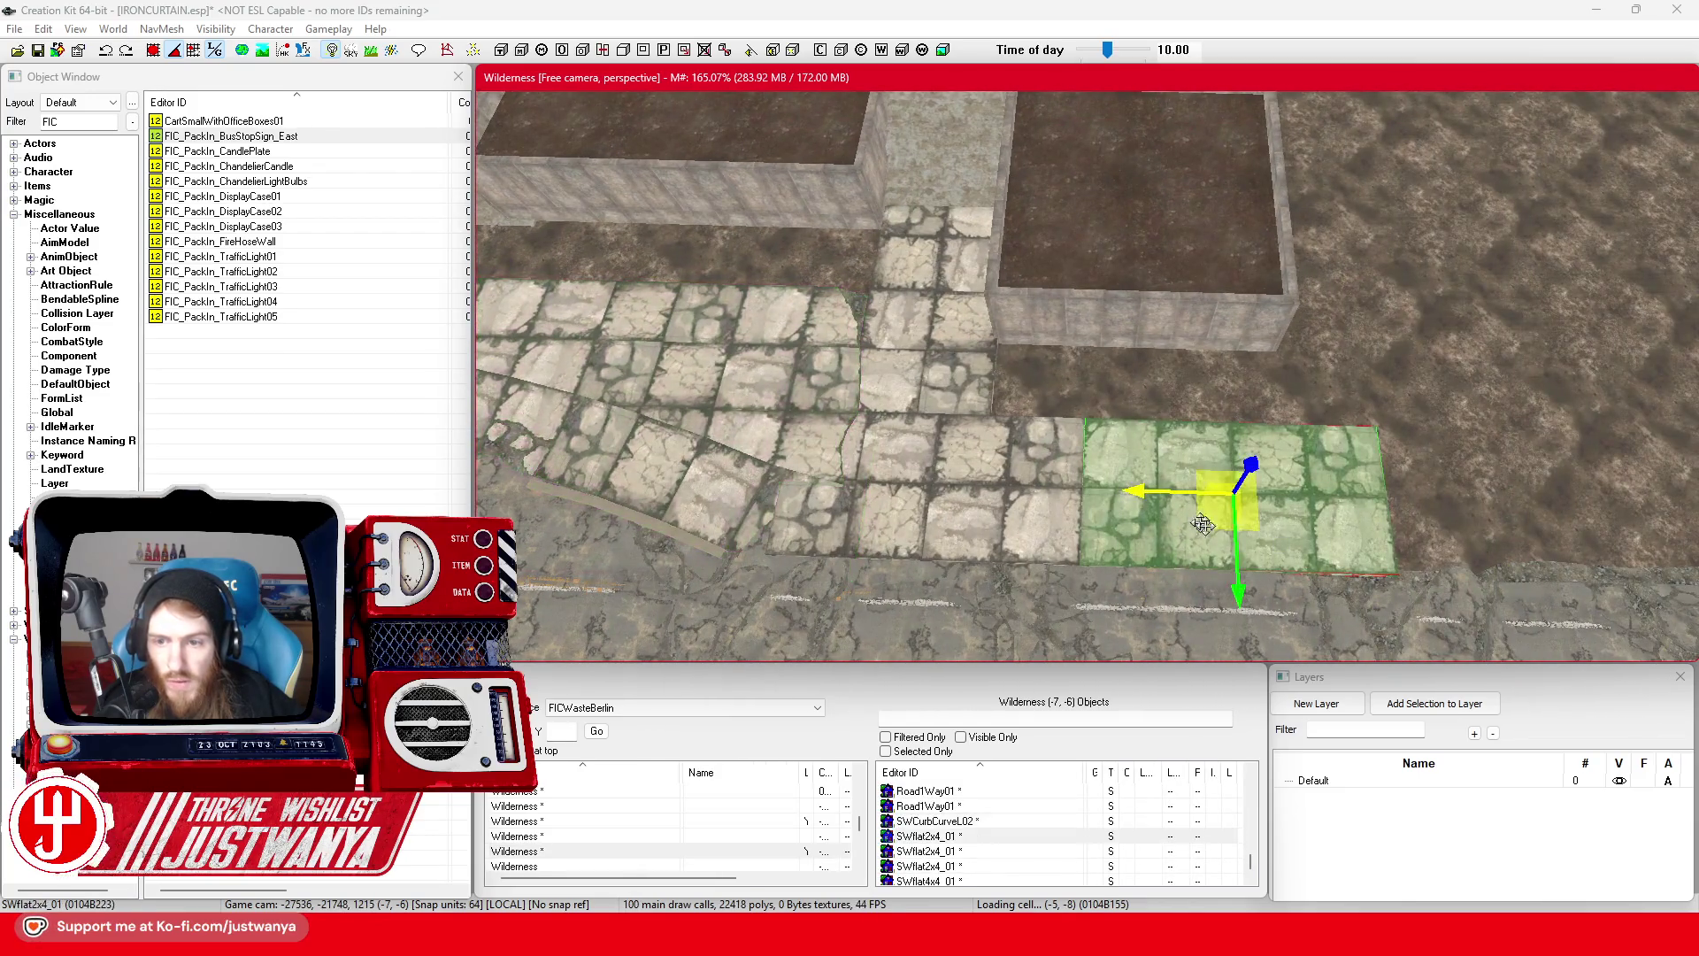
drag(1229, 482, 1230, 363)
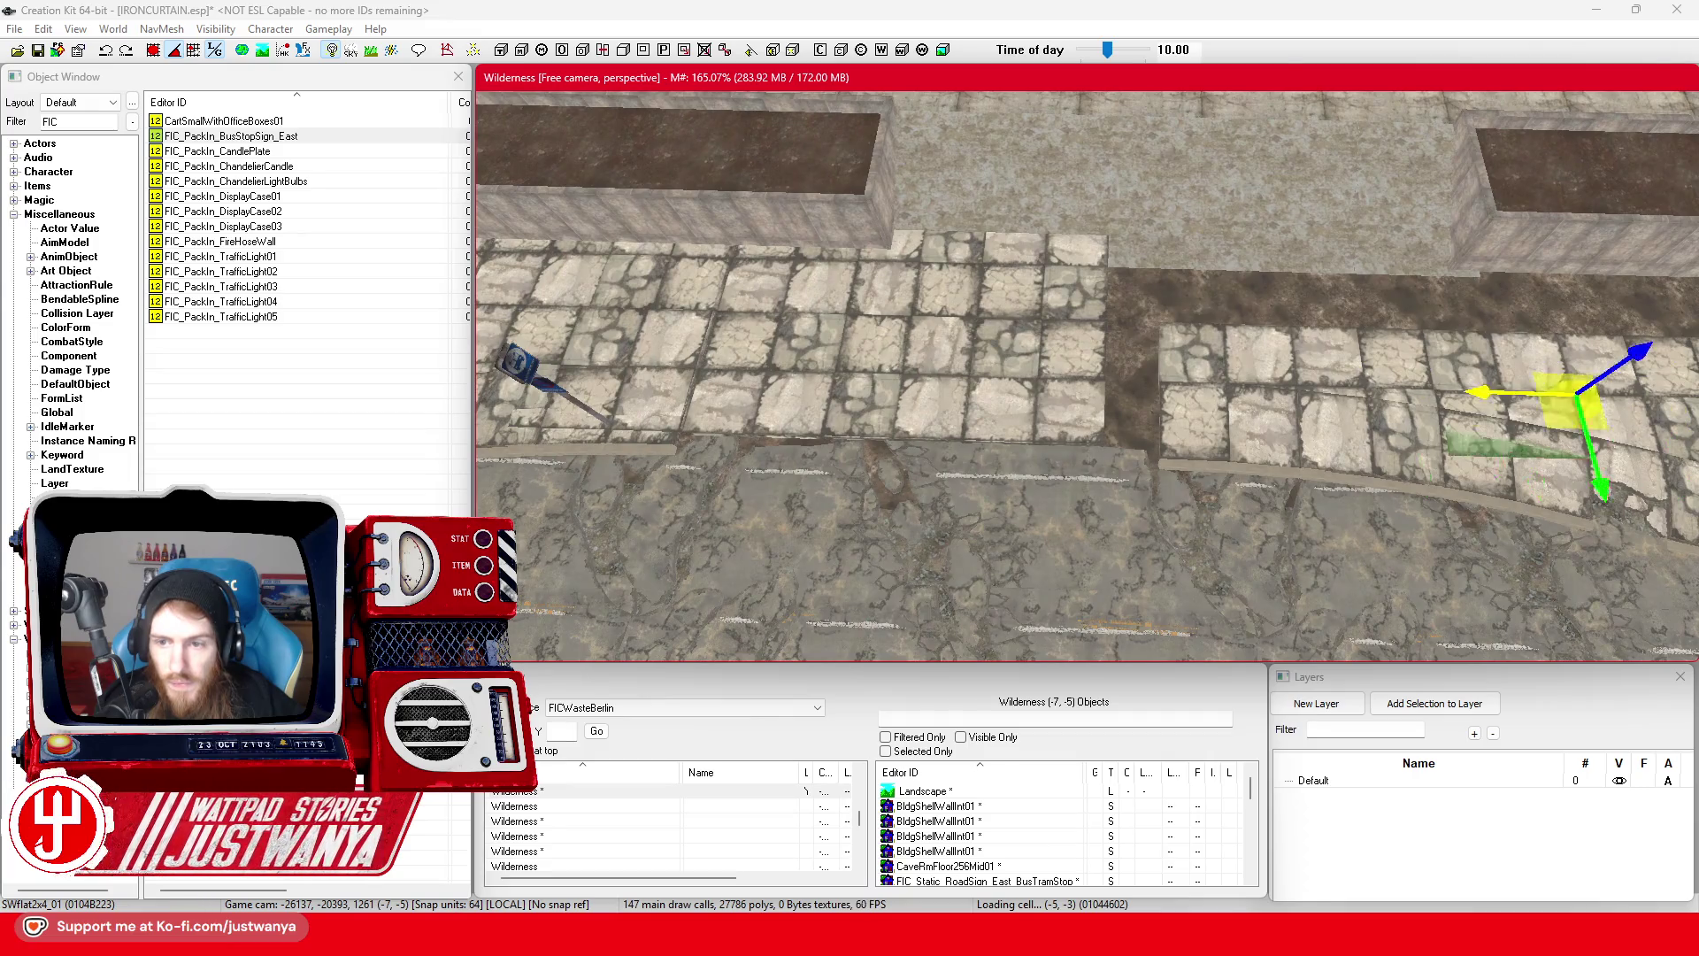
drag(1575, 398, 1252, 385)
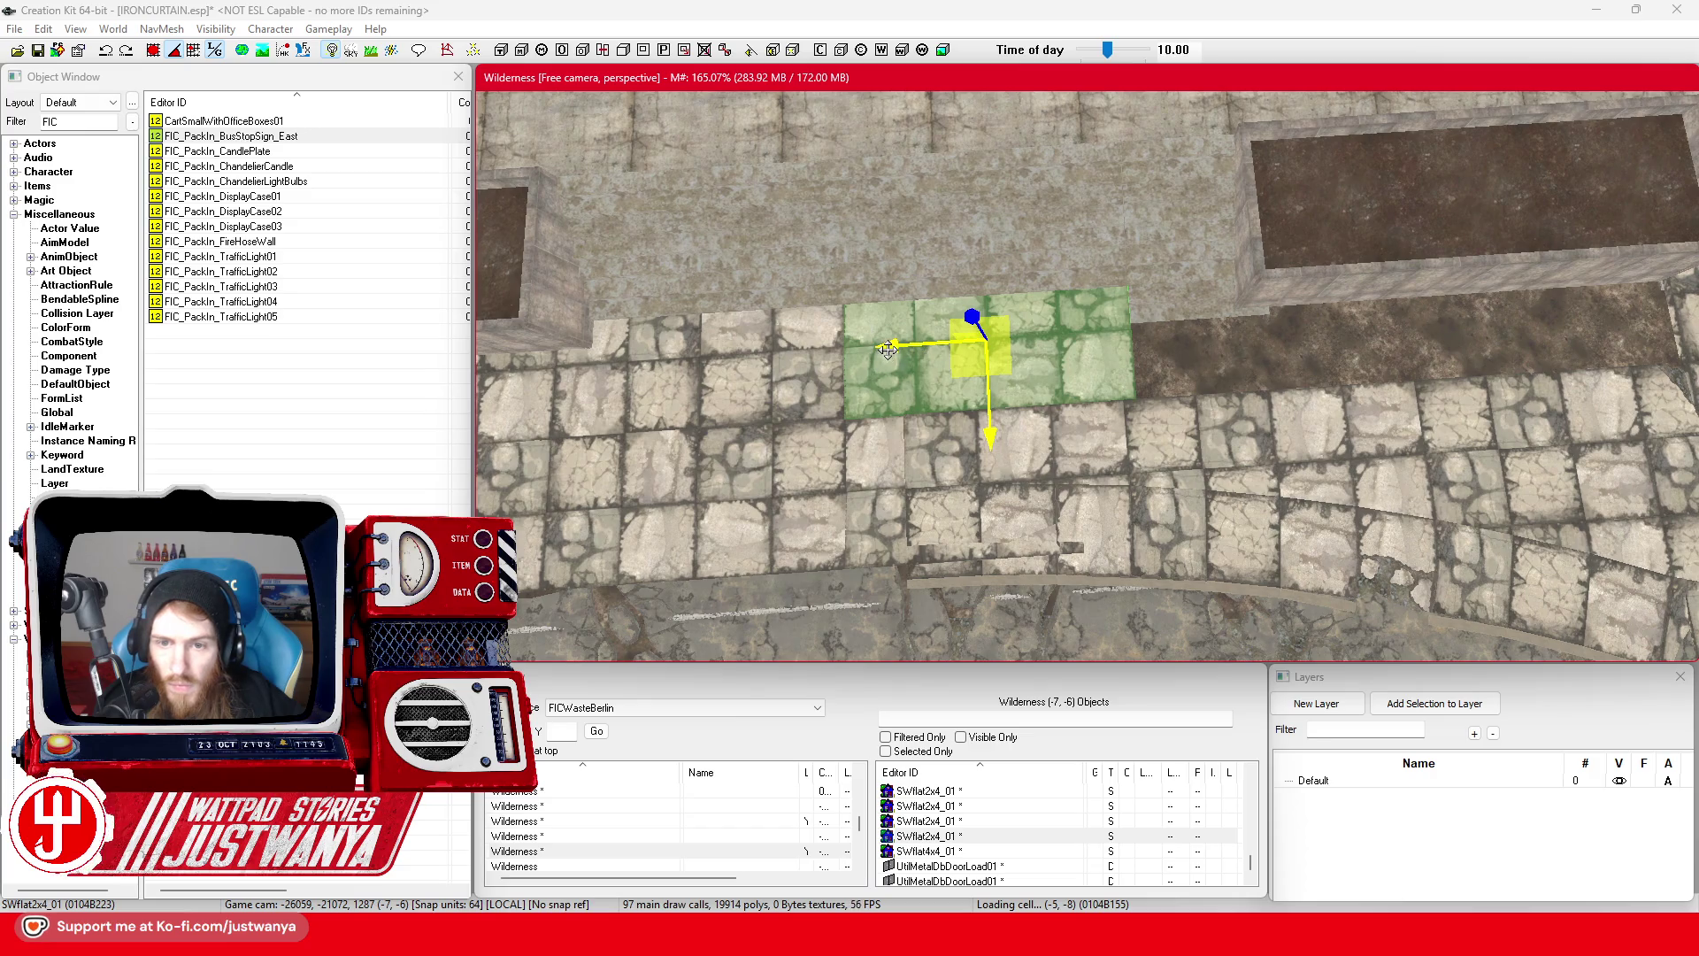
drag(887, 349, 1164, 329)
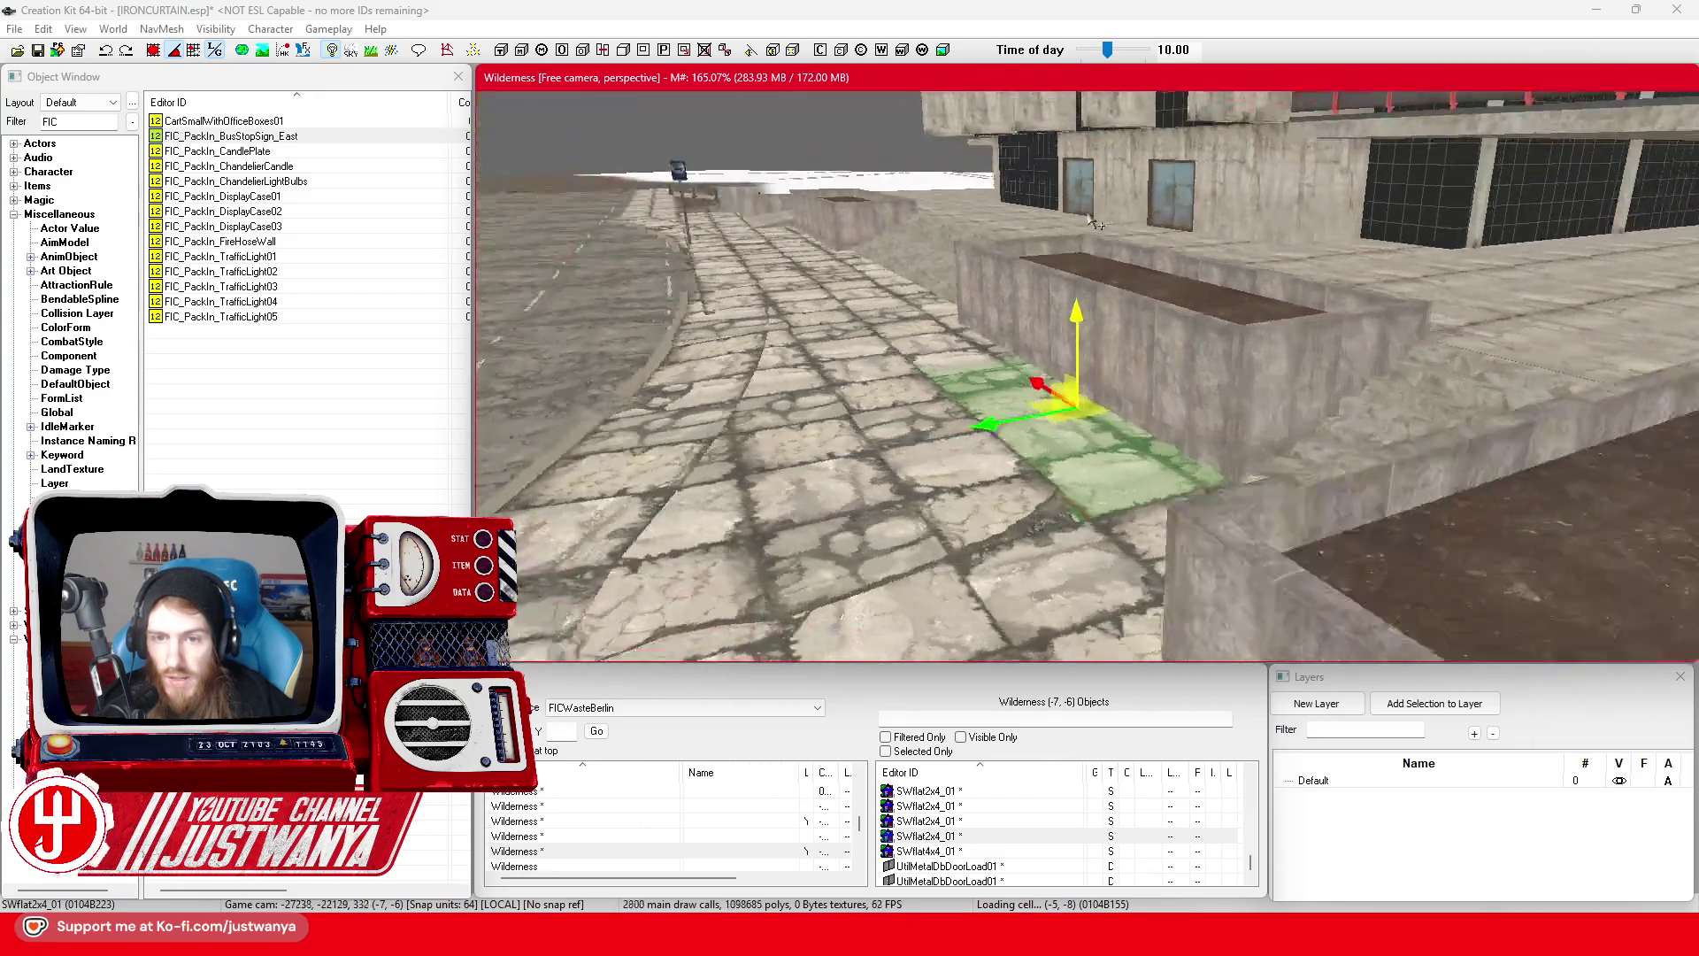
- Duplicate the tile, place the copy beside the right planter, add another copy, then filter by 'Curb'
key(ctrl+d)
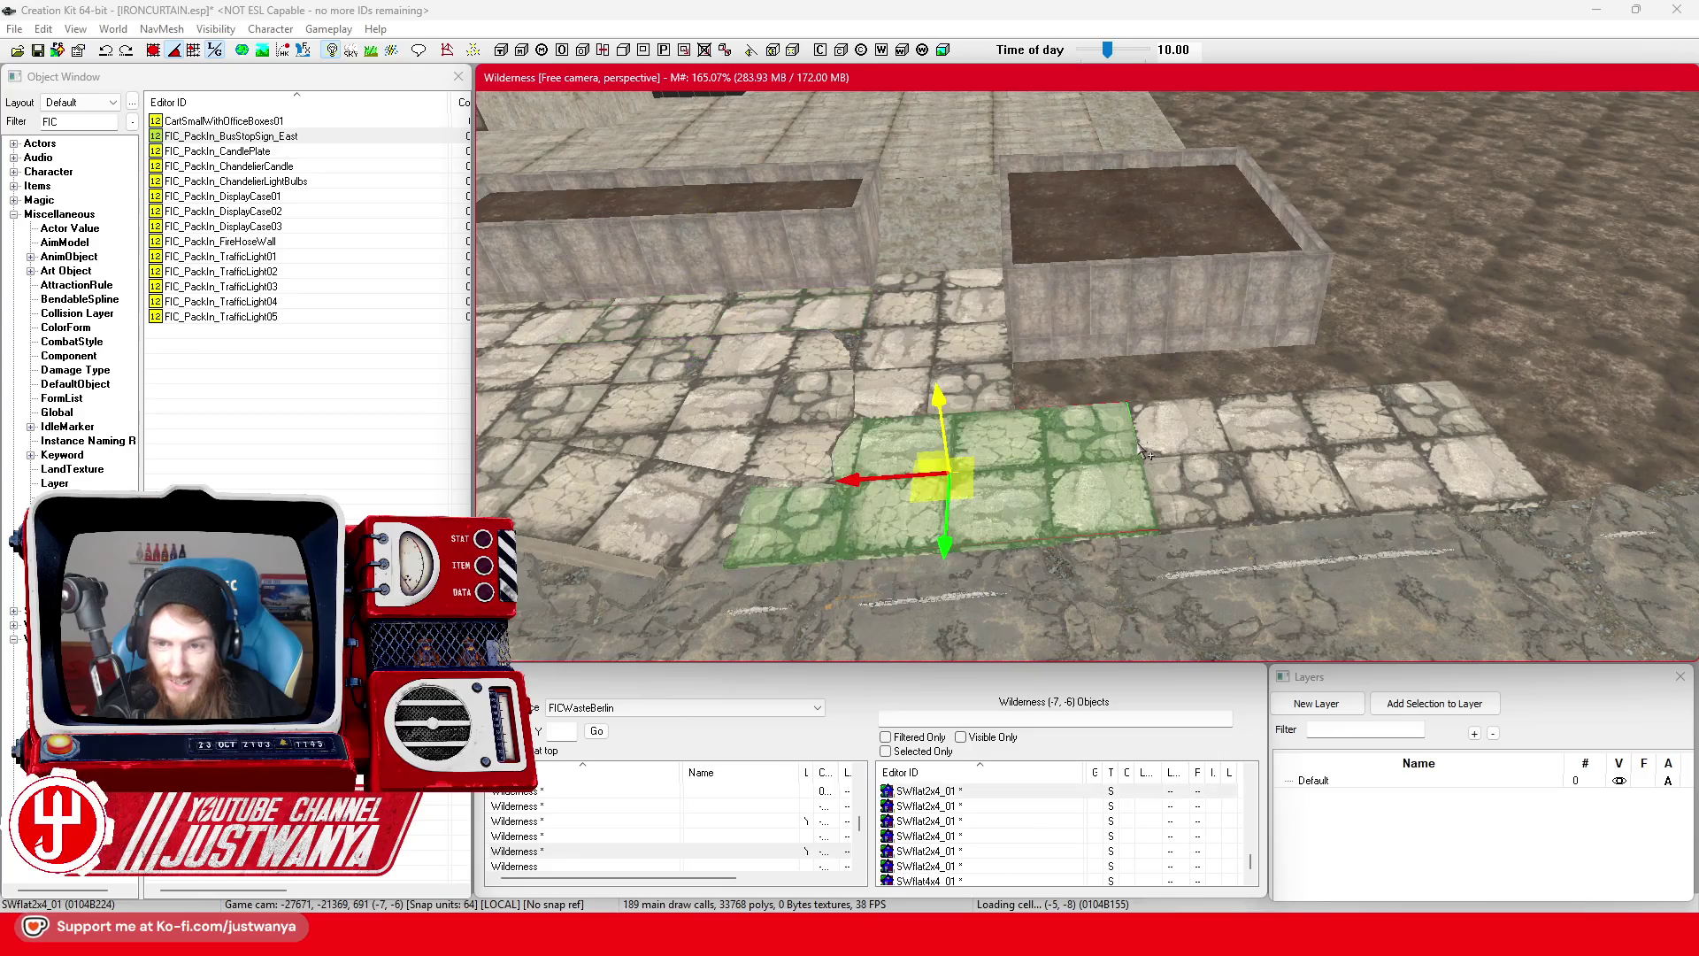
drag(1024, 460, 1032, 345)
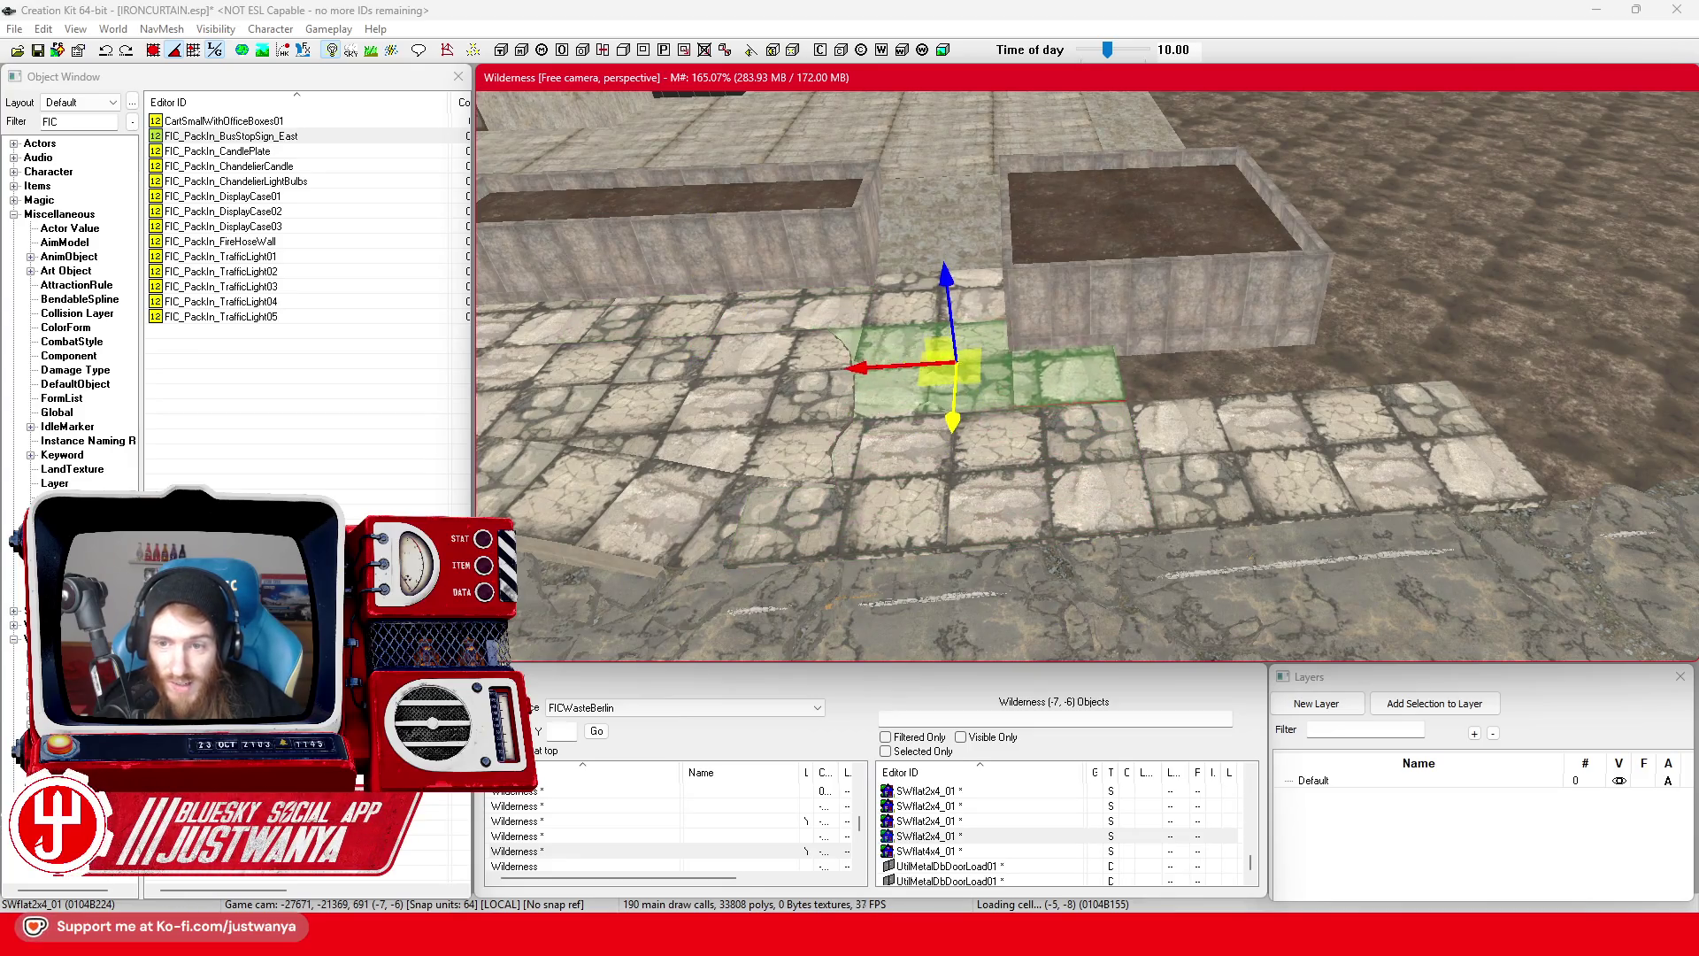
drag(946, 395, 1168, 376)
key(ctrl+d)
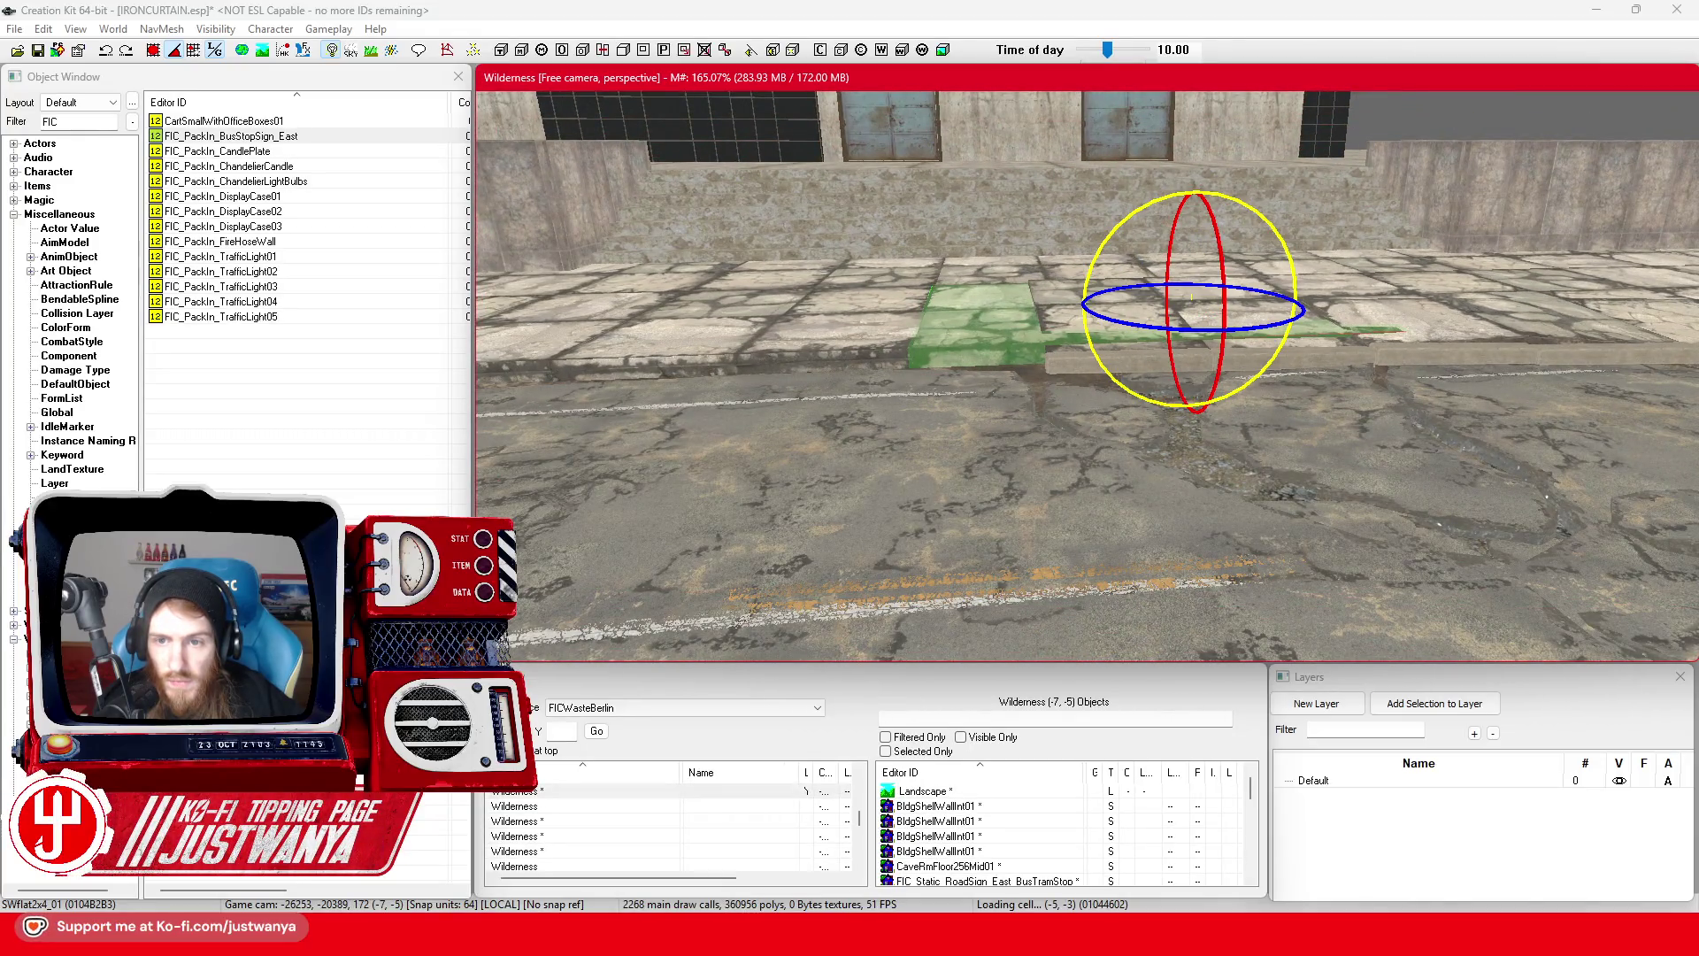
key(w)
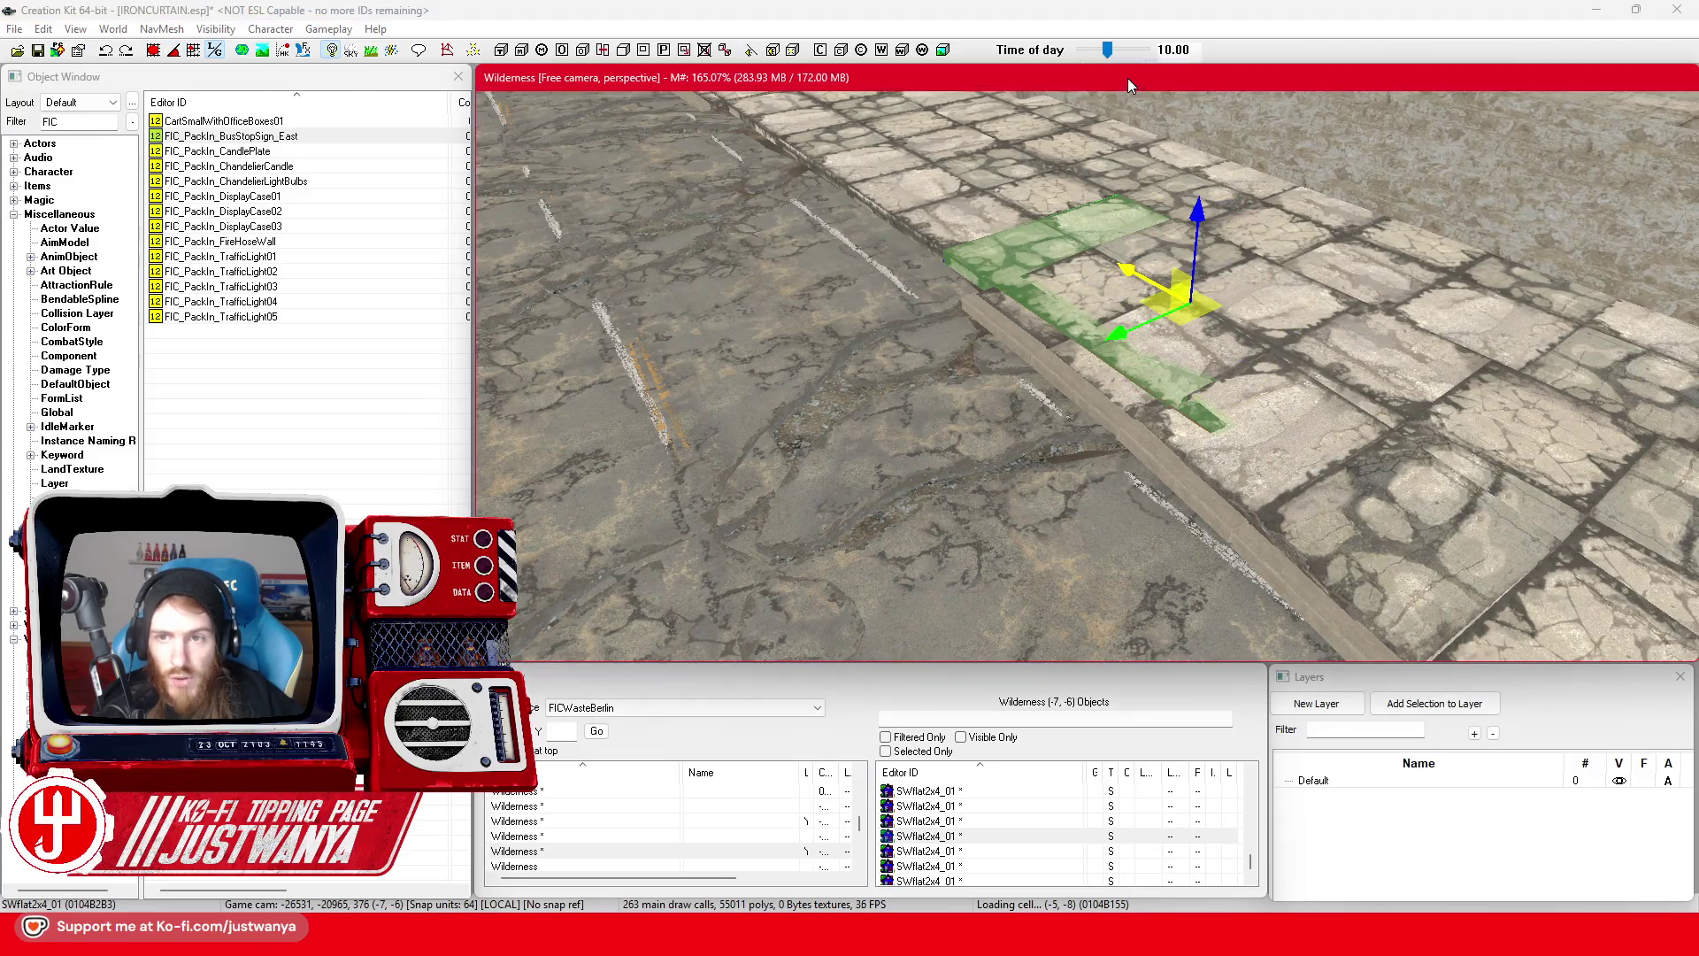
key(e)
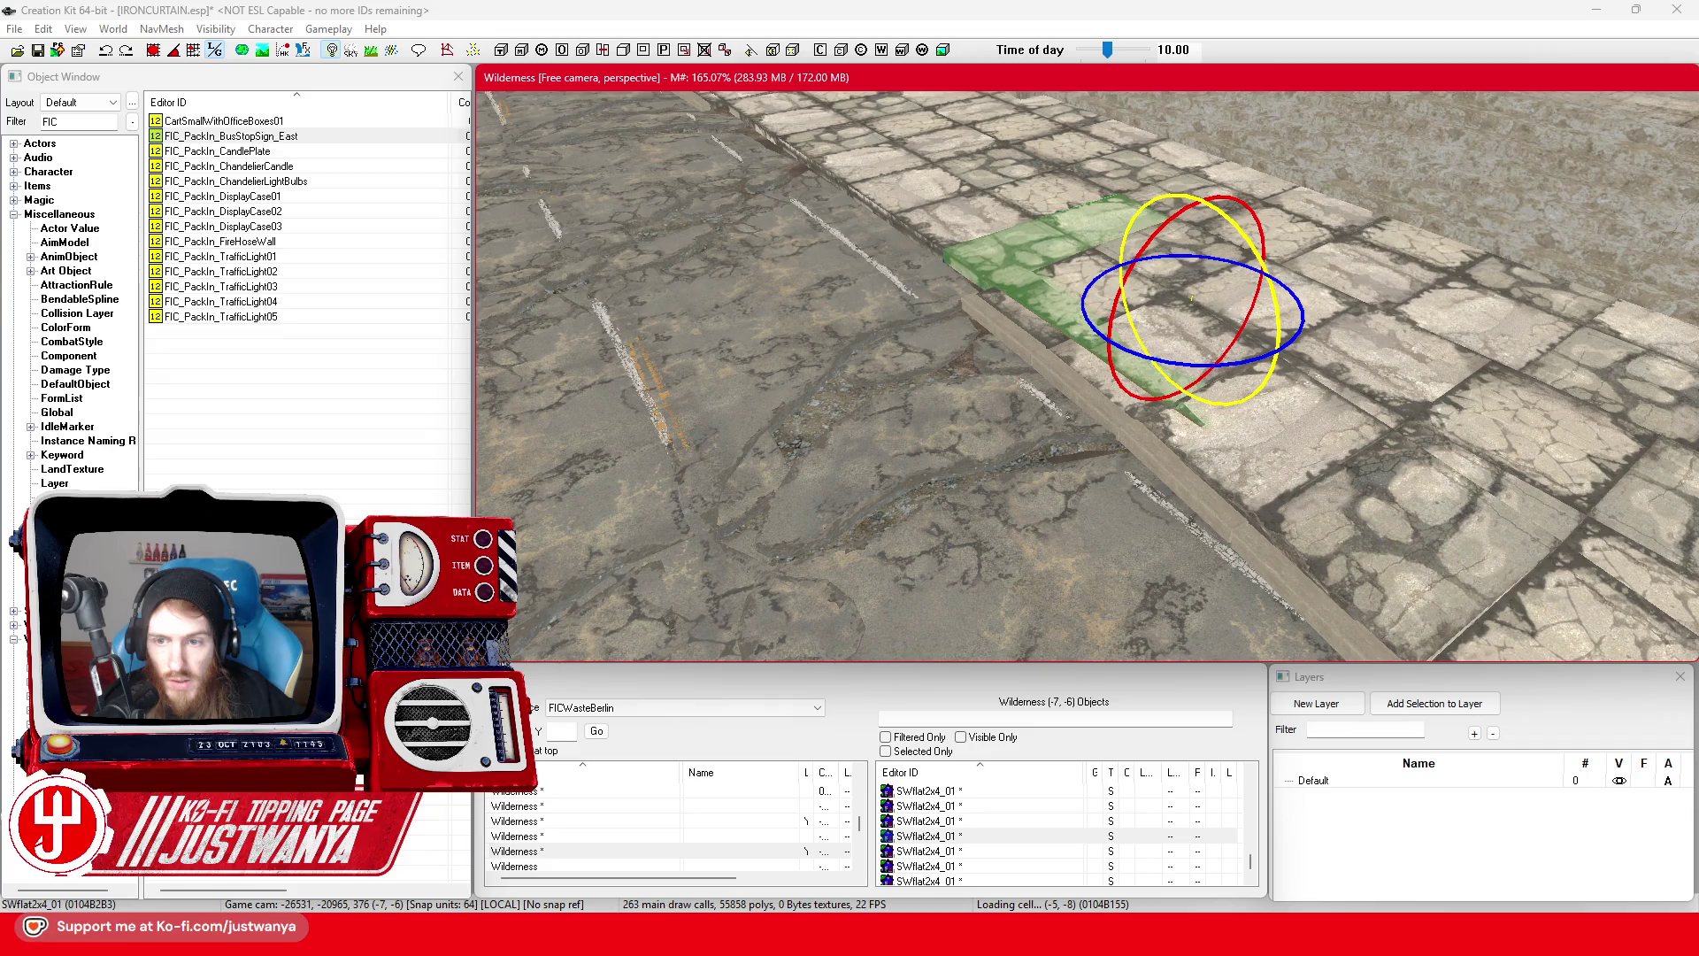
key(w)
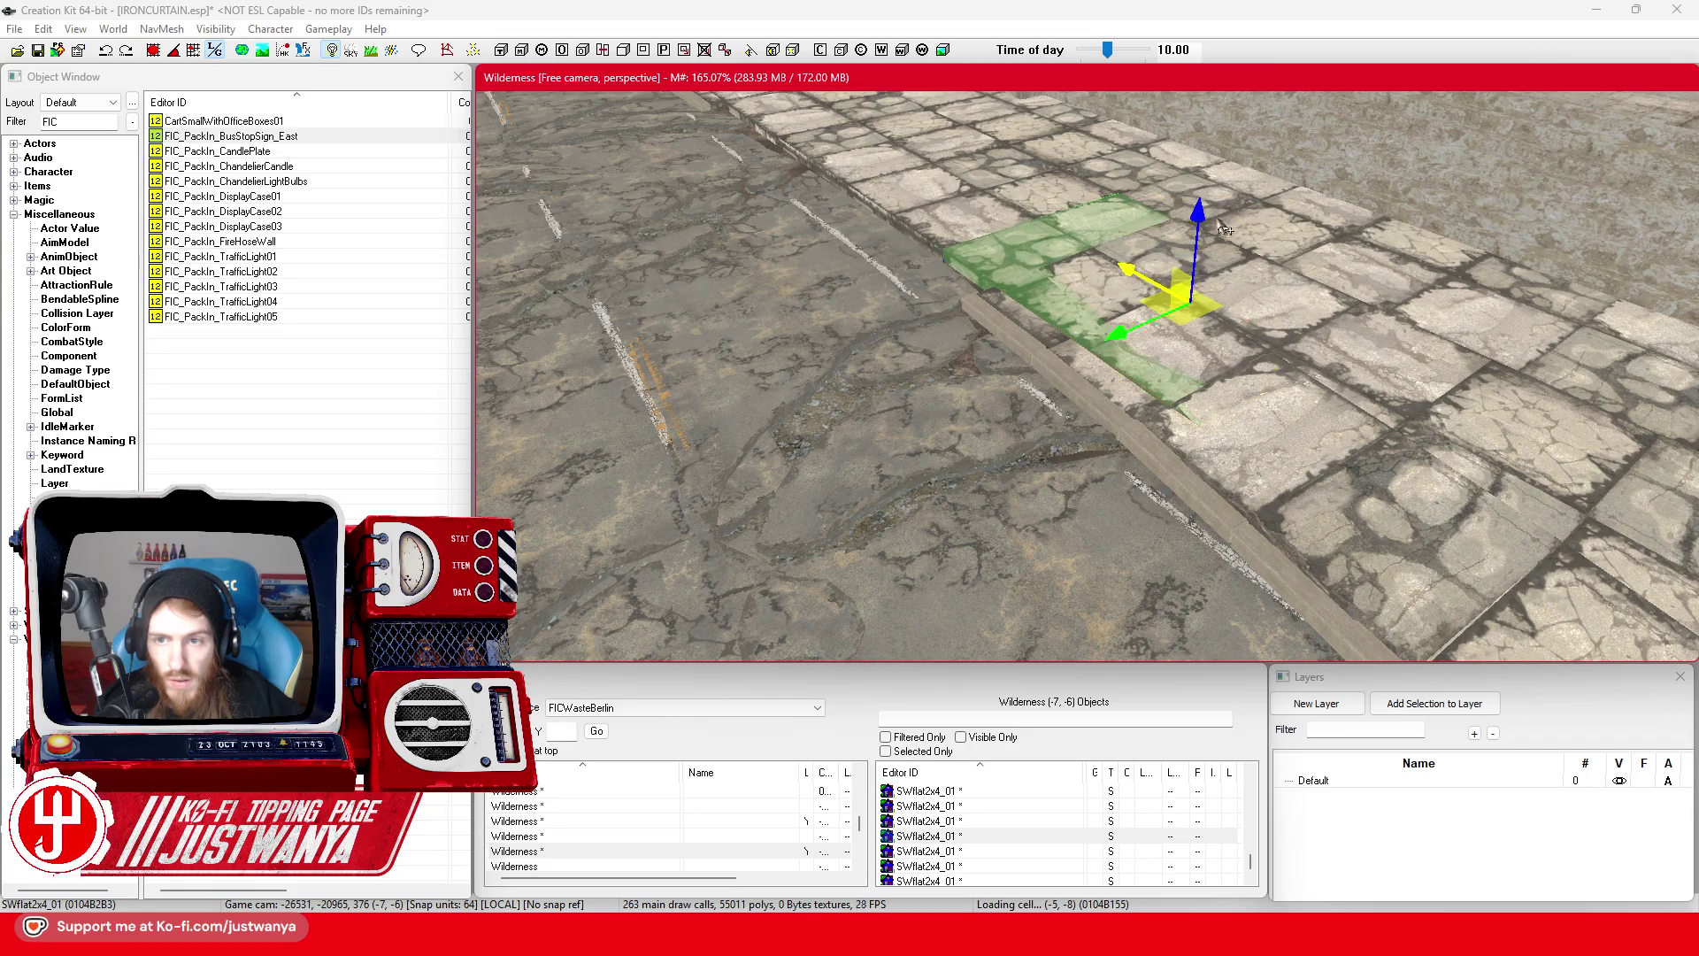
mouse_move(1198, 211)
mouse_down()
mouse_move(1139, 209)
mouse_move(1059, 445)
mouse_move(865, 265)
mouse_move(321, 234)
mouse_up()
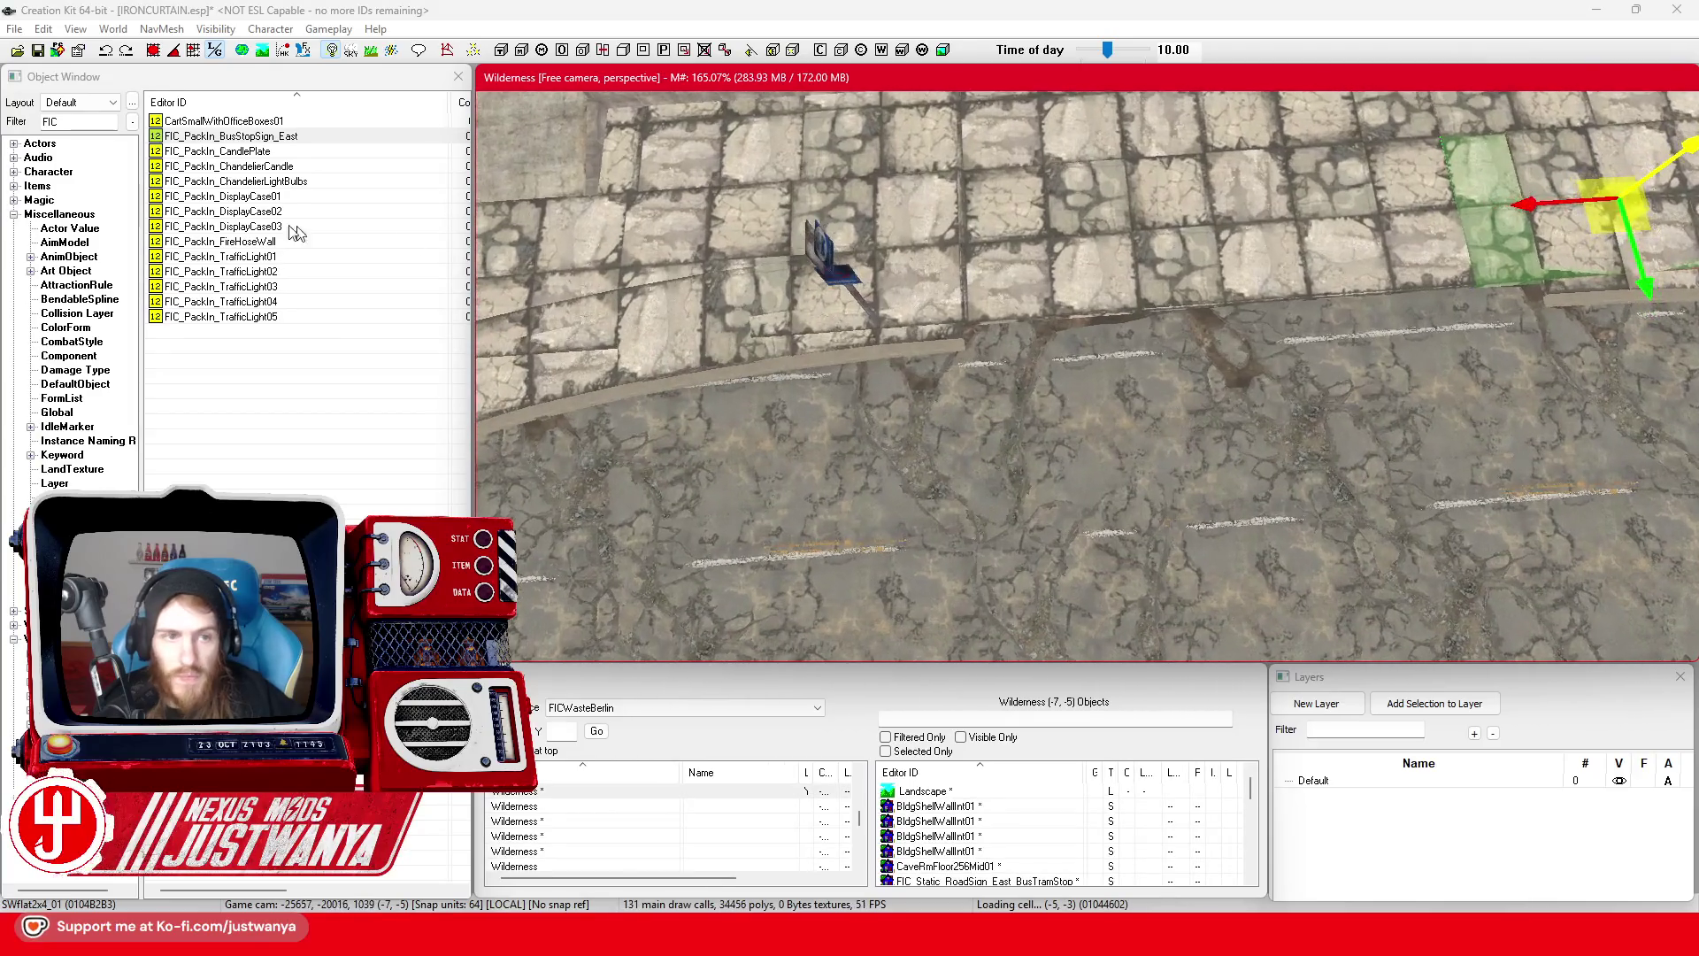
click(320, 233)
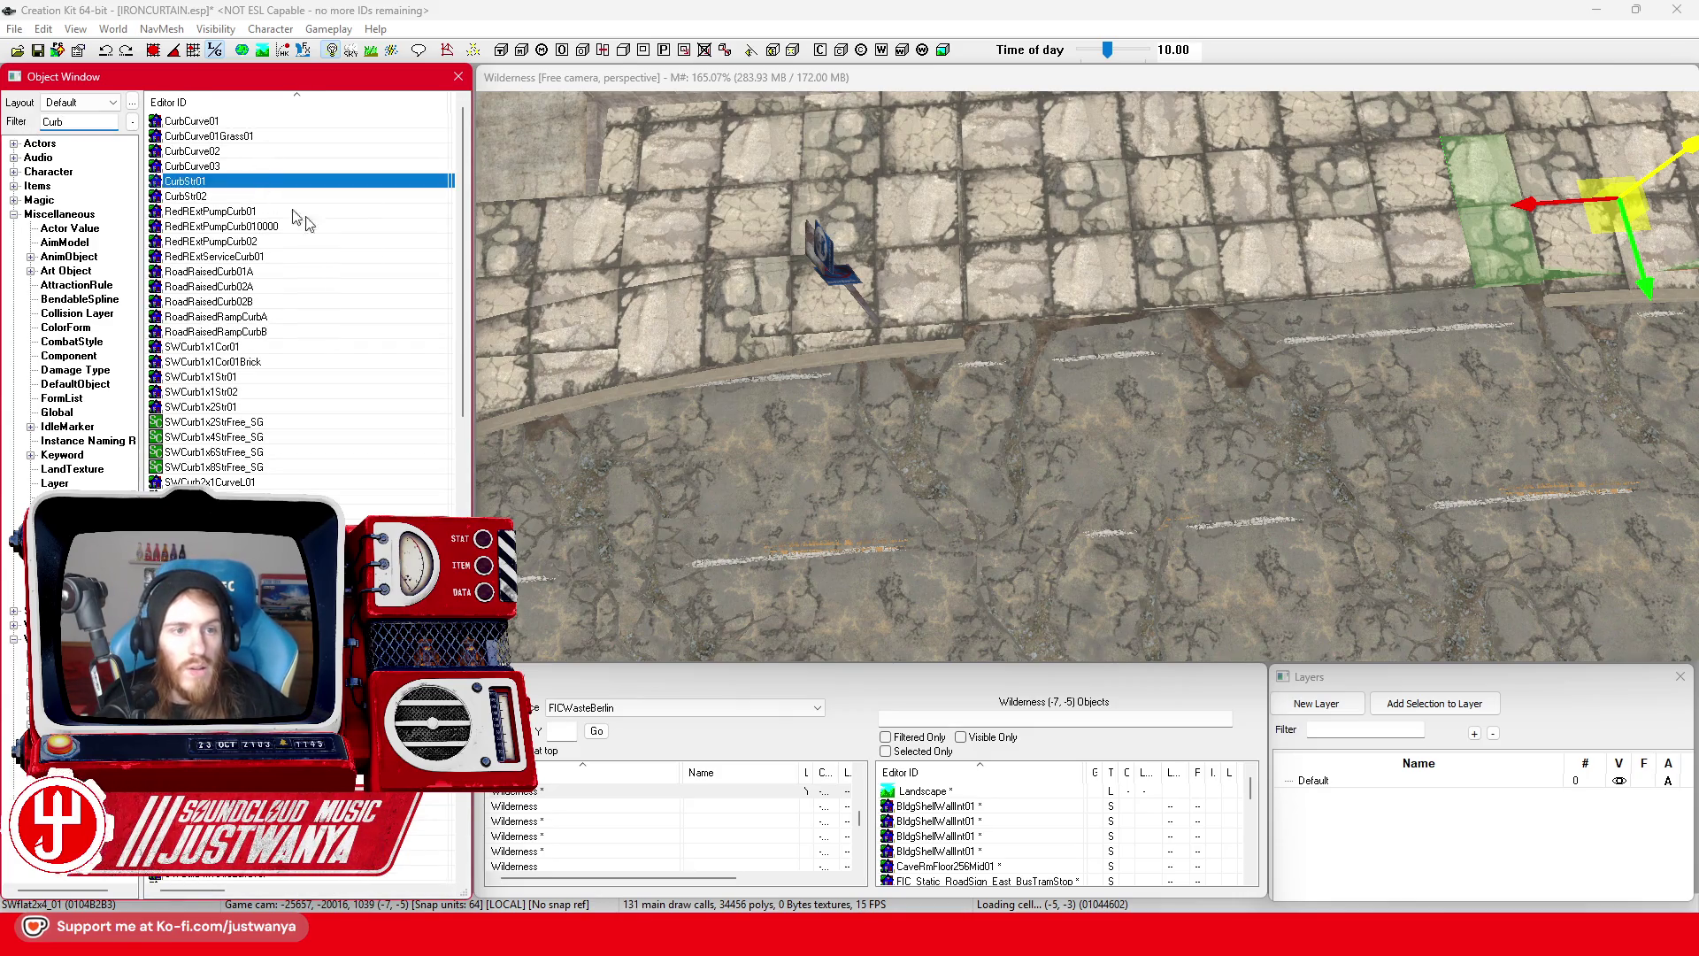
double_click(272, 181)
click(1200, 205)
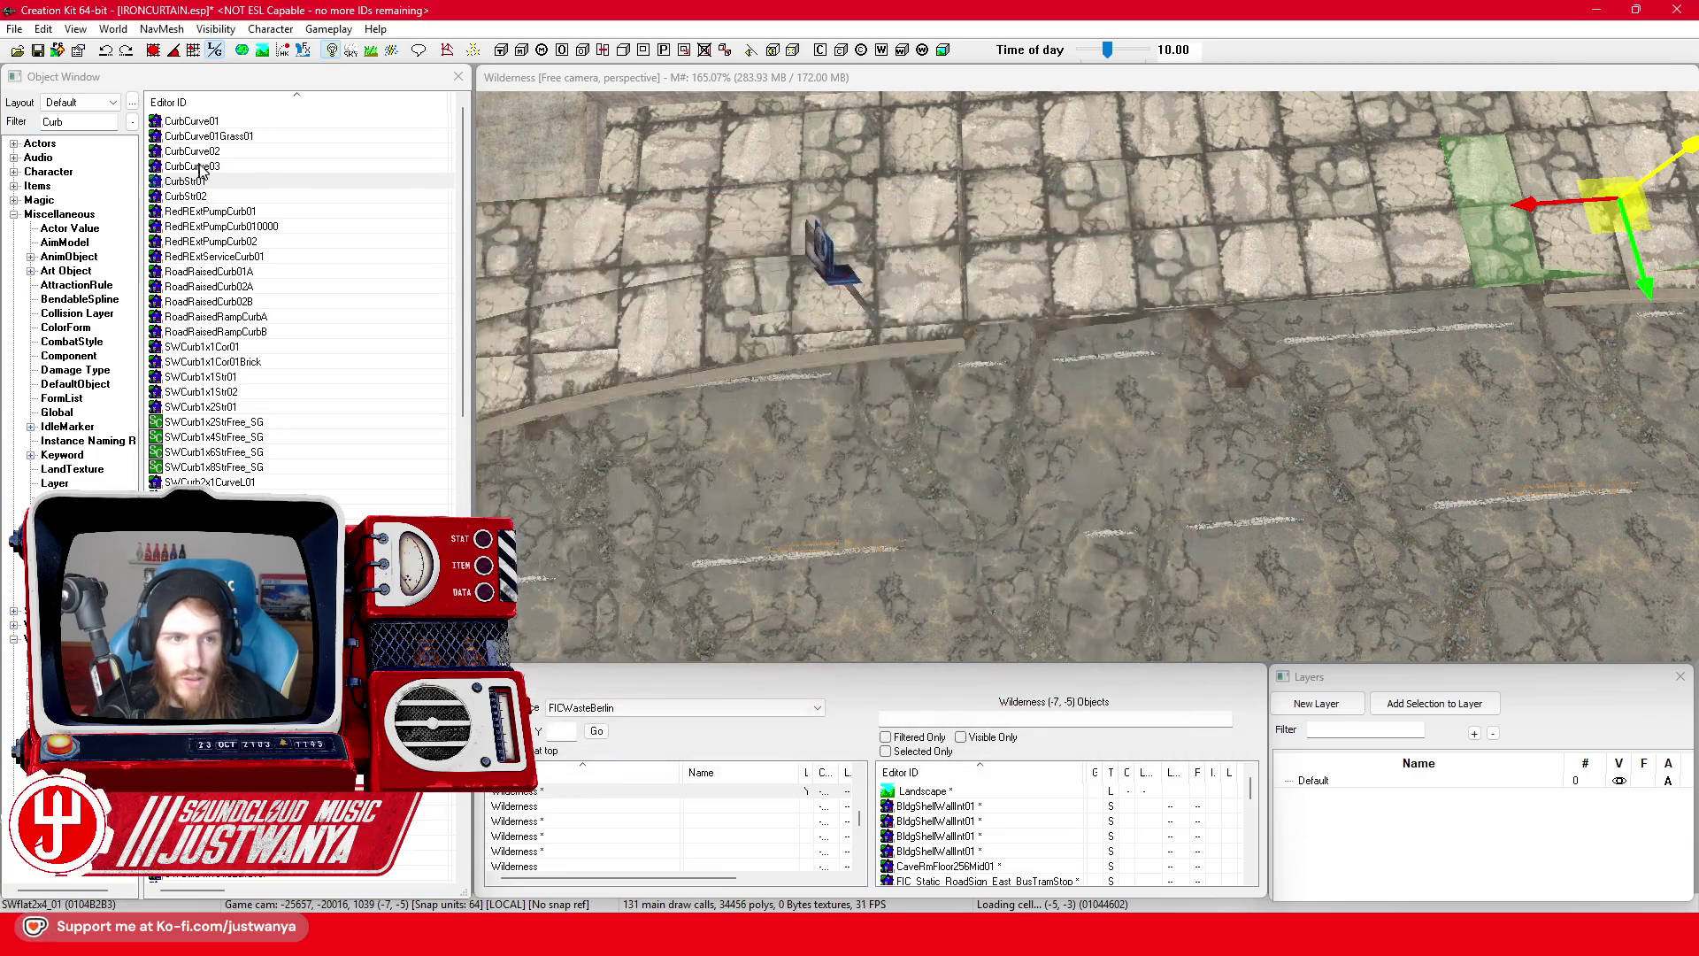
drag(1210, 352, 1213, 359)
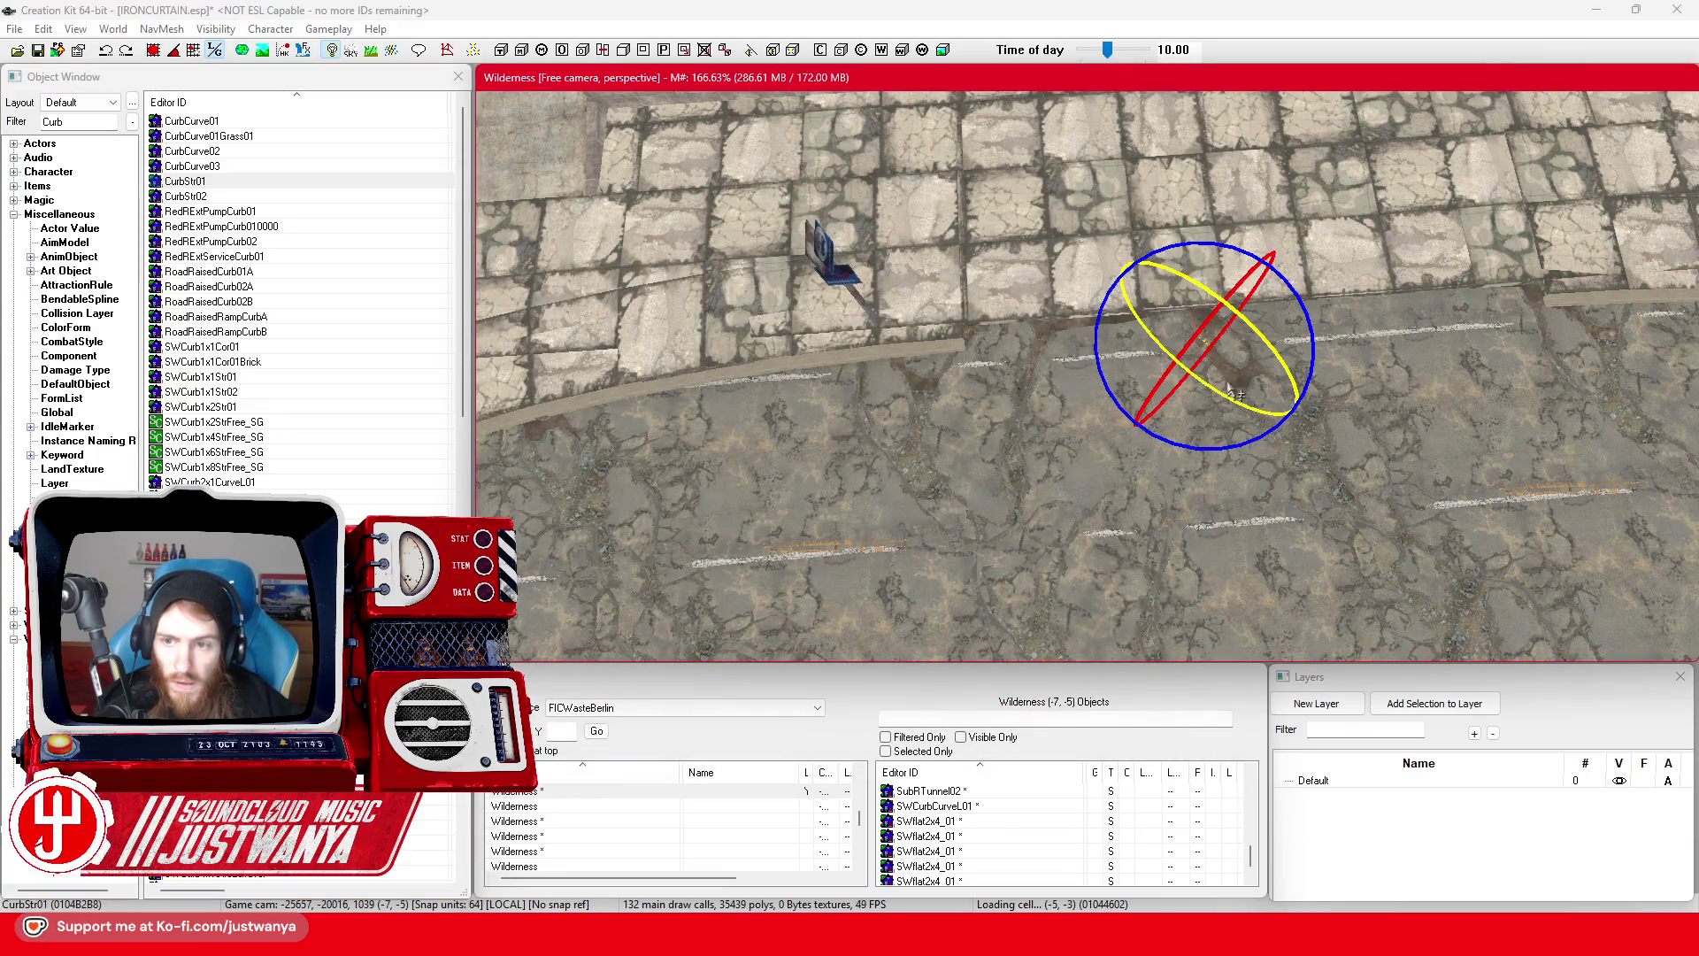
key(2)
drag(1210, 263, 1210, 214)
scroll(1230, 417, up, 5)
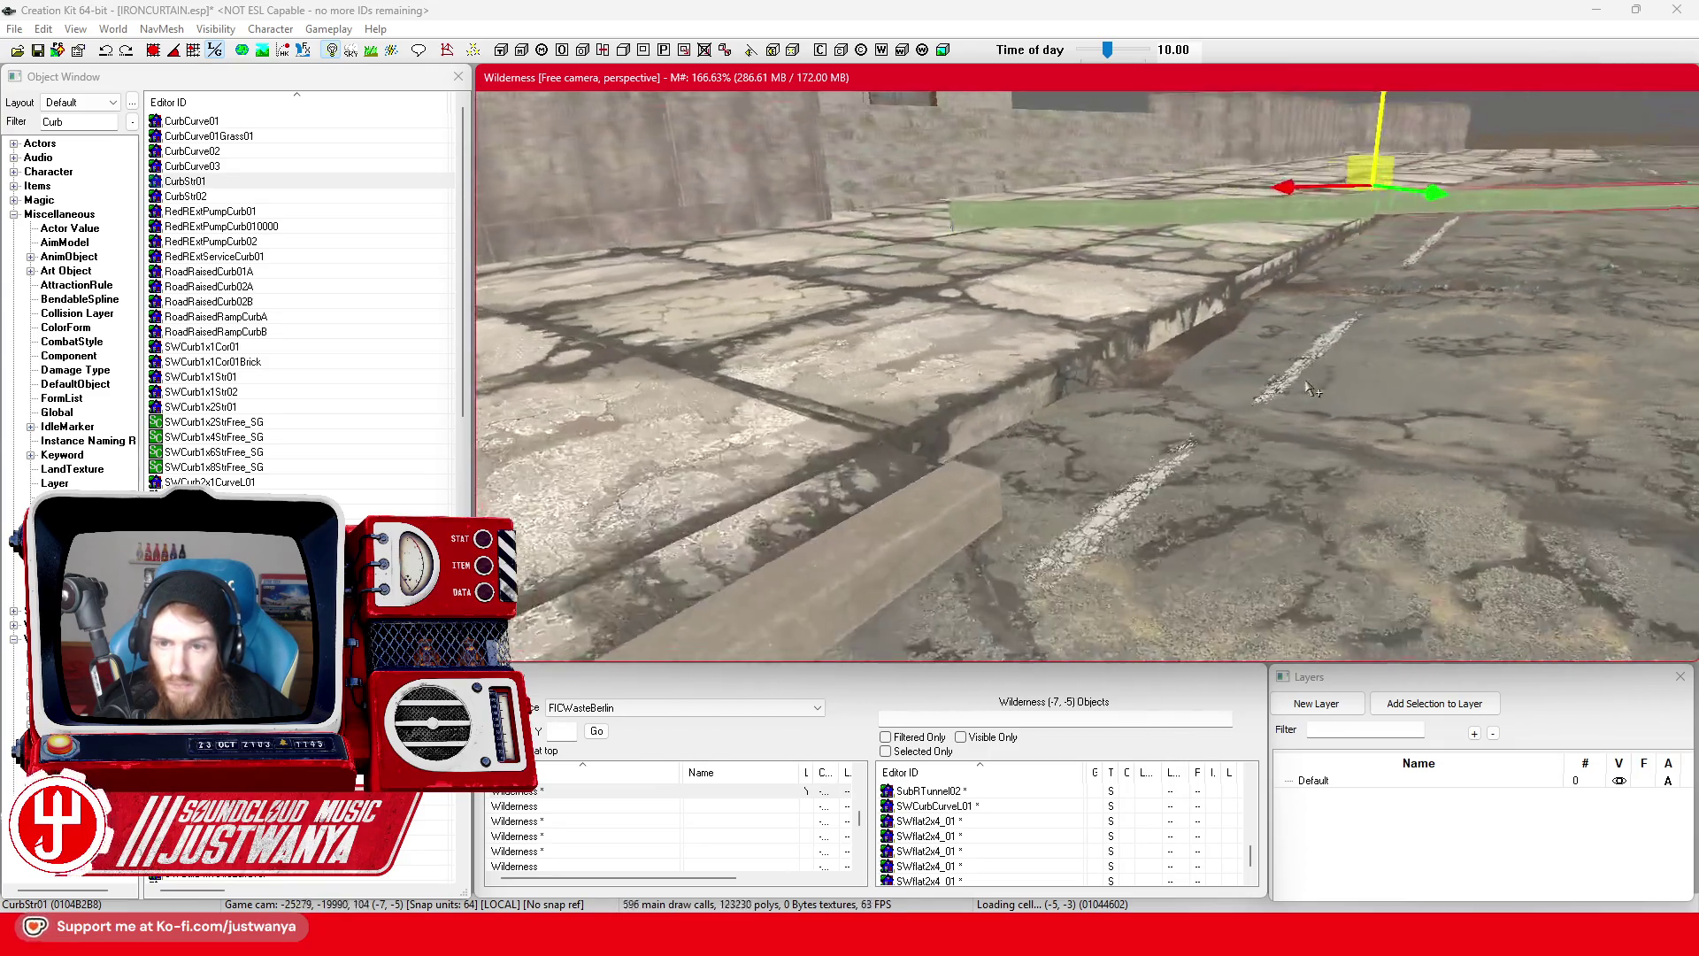
key(2)
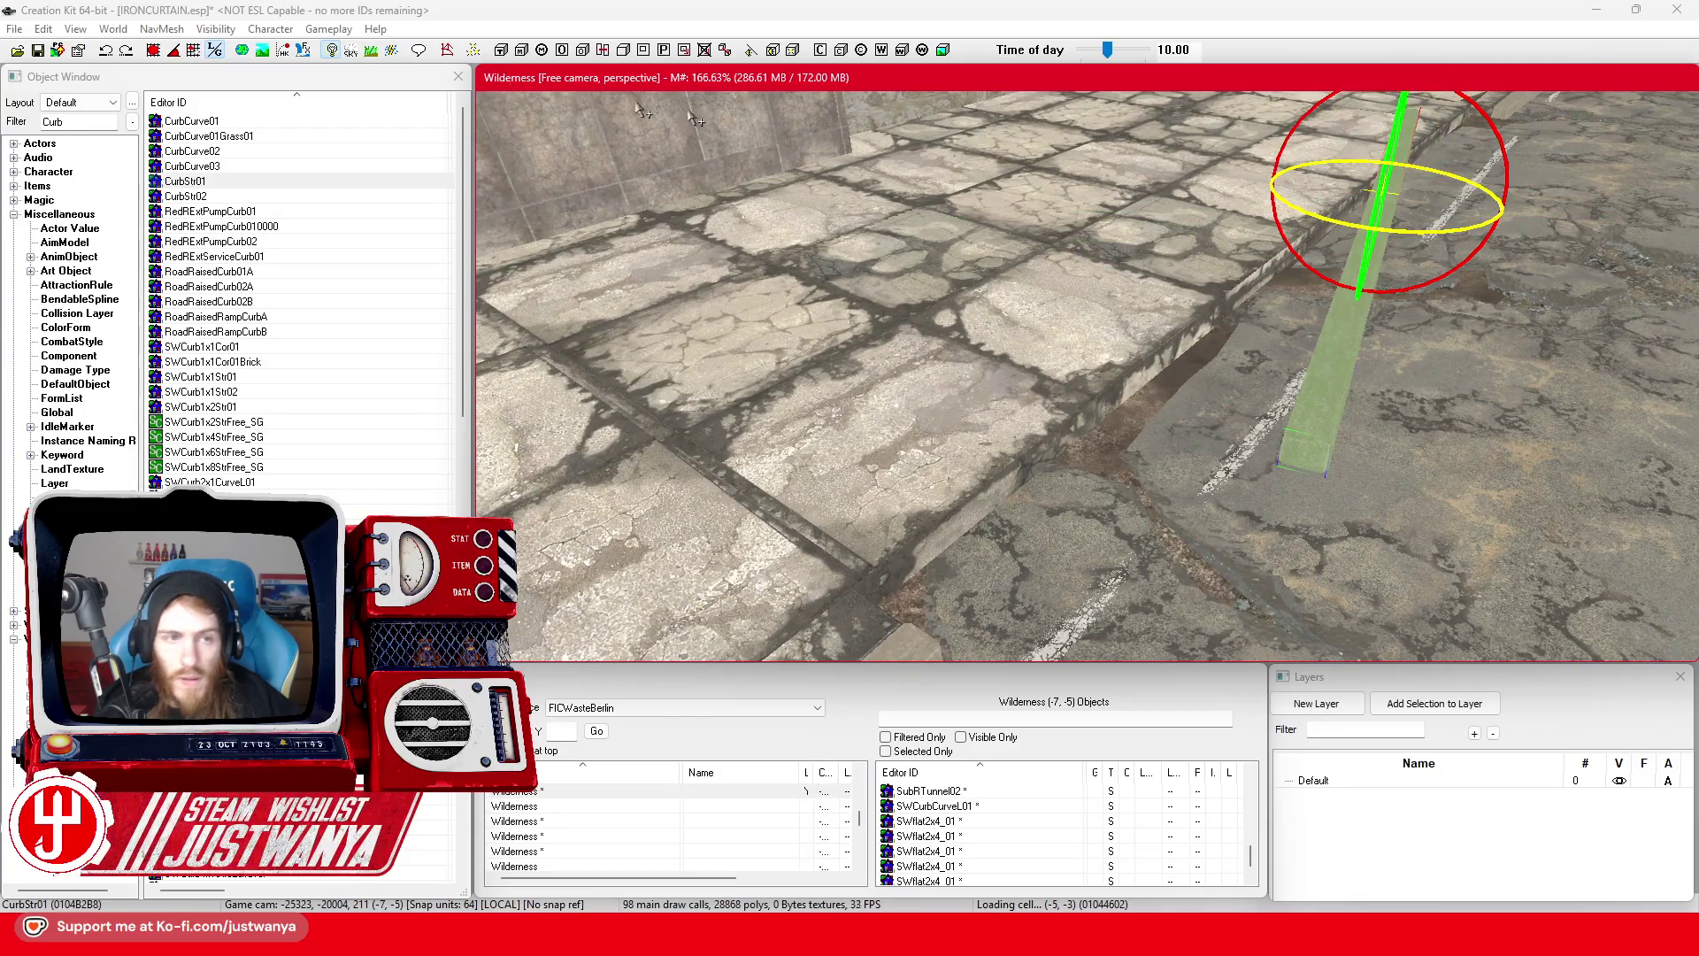
click(152, 51)
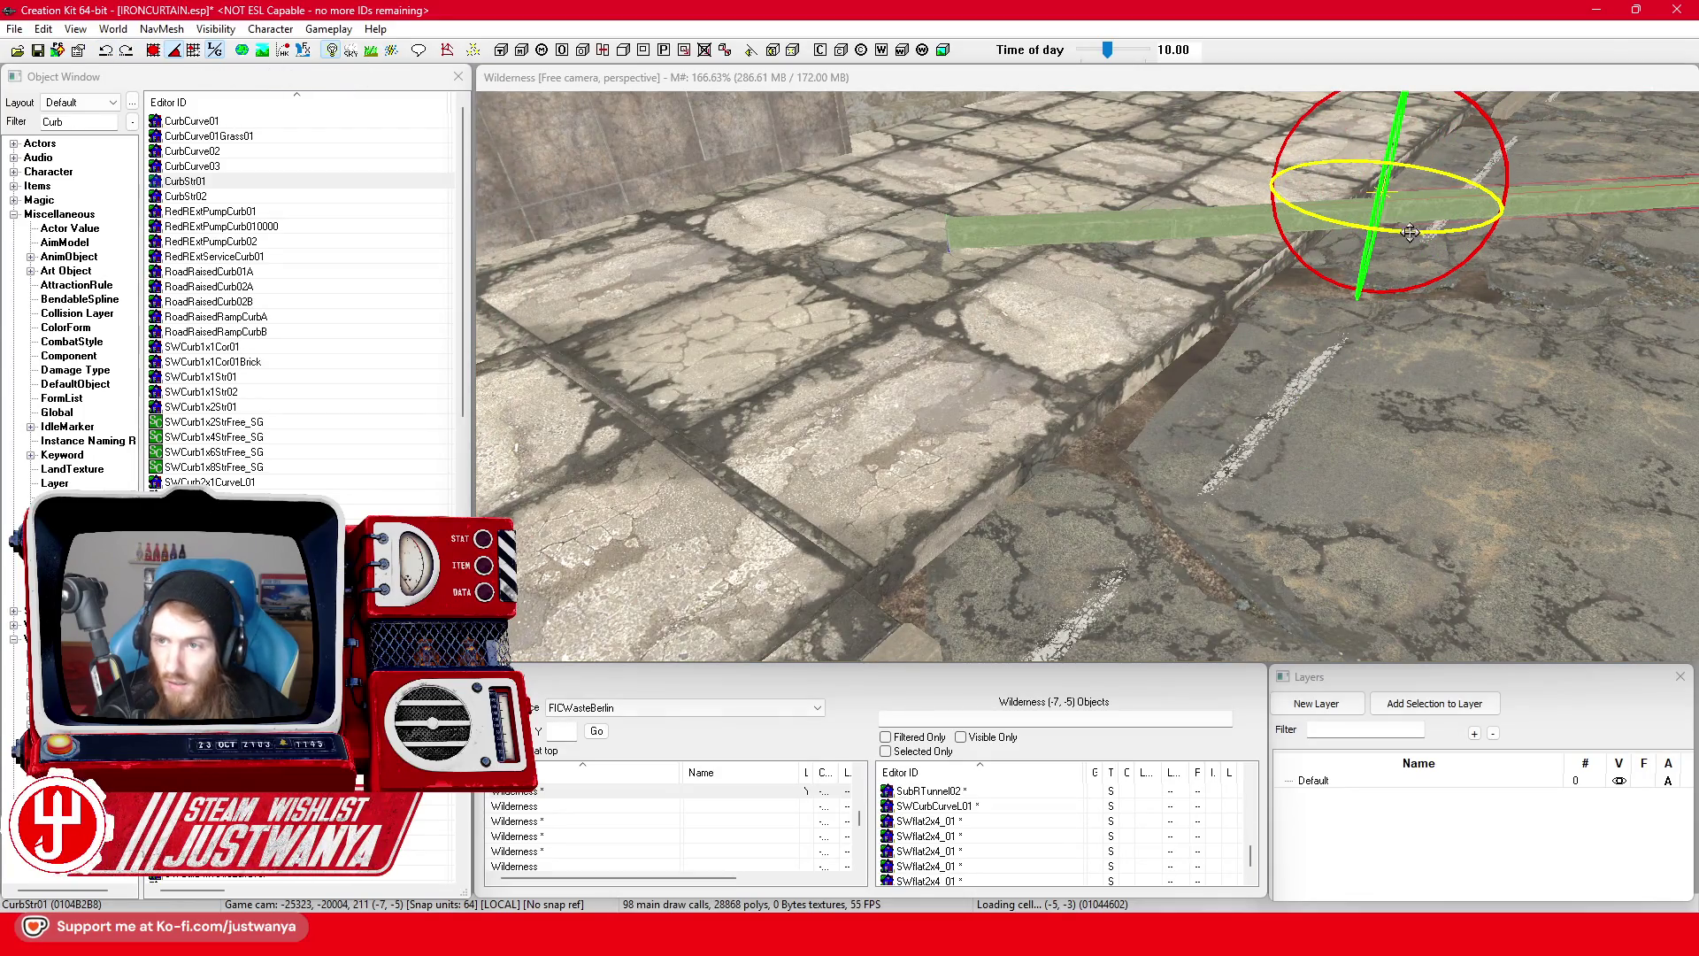
click(1408, 234)
key(ctrl+z)
mouse_move(1395, 178)
mouse_down()
mouse_move(1384, 266)
mouse_move(1367, 261)
mouse_up()
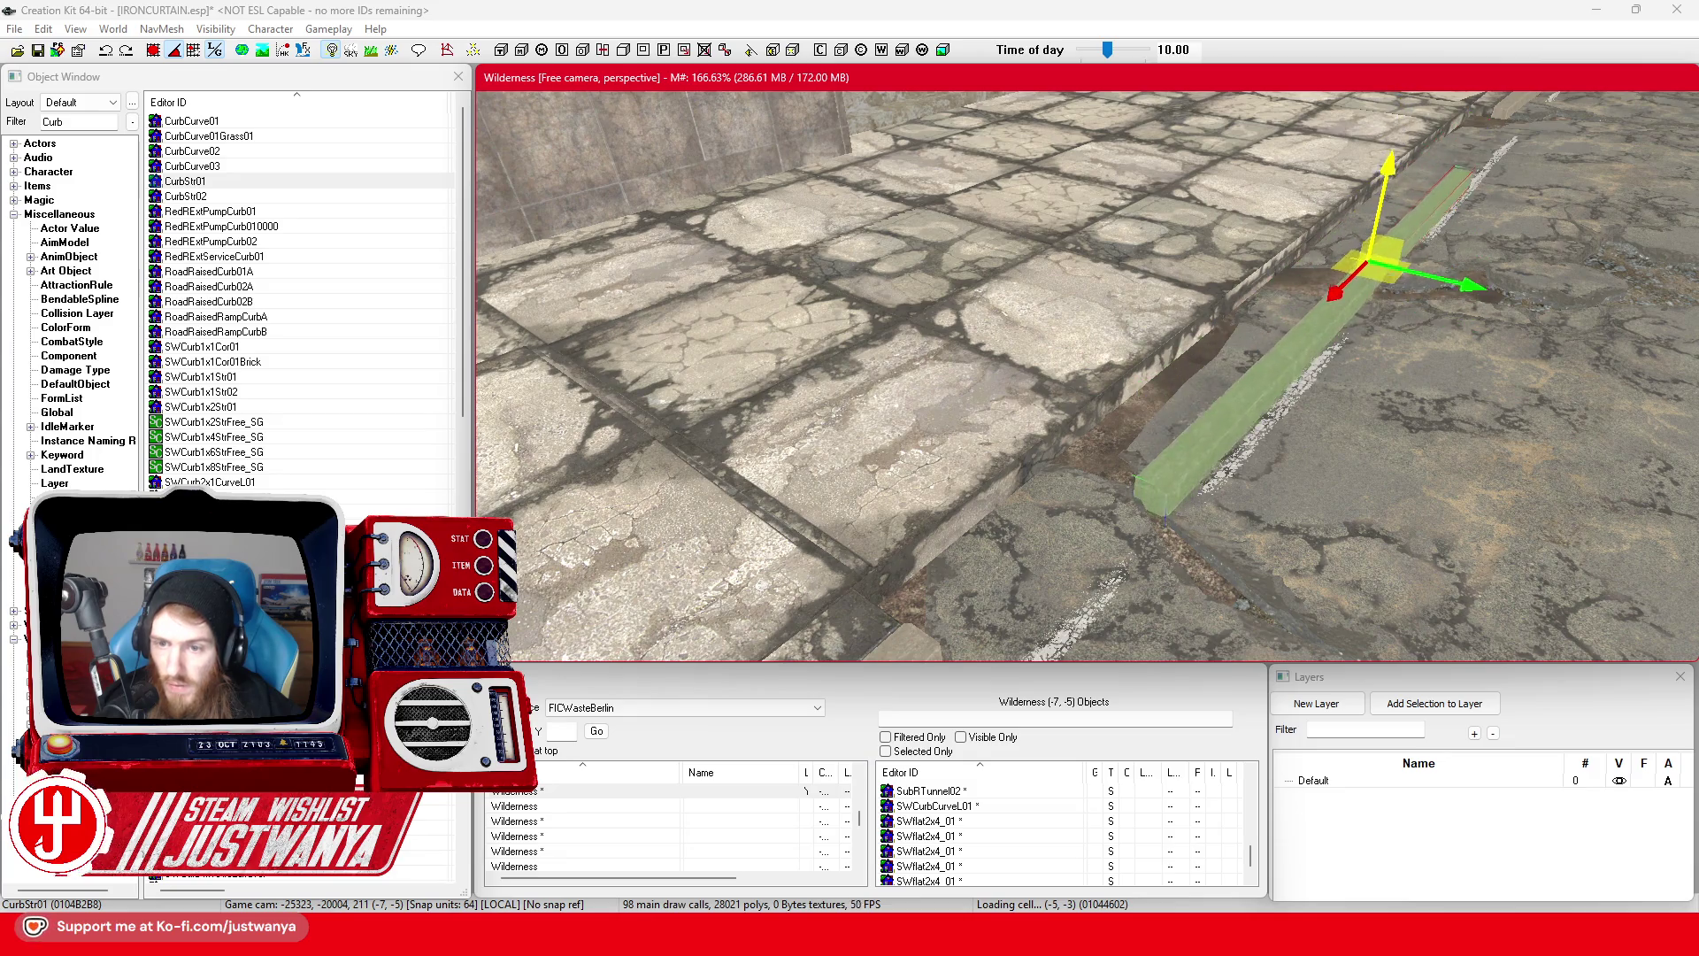
scroll(1086, 376, down, 5)
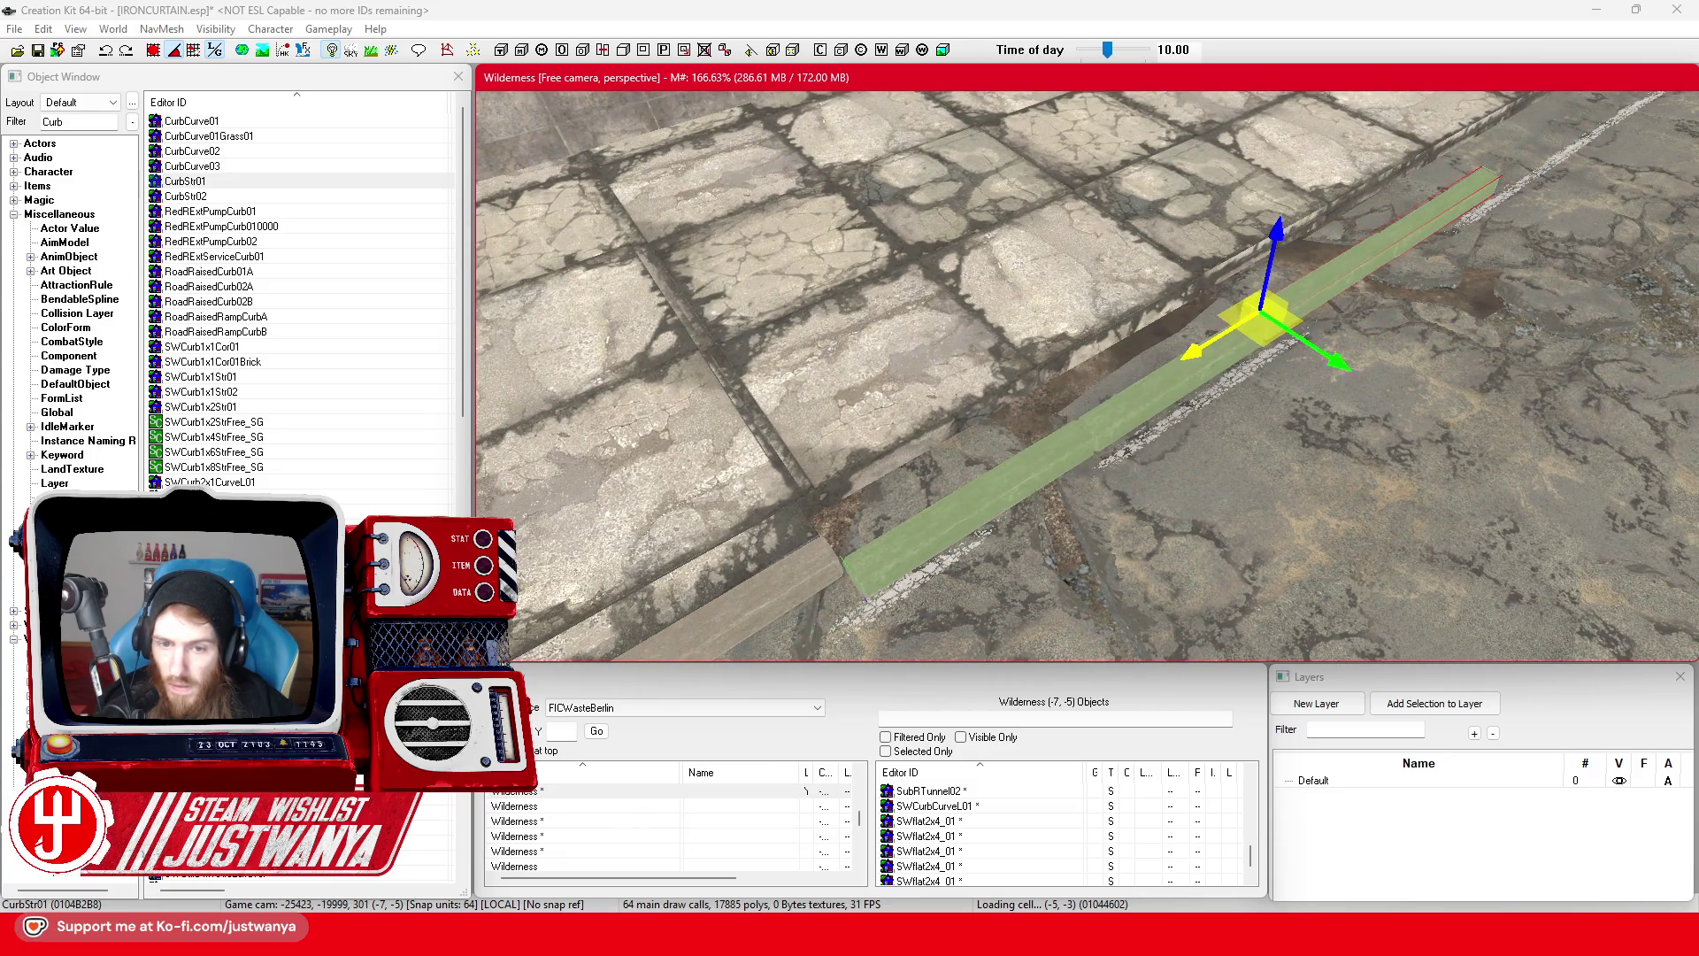
drag(1336, 365, 1284, 328)
key(shift)
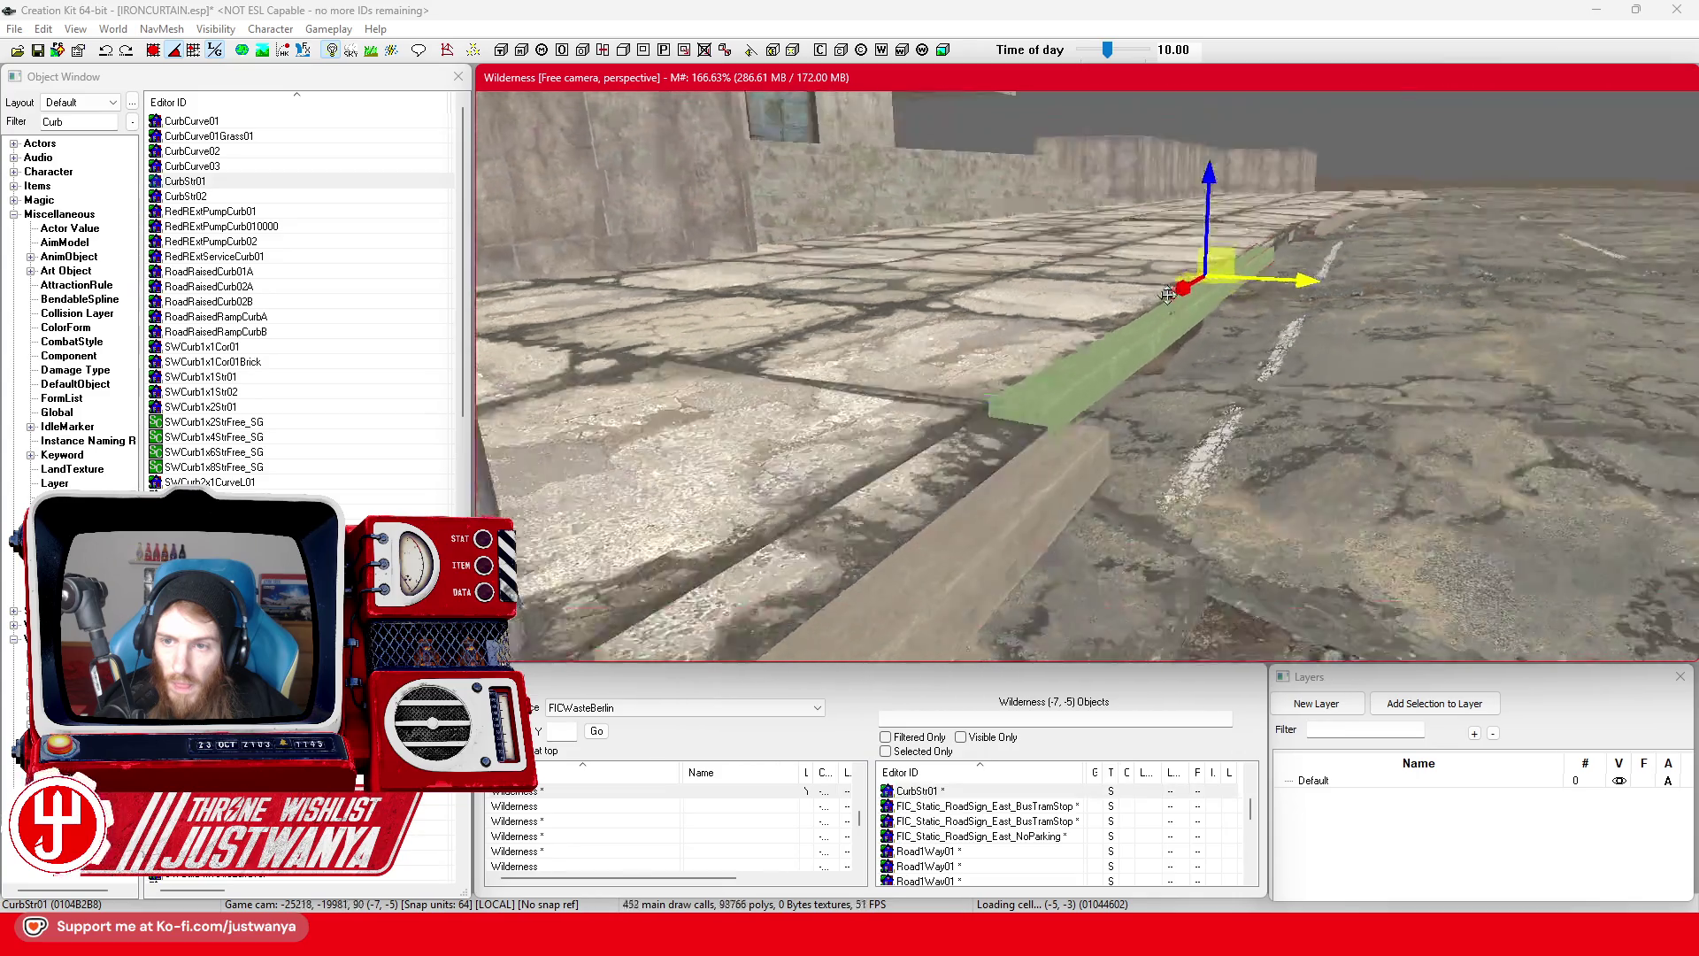
key(shift)
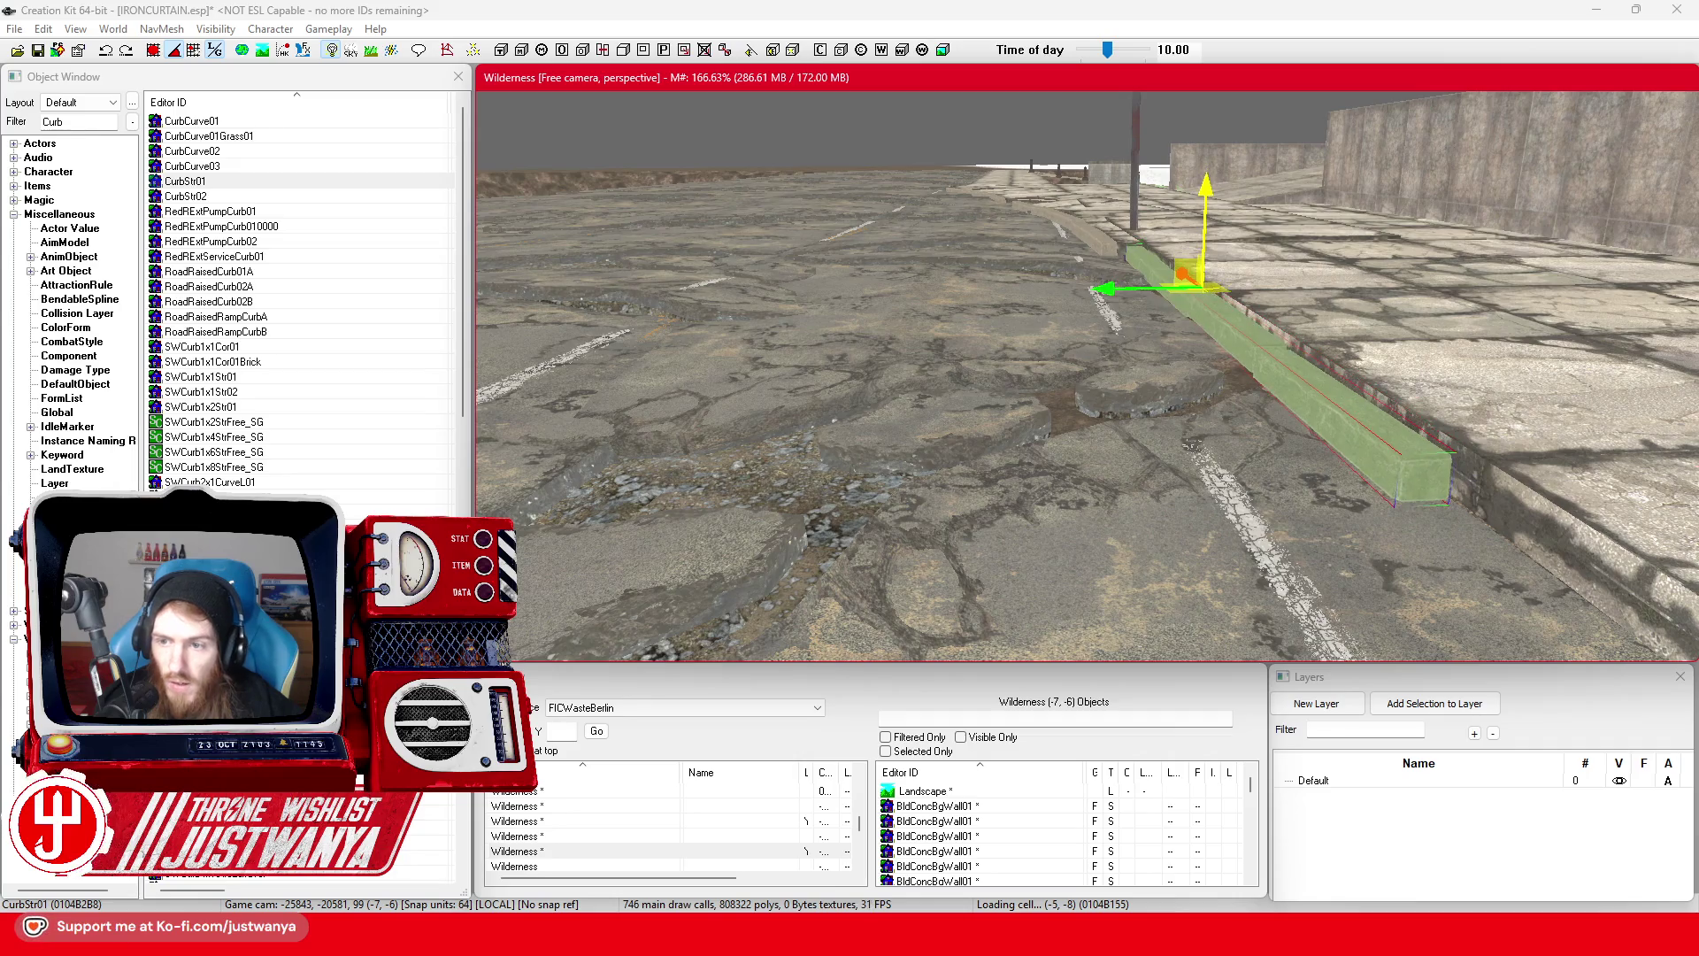
key(shift)
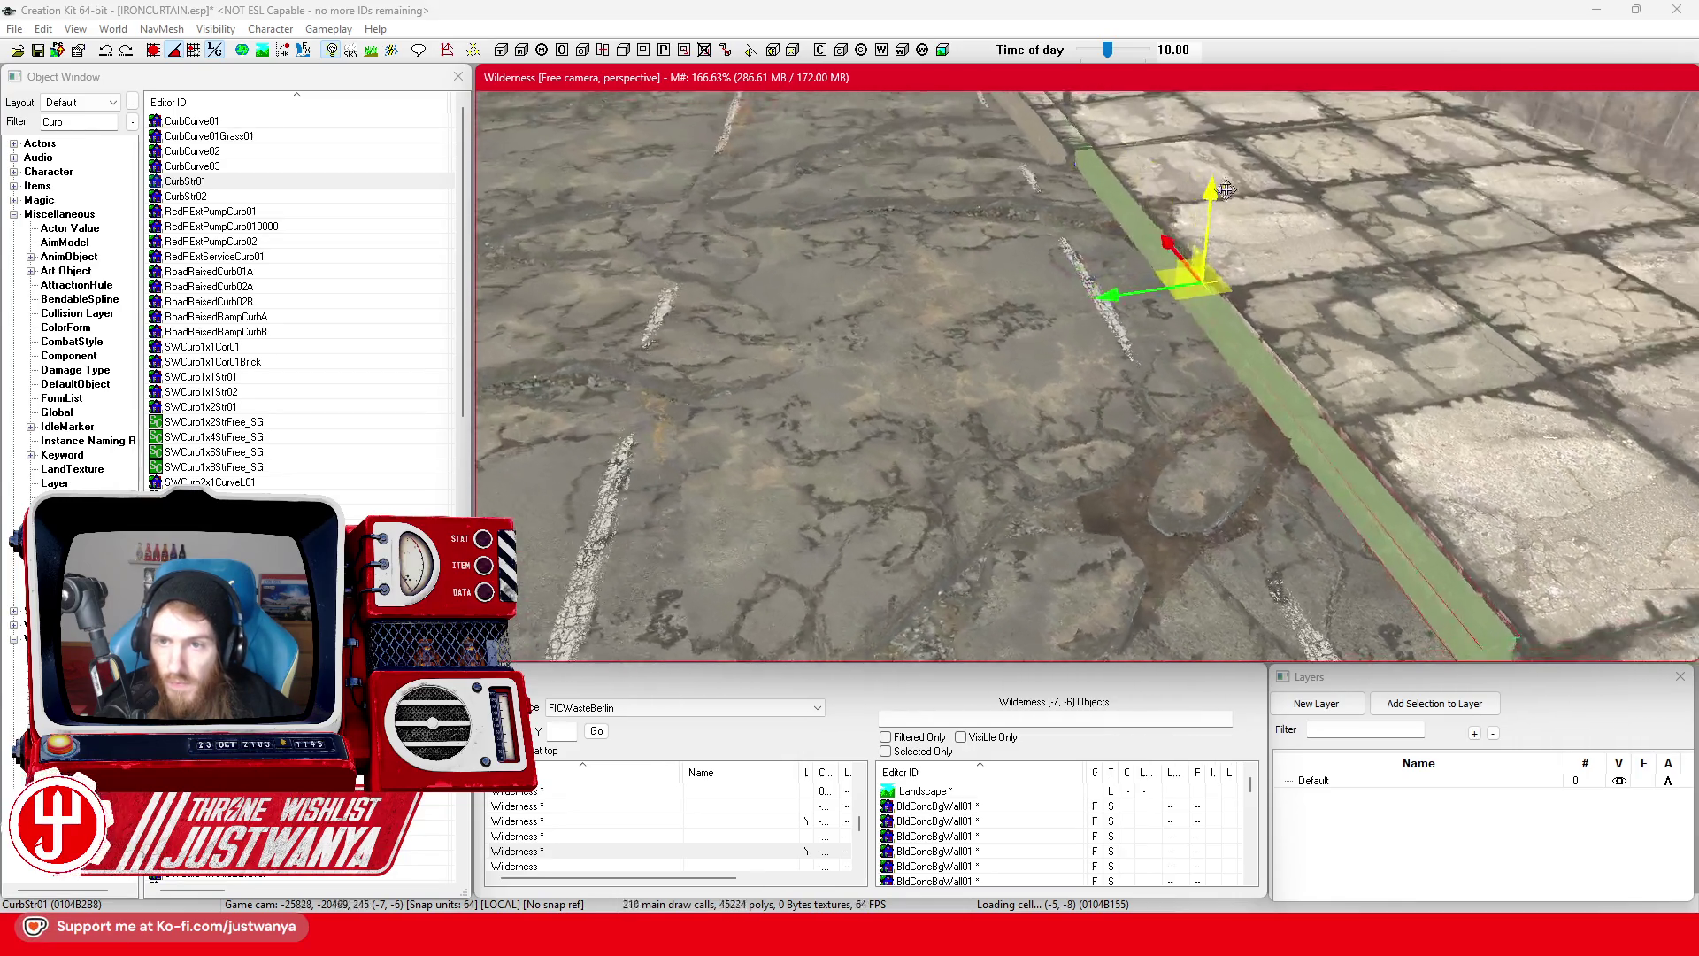
key(shift)
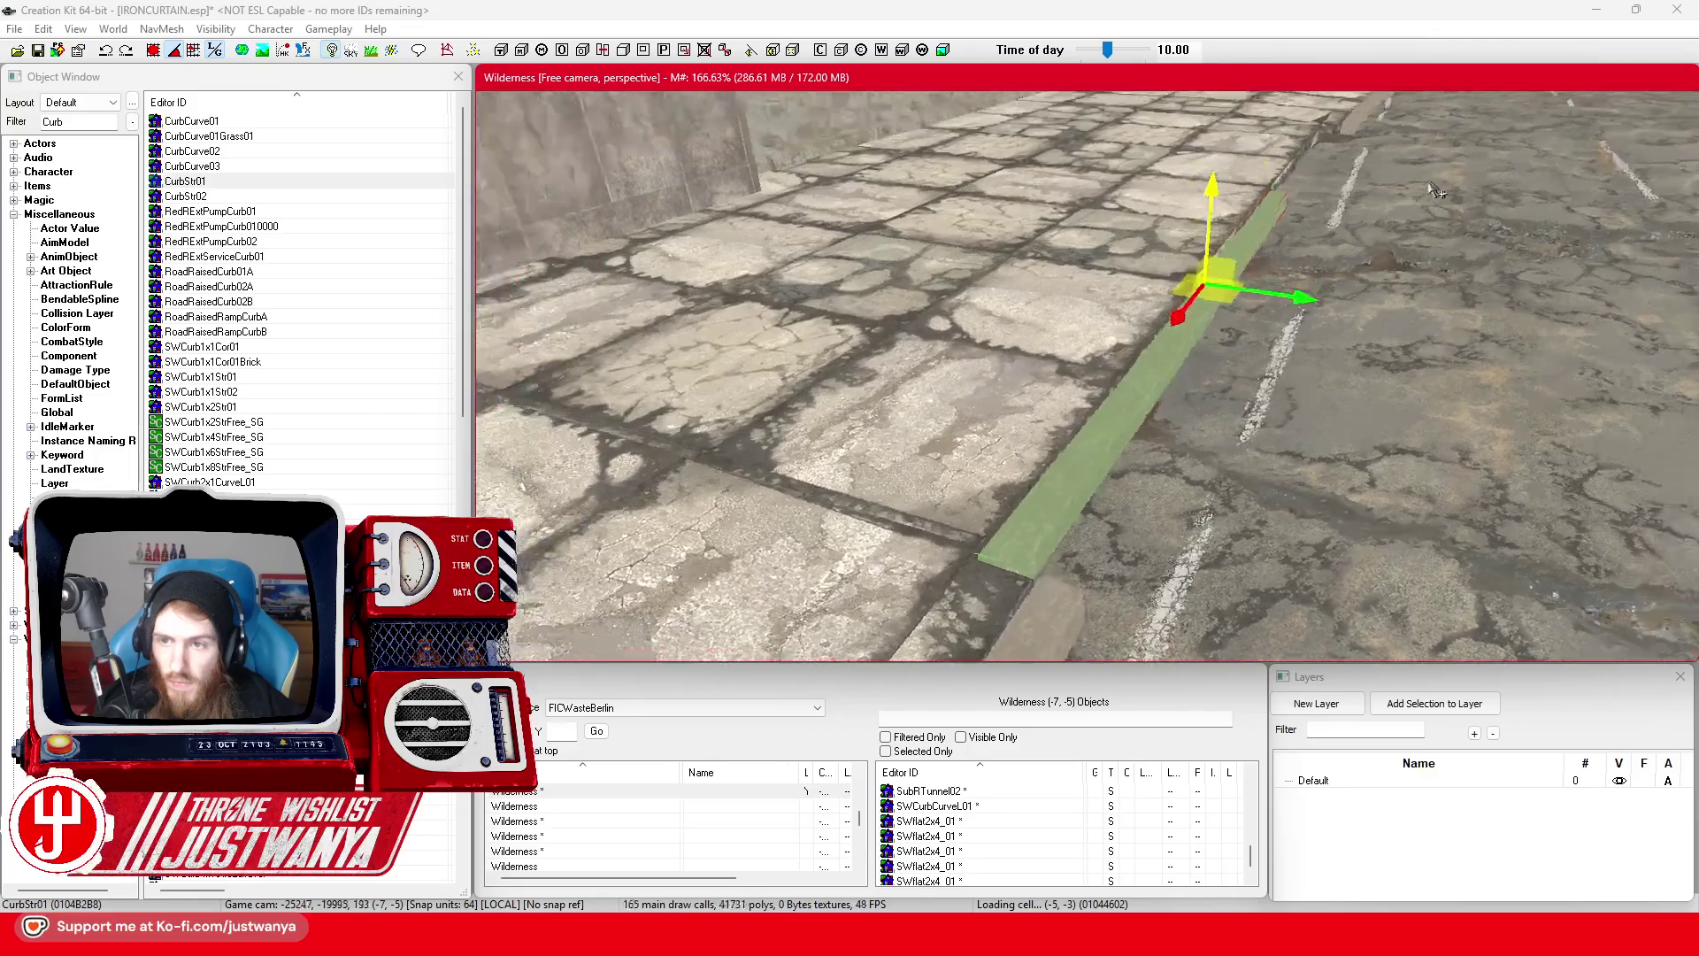
key(shift)
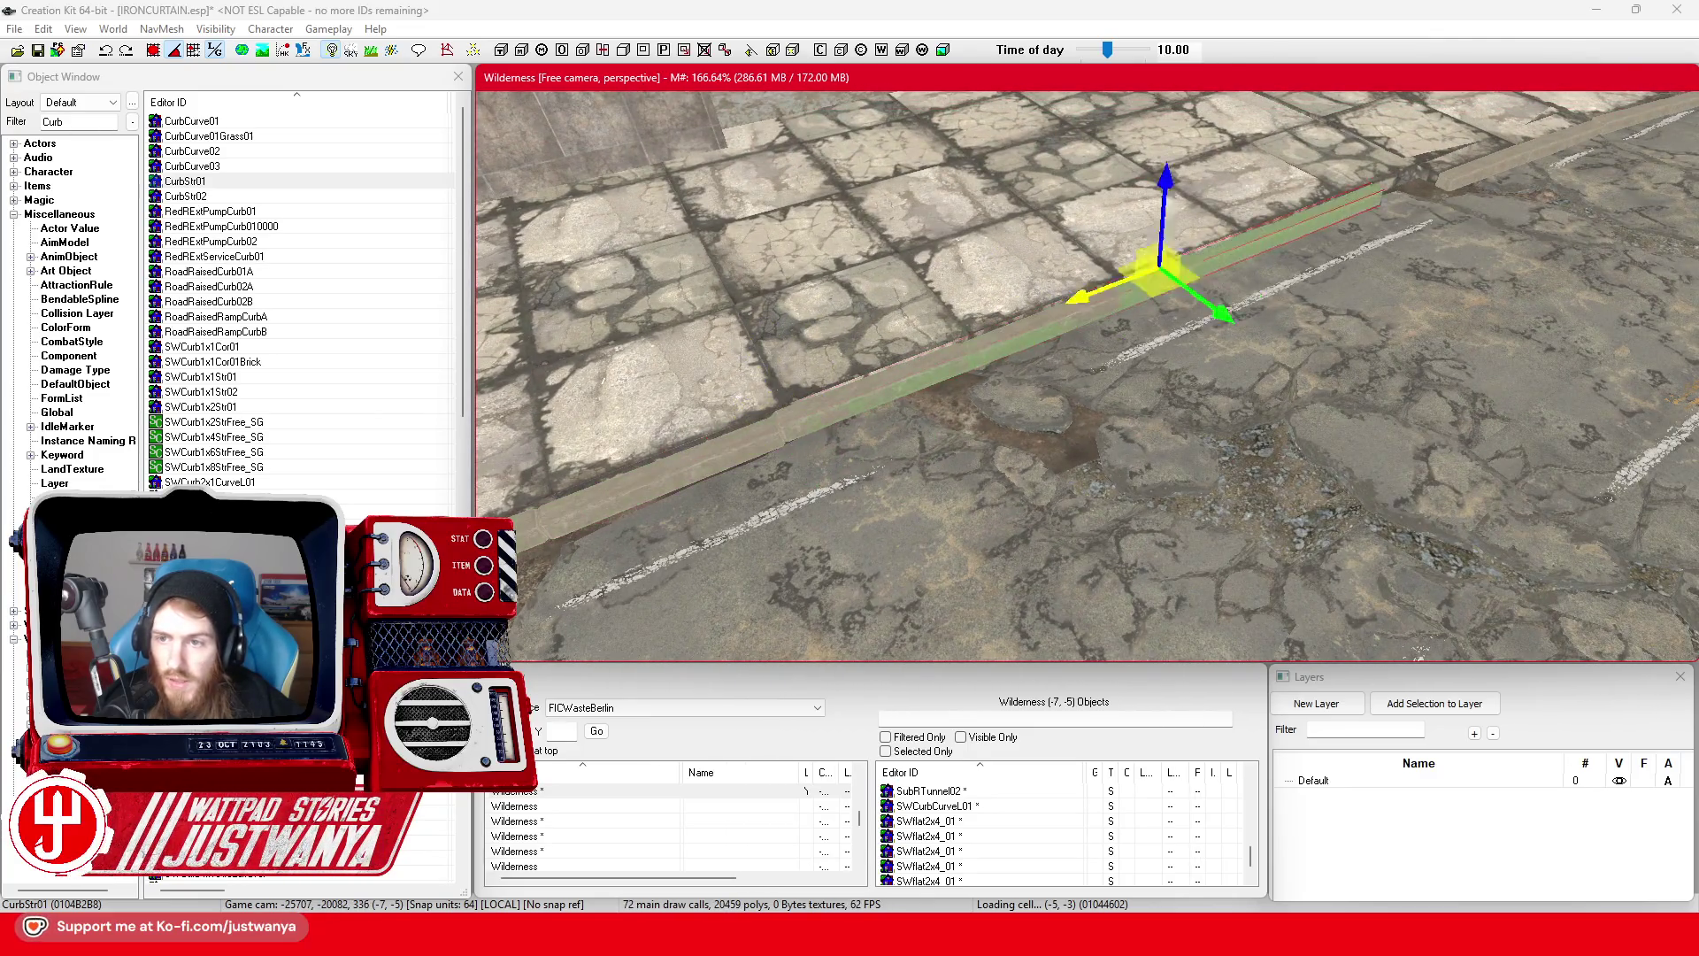
key(shift)
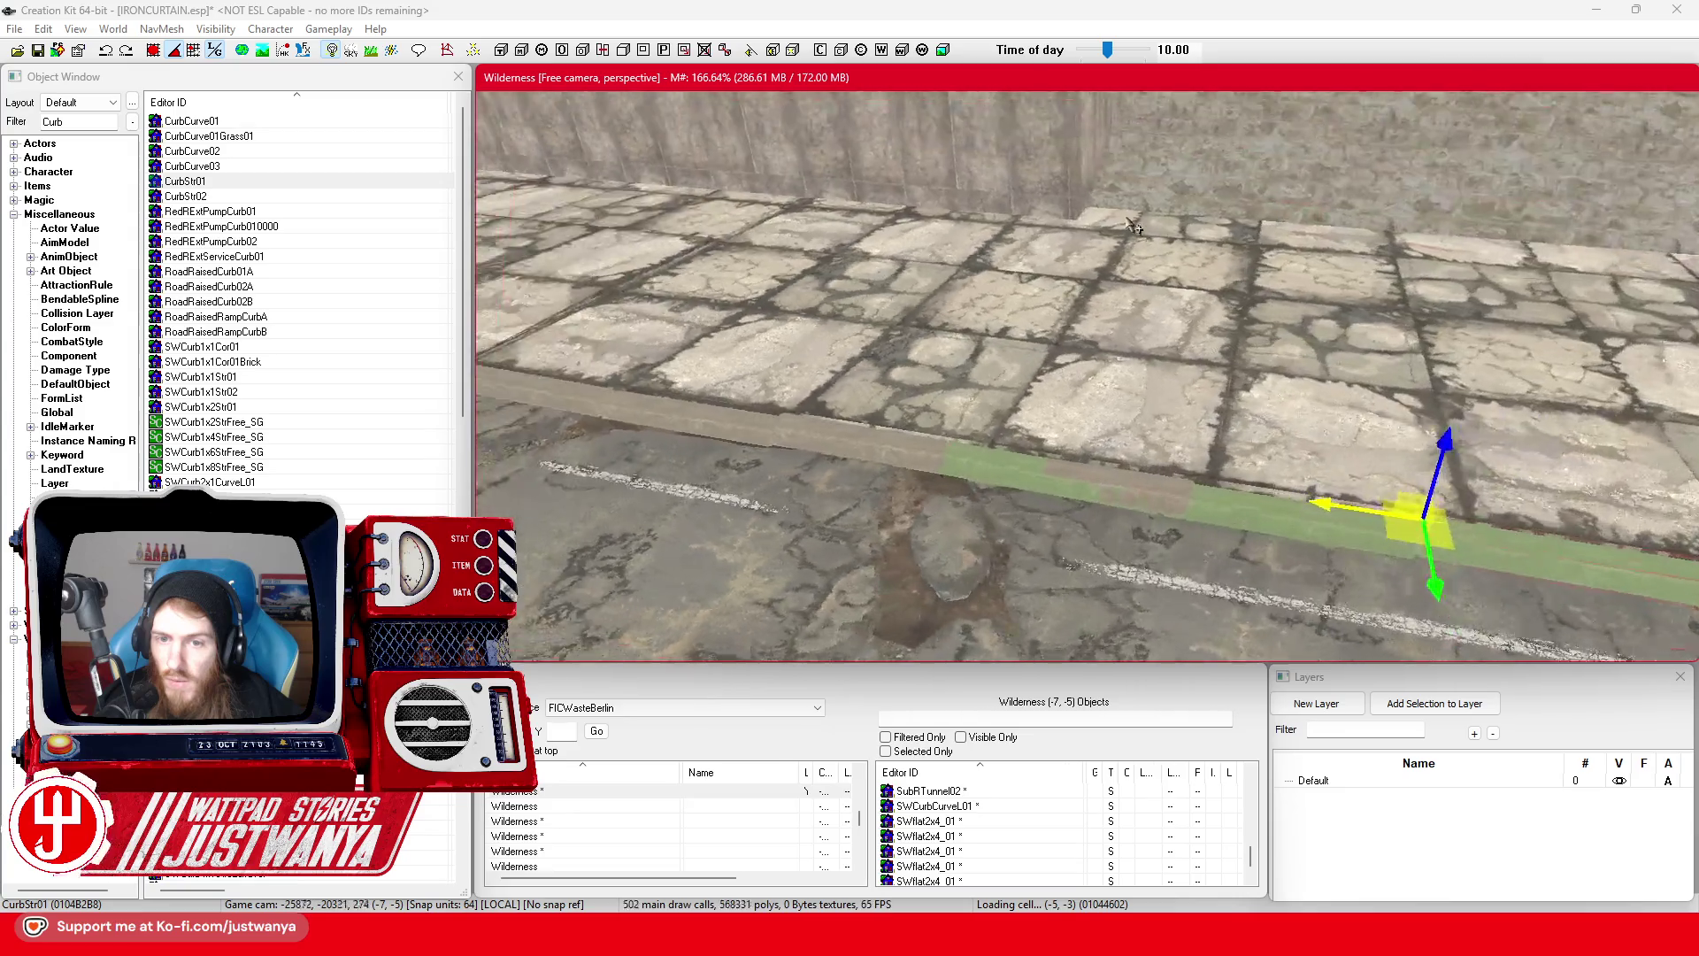
key(shift)
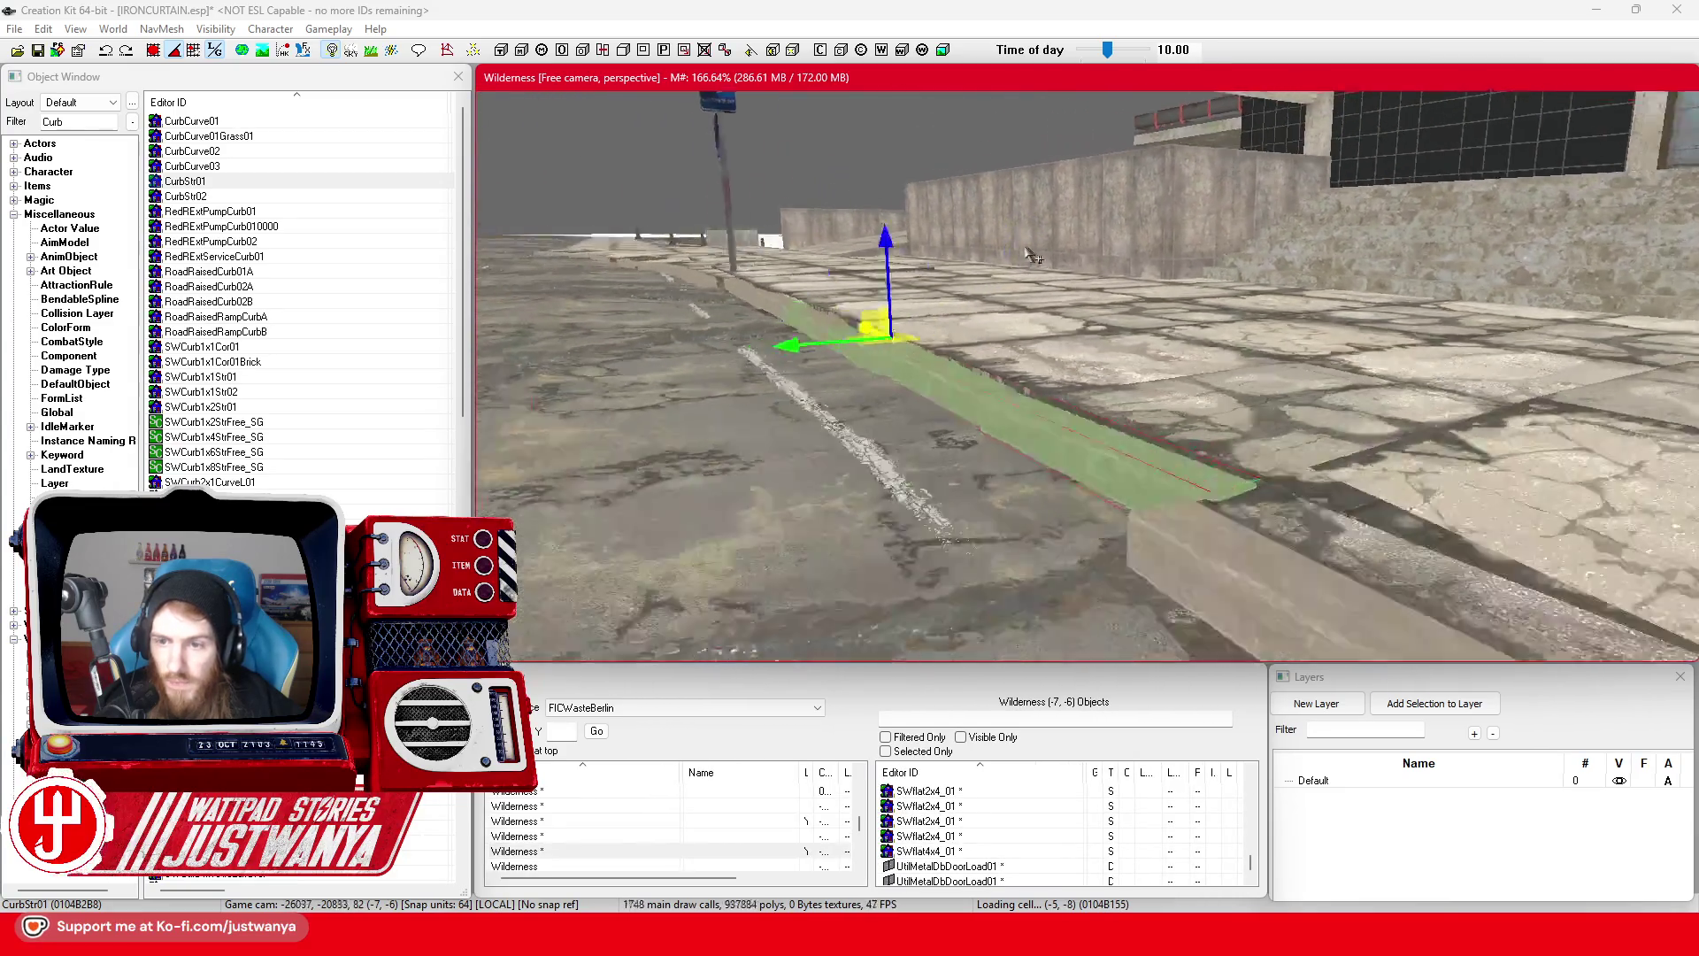
key(shift)
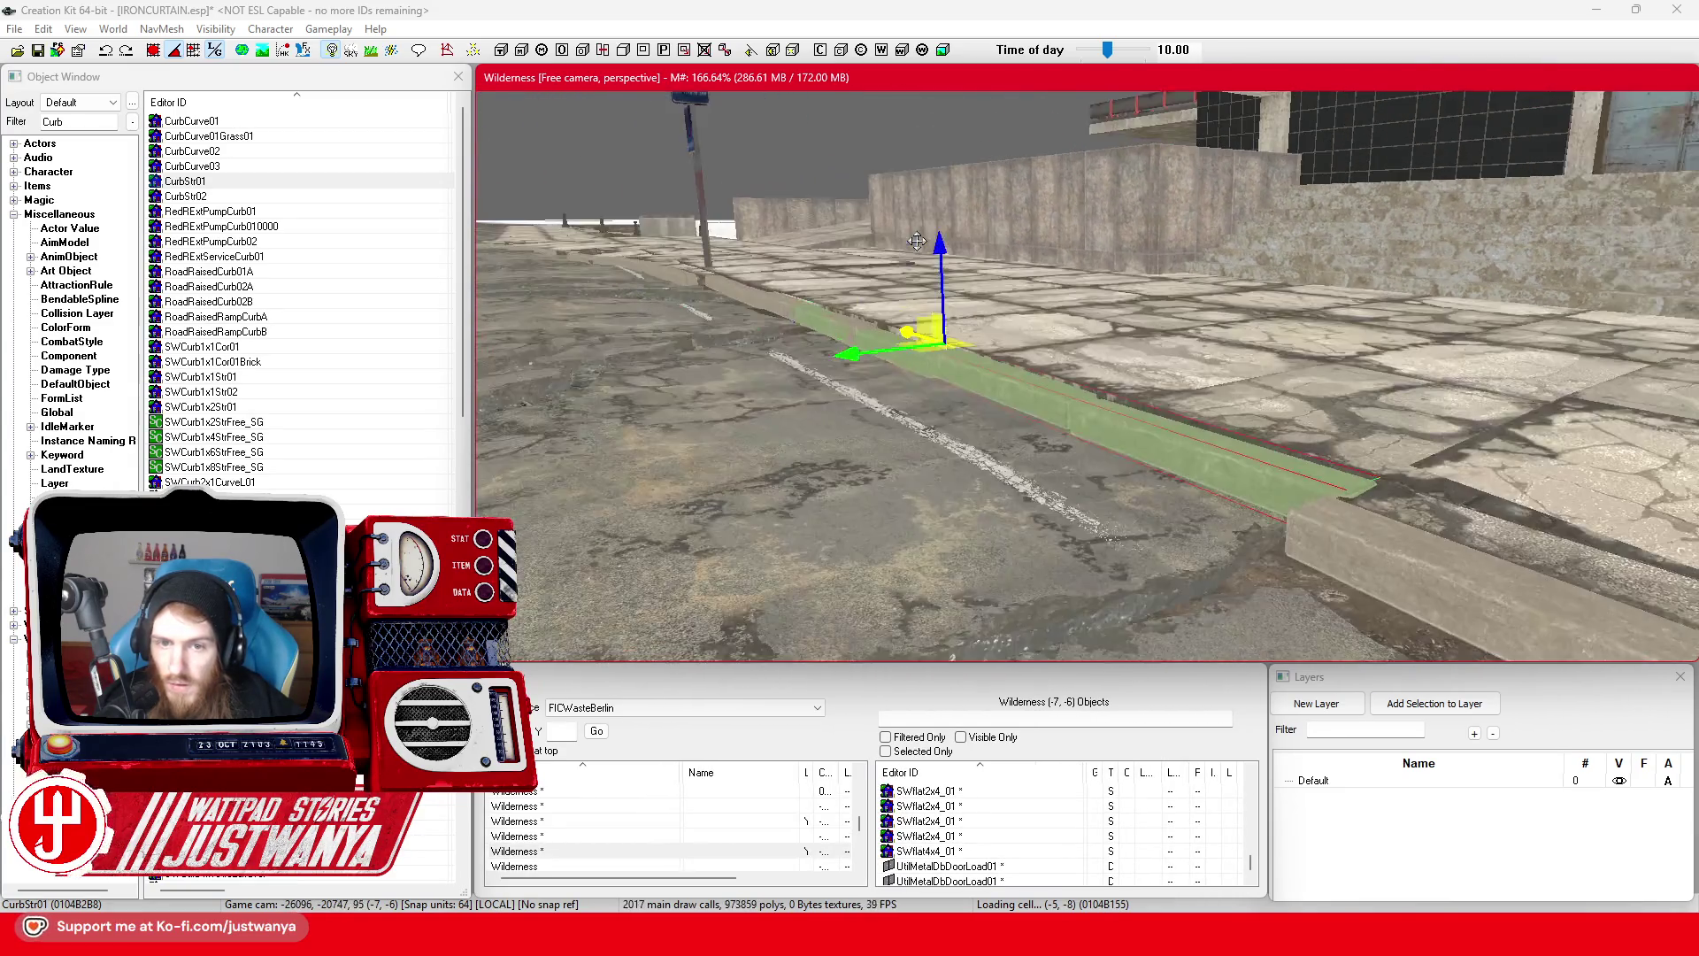
key(shift)
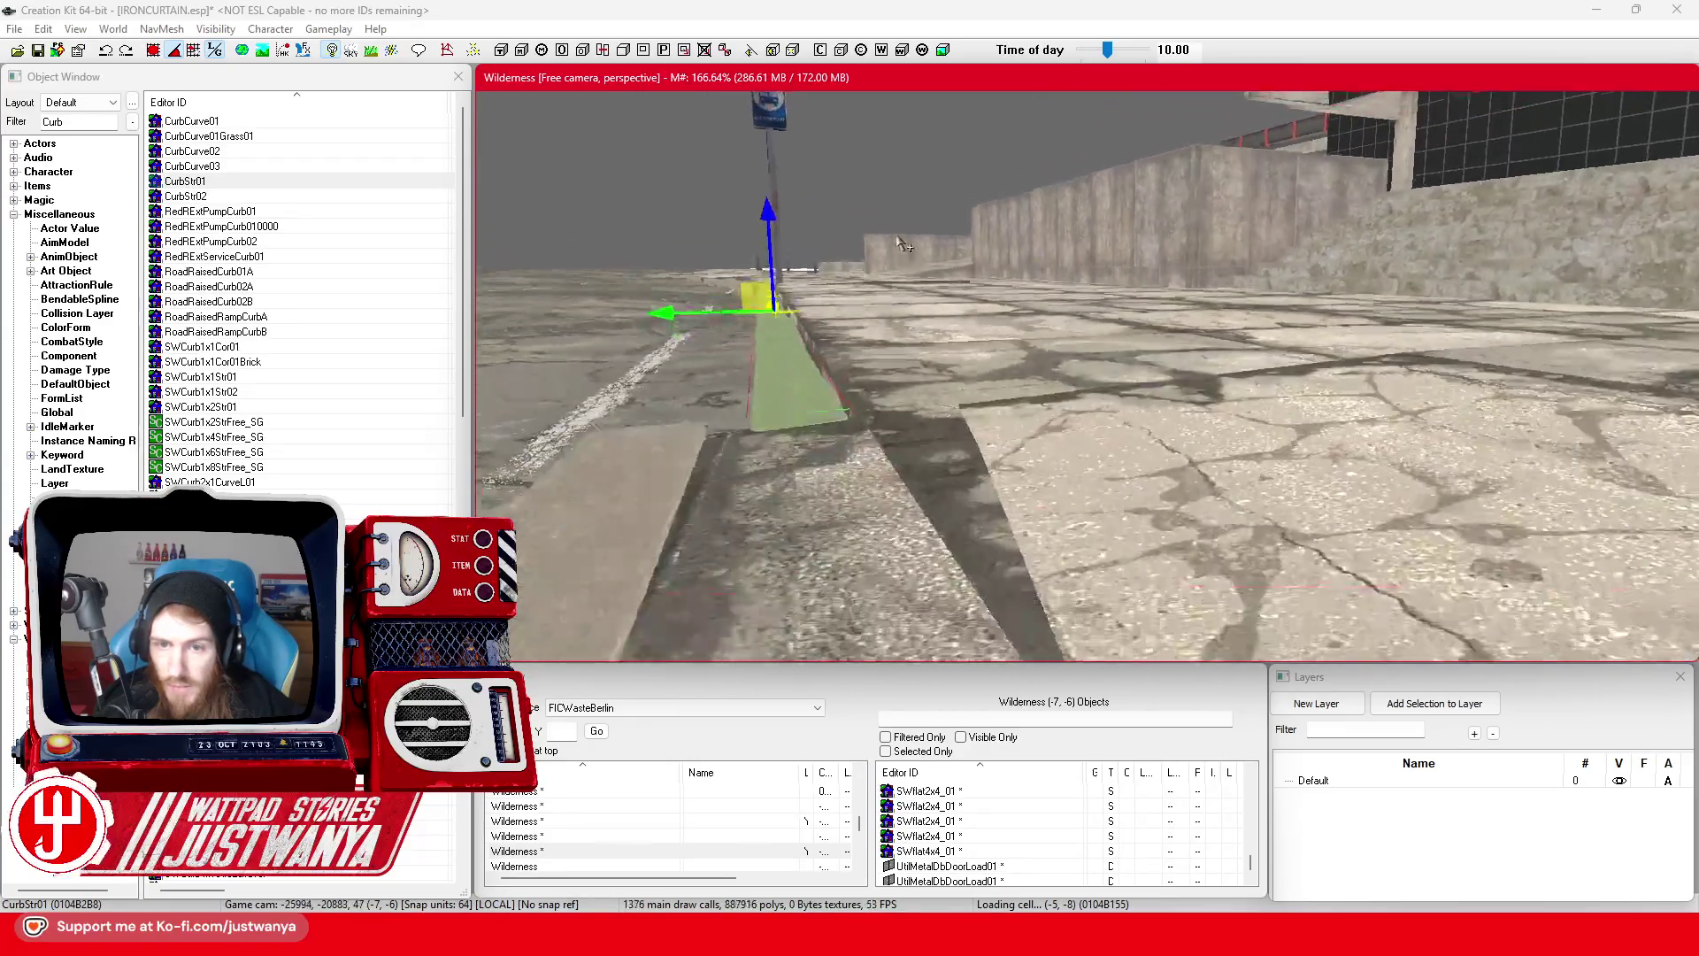
- Select two Road1Way01 pieces and nudge them together toward the sidewalk curb
scroll(932, 408, up, 3)
click(932, 408)
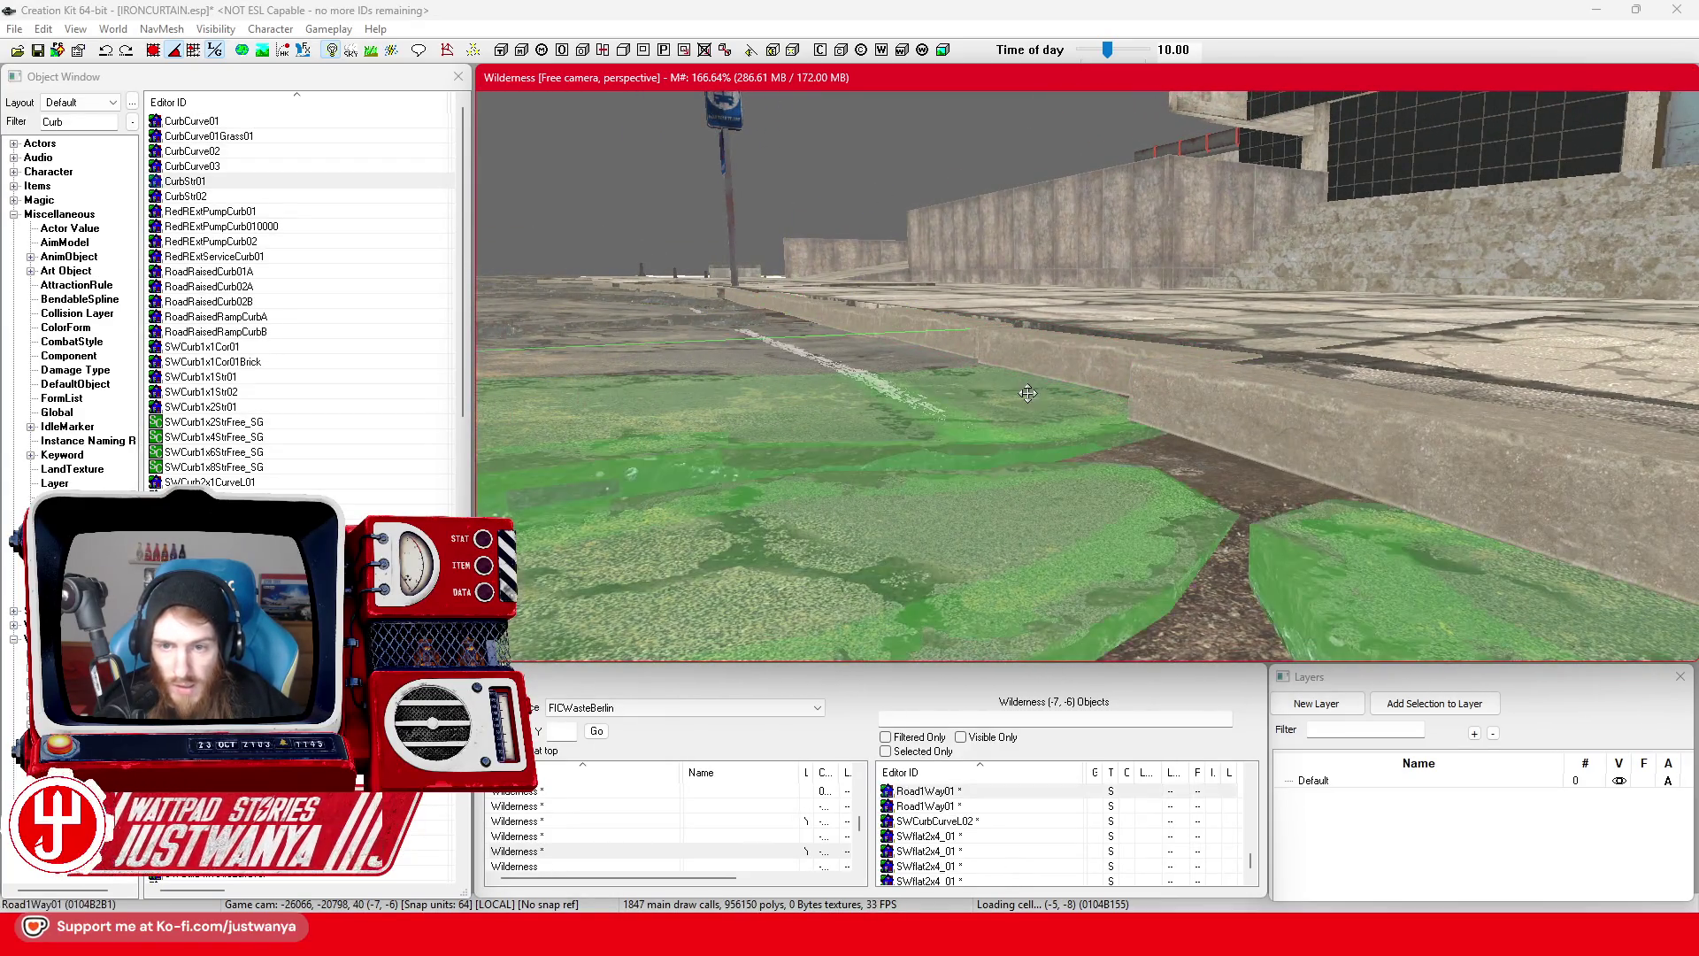
scroll(973, 415, down, 5)
key(shift)
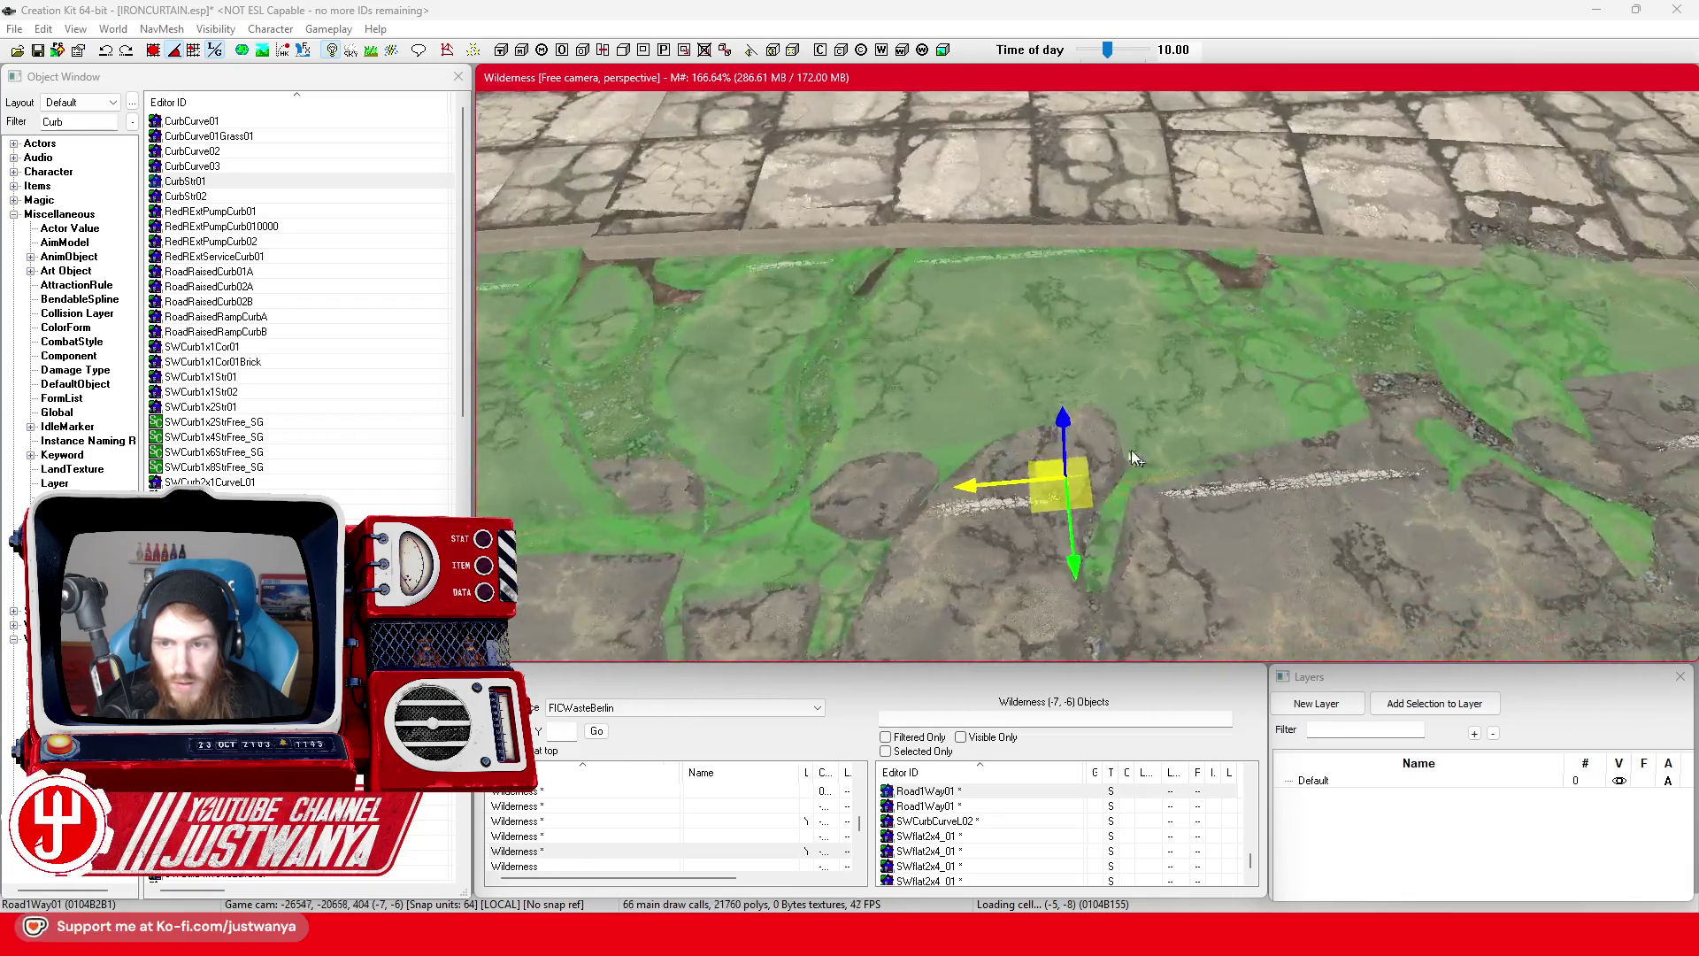
ctrl+click(737, 419)
key(shift)
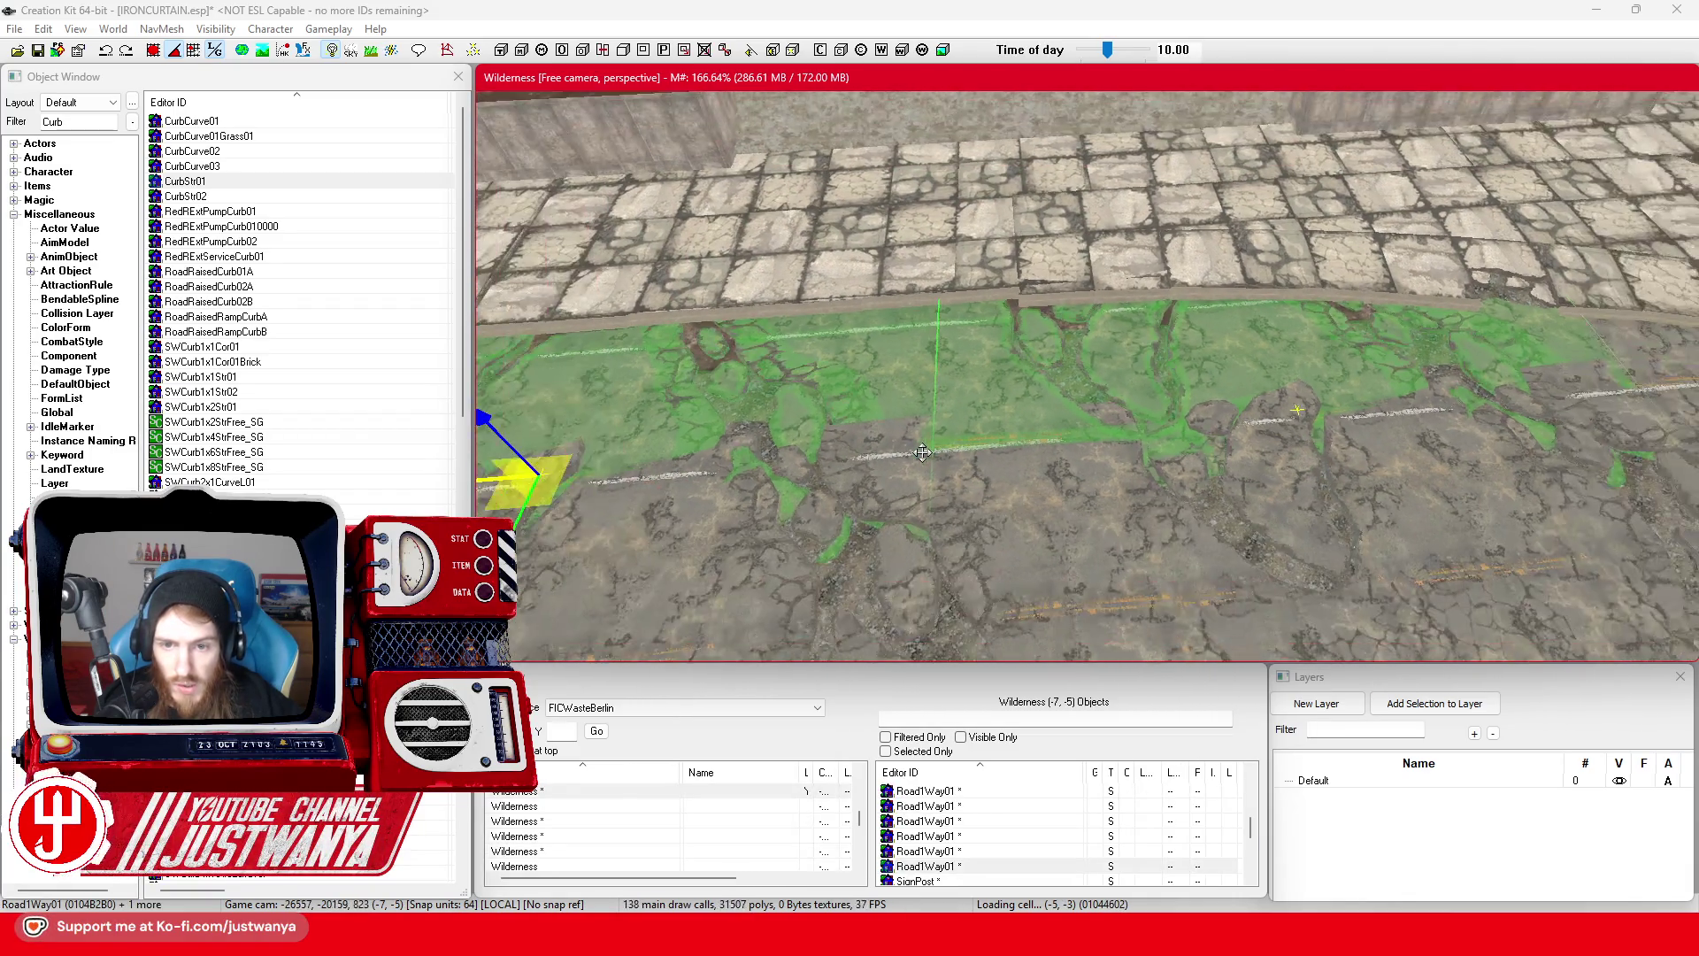
scroll(974, 399, up, 3)
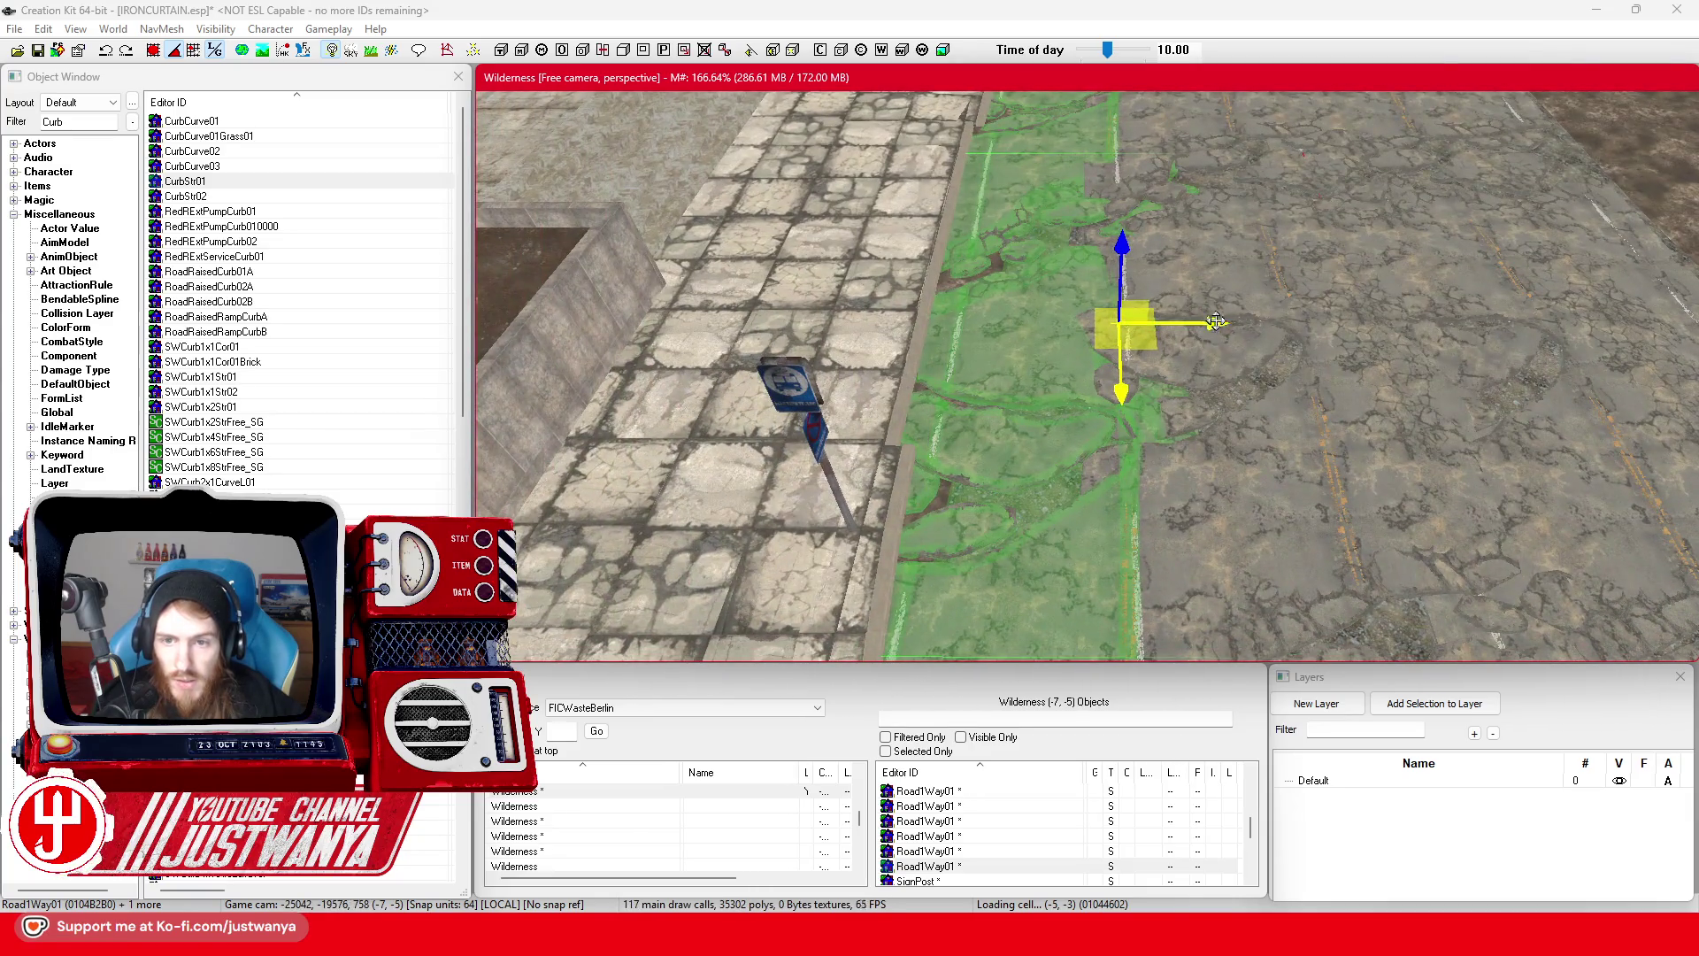
drag(1119, 327, 1102, 327)
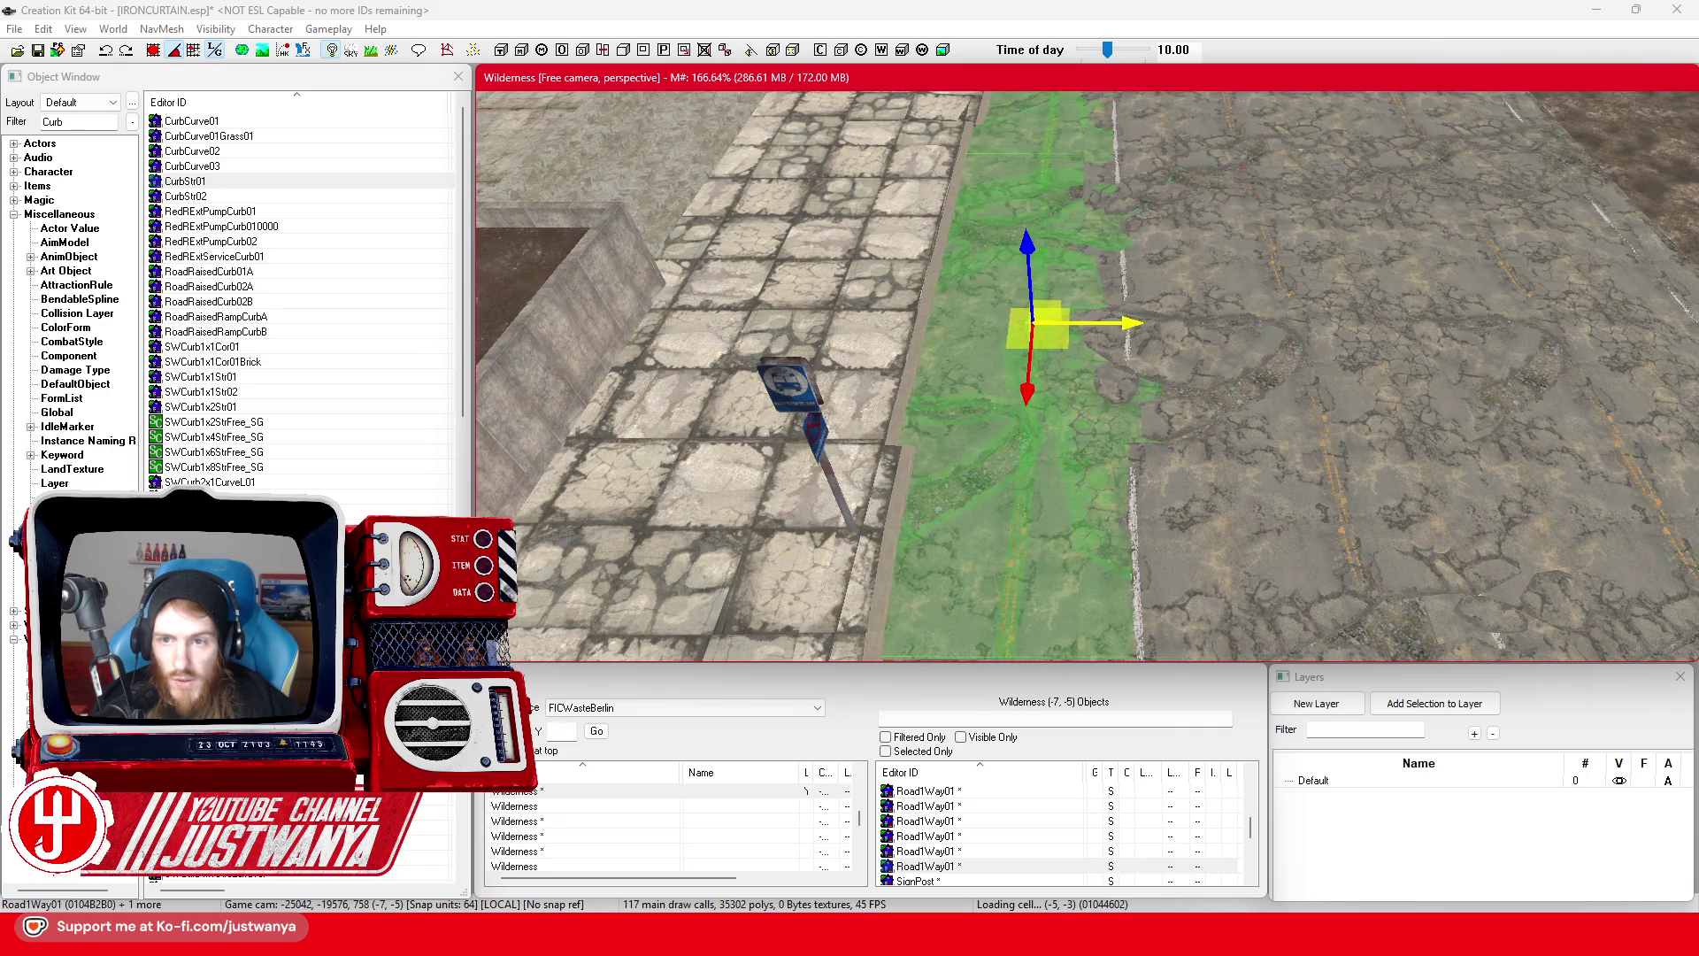
- Slide another one-way road piece snugly against the curb, then select the curved curb piece
key(shift)
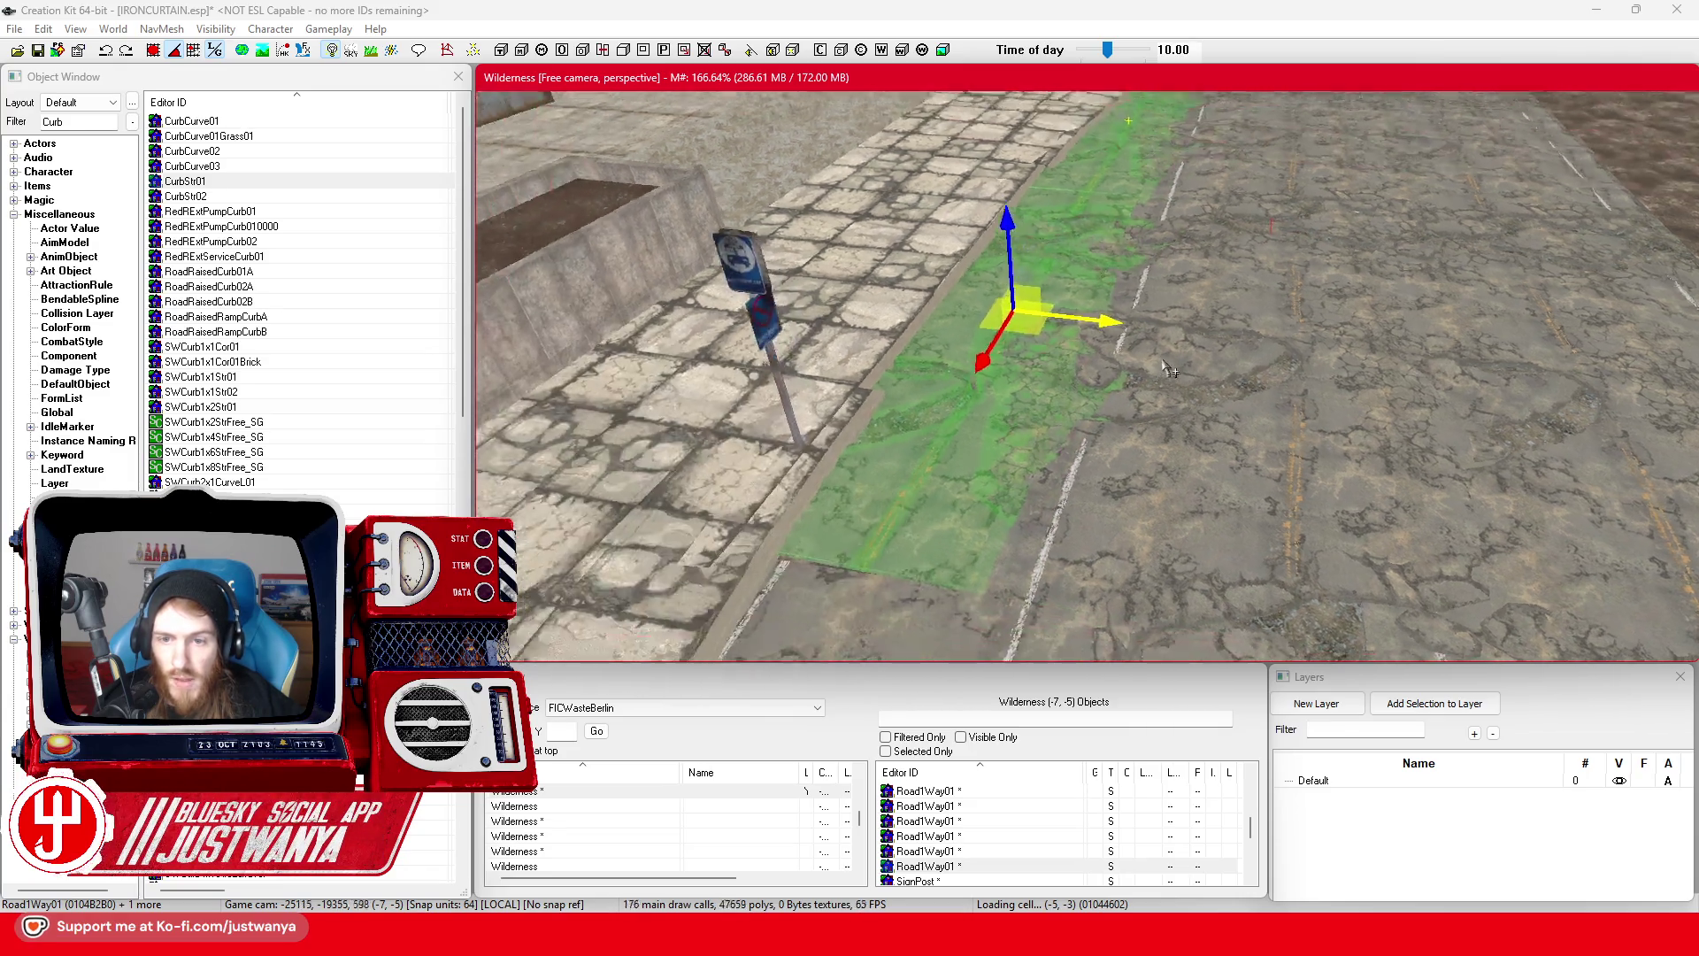
key(shift)
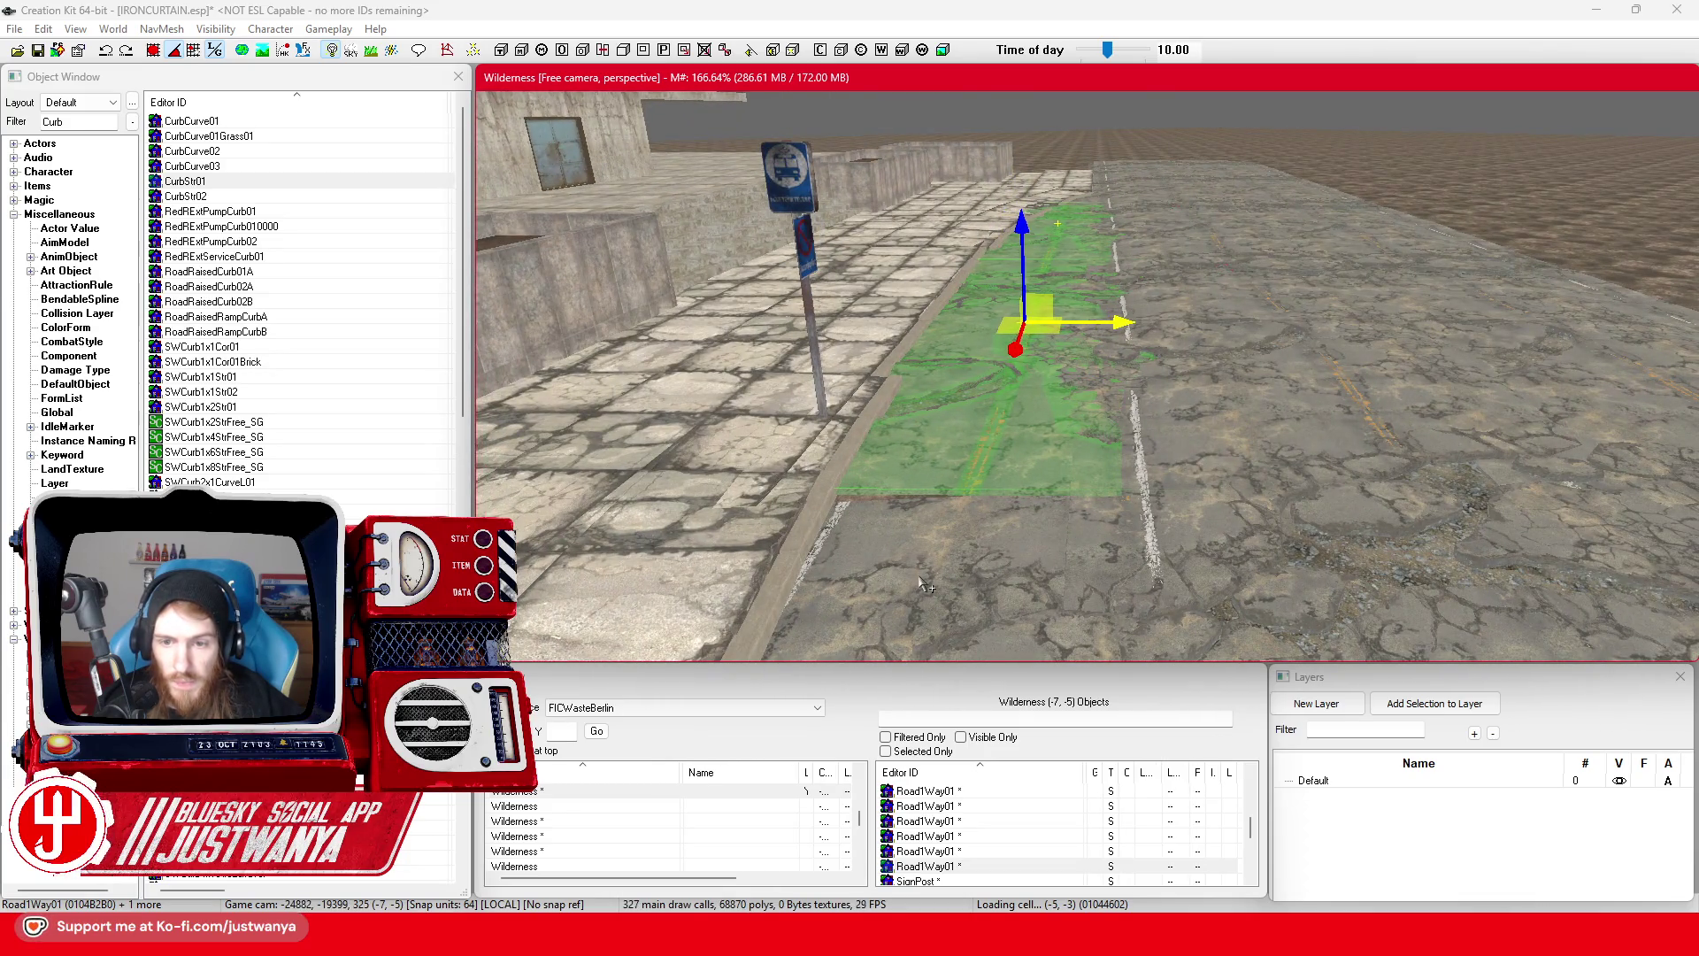
key(shift)
key(shift)
click(1393, 478)
drag(1217, 615, 1101, 524)
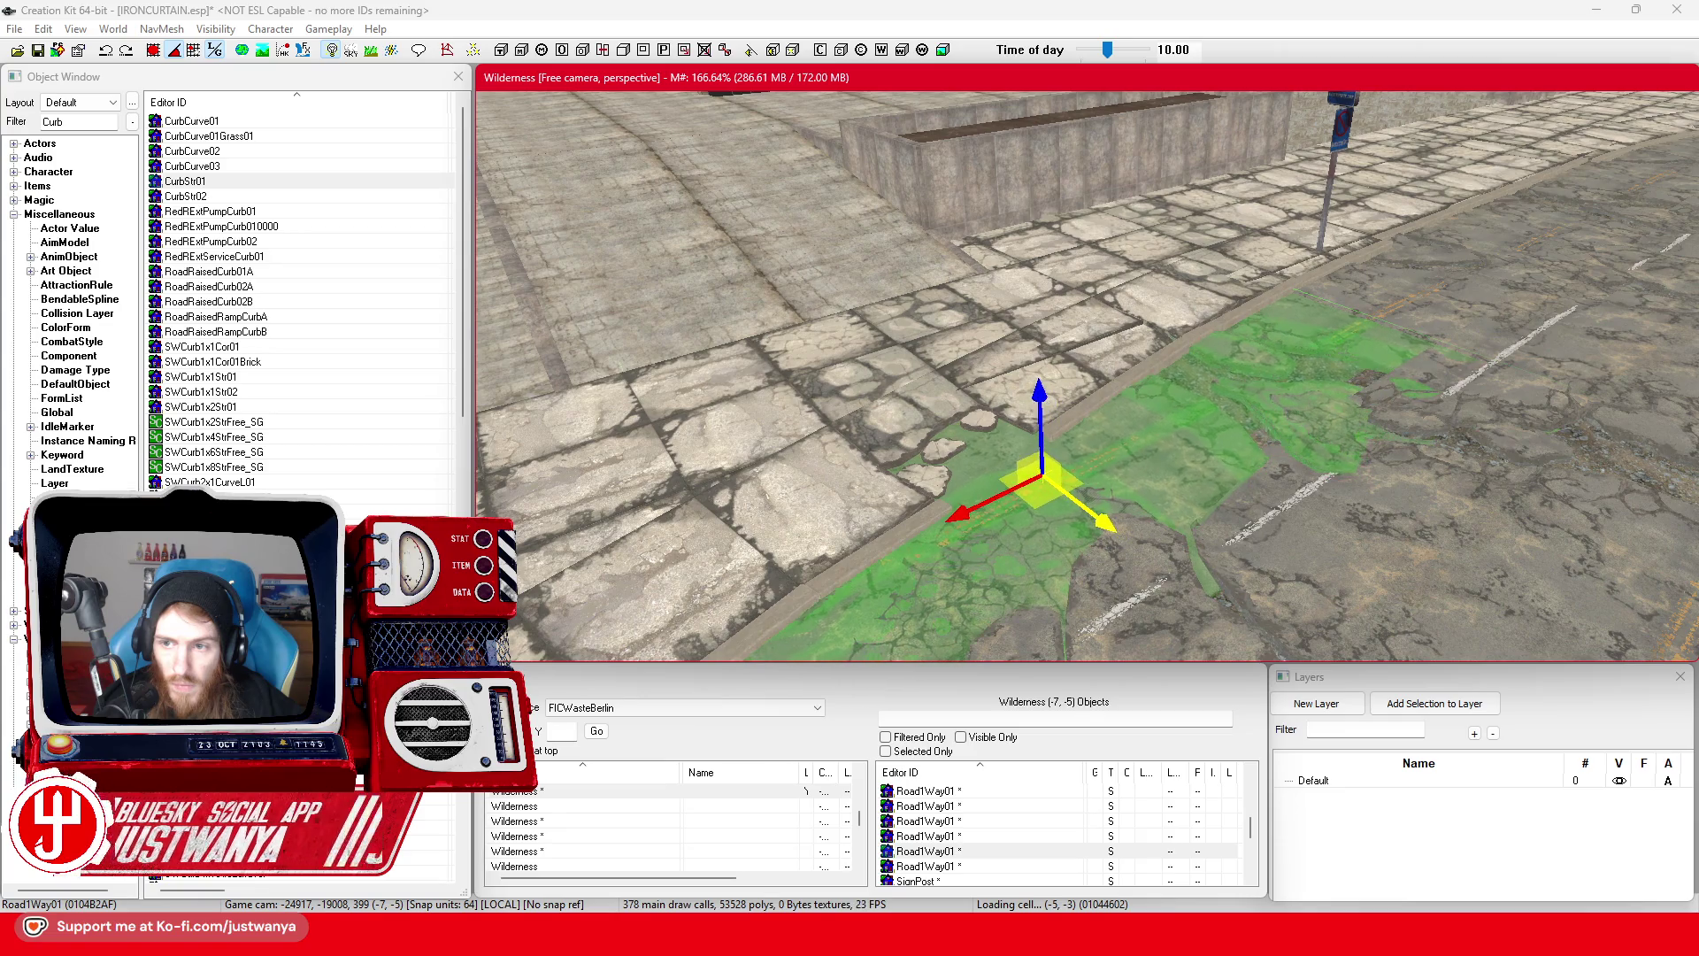
key(shift)
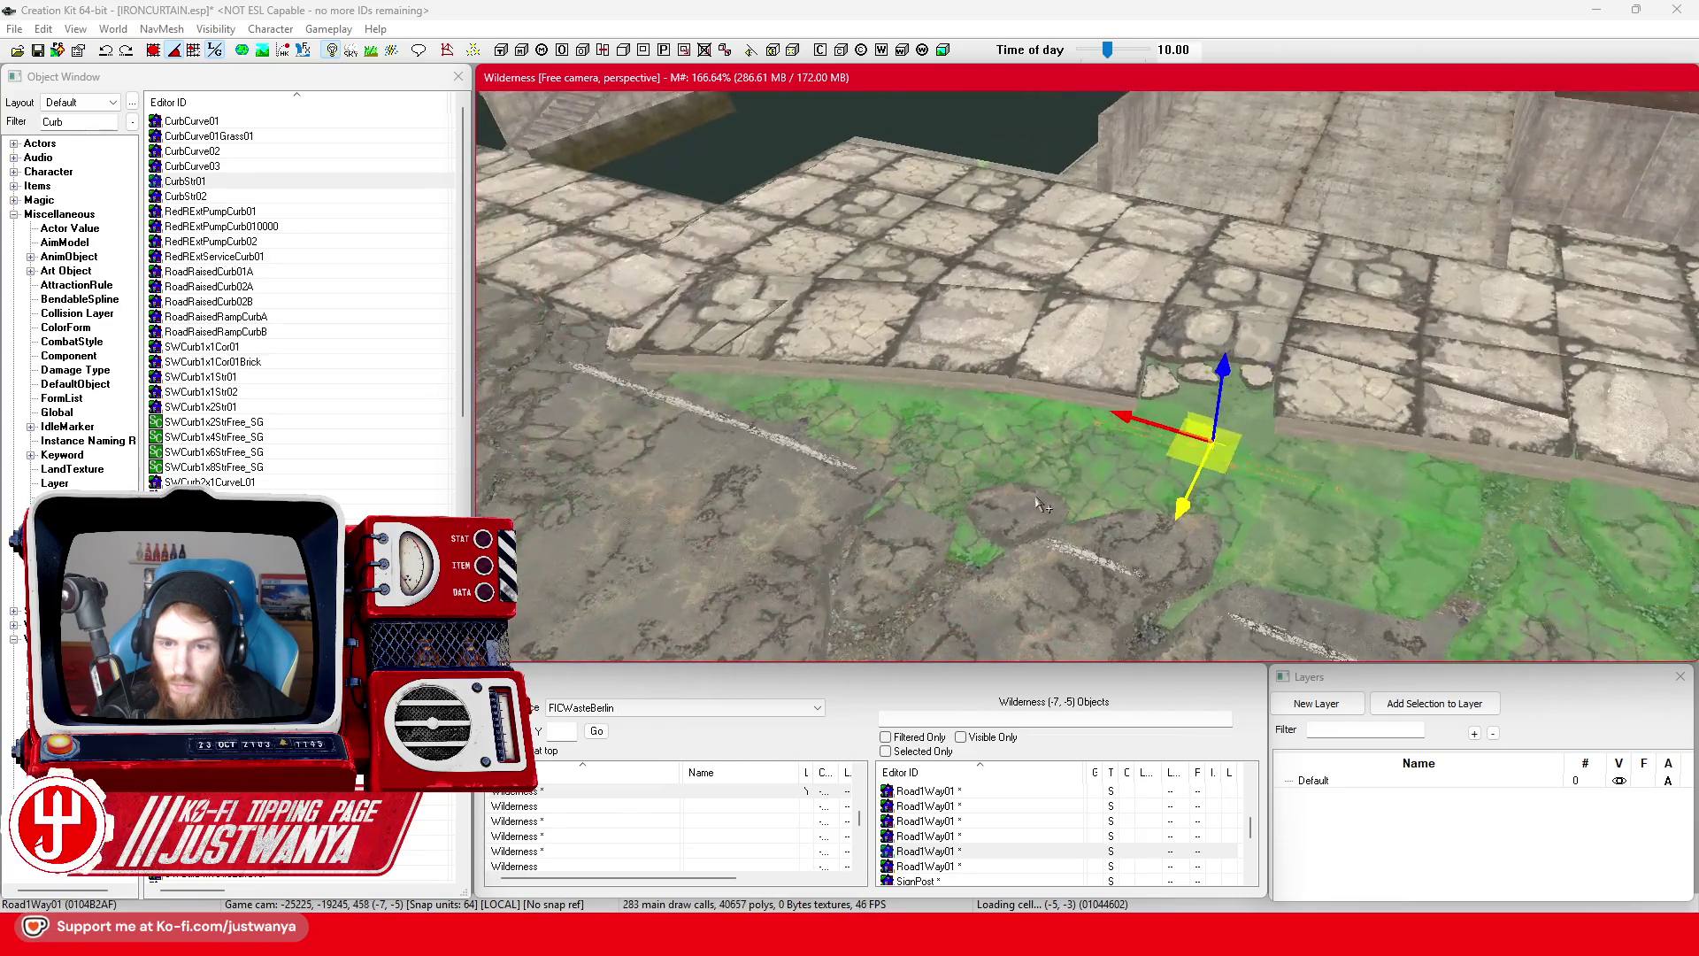
key(shift)
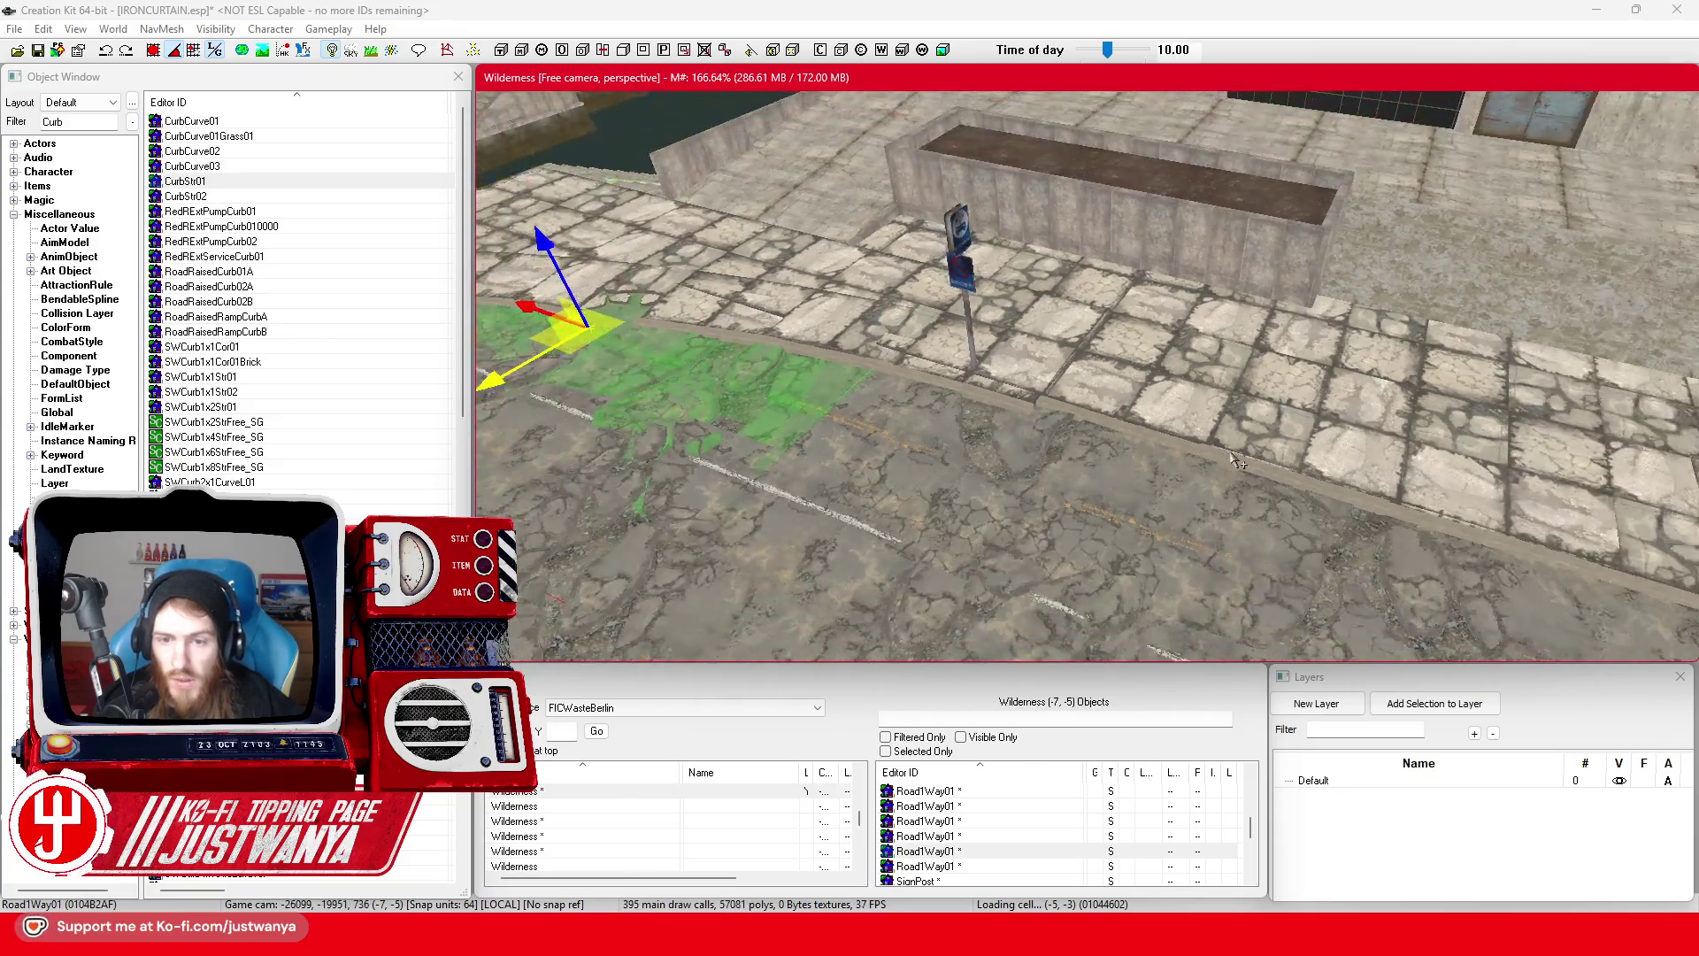
key(shift)
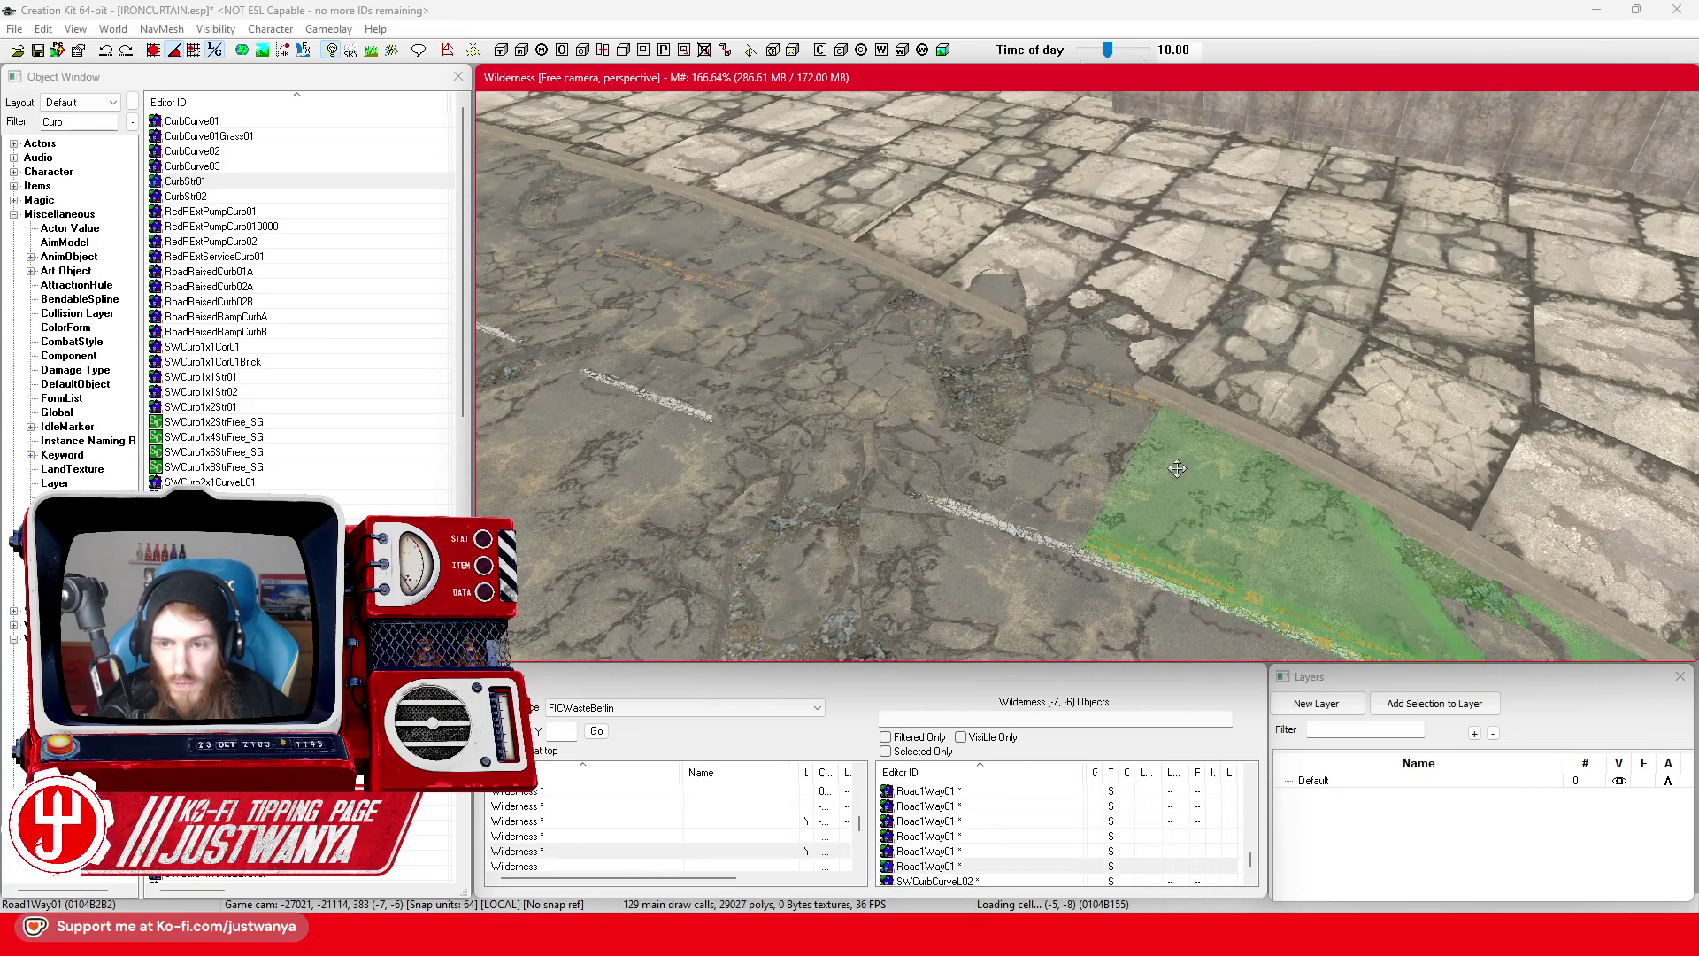
key(shift)
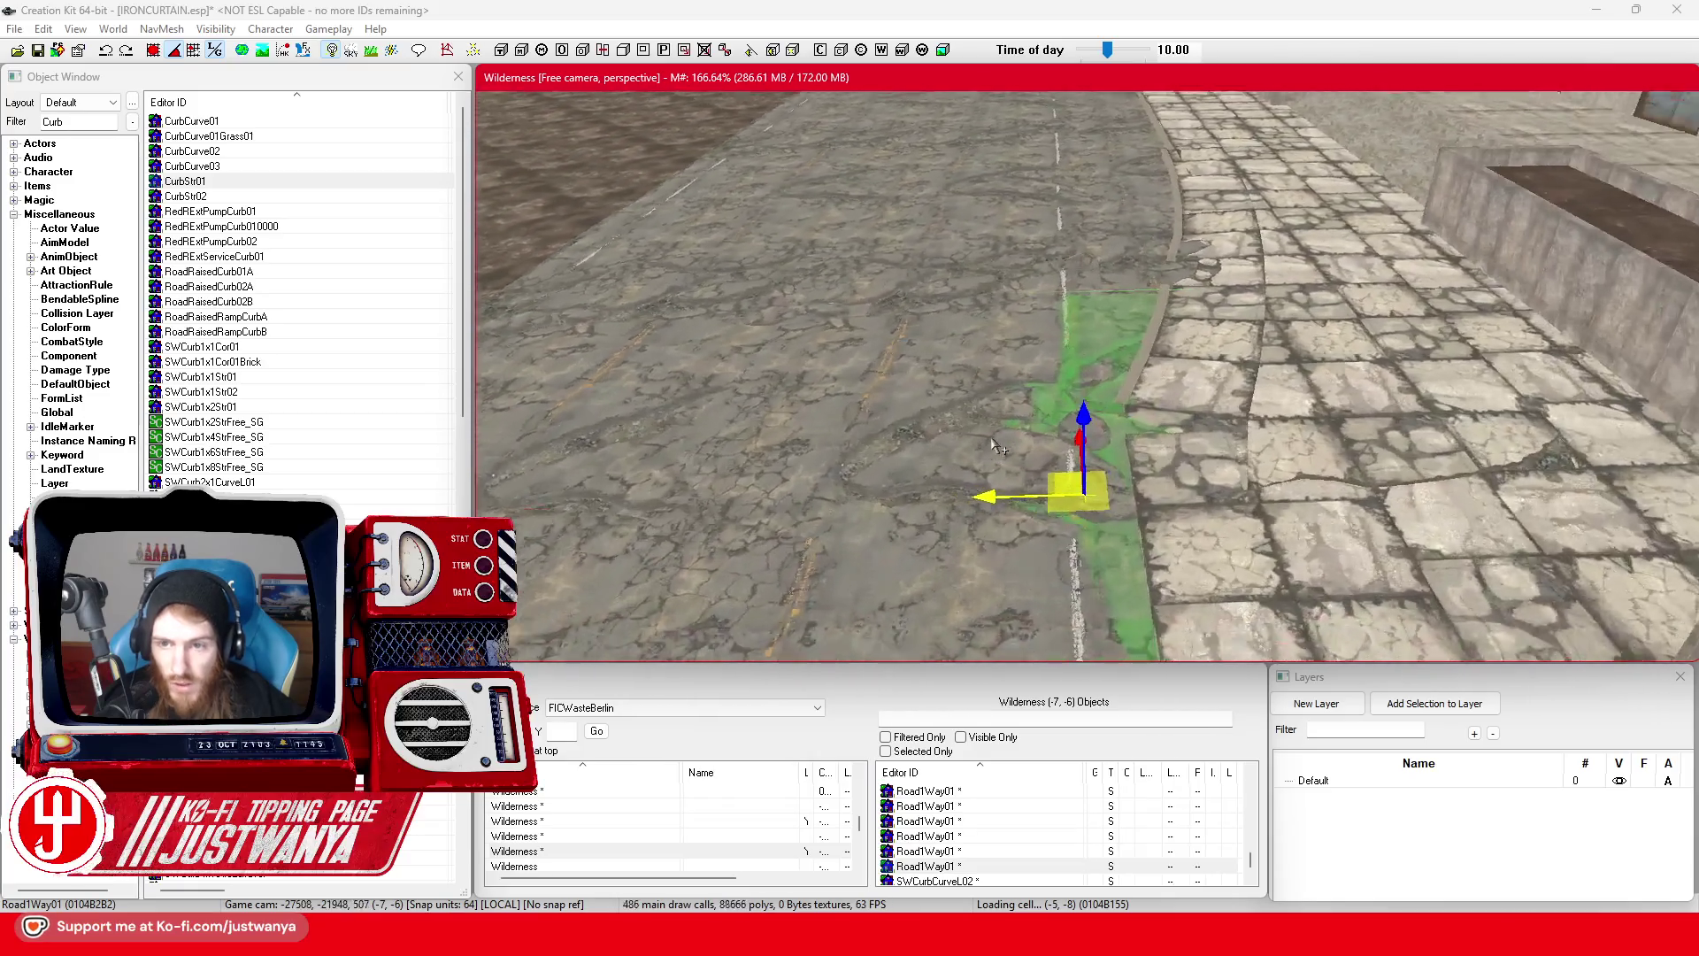
drag(1094, 557, 1263, 551)
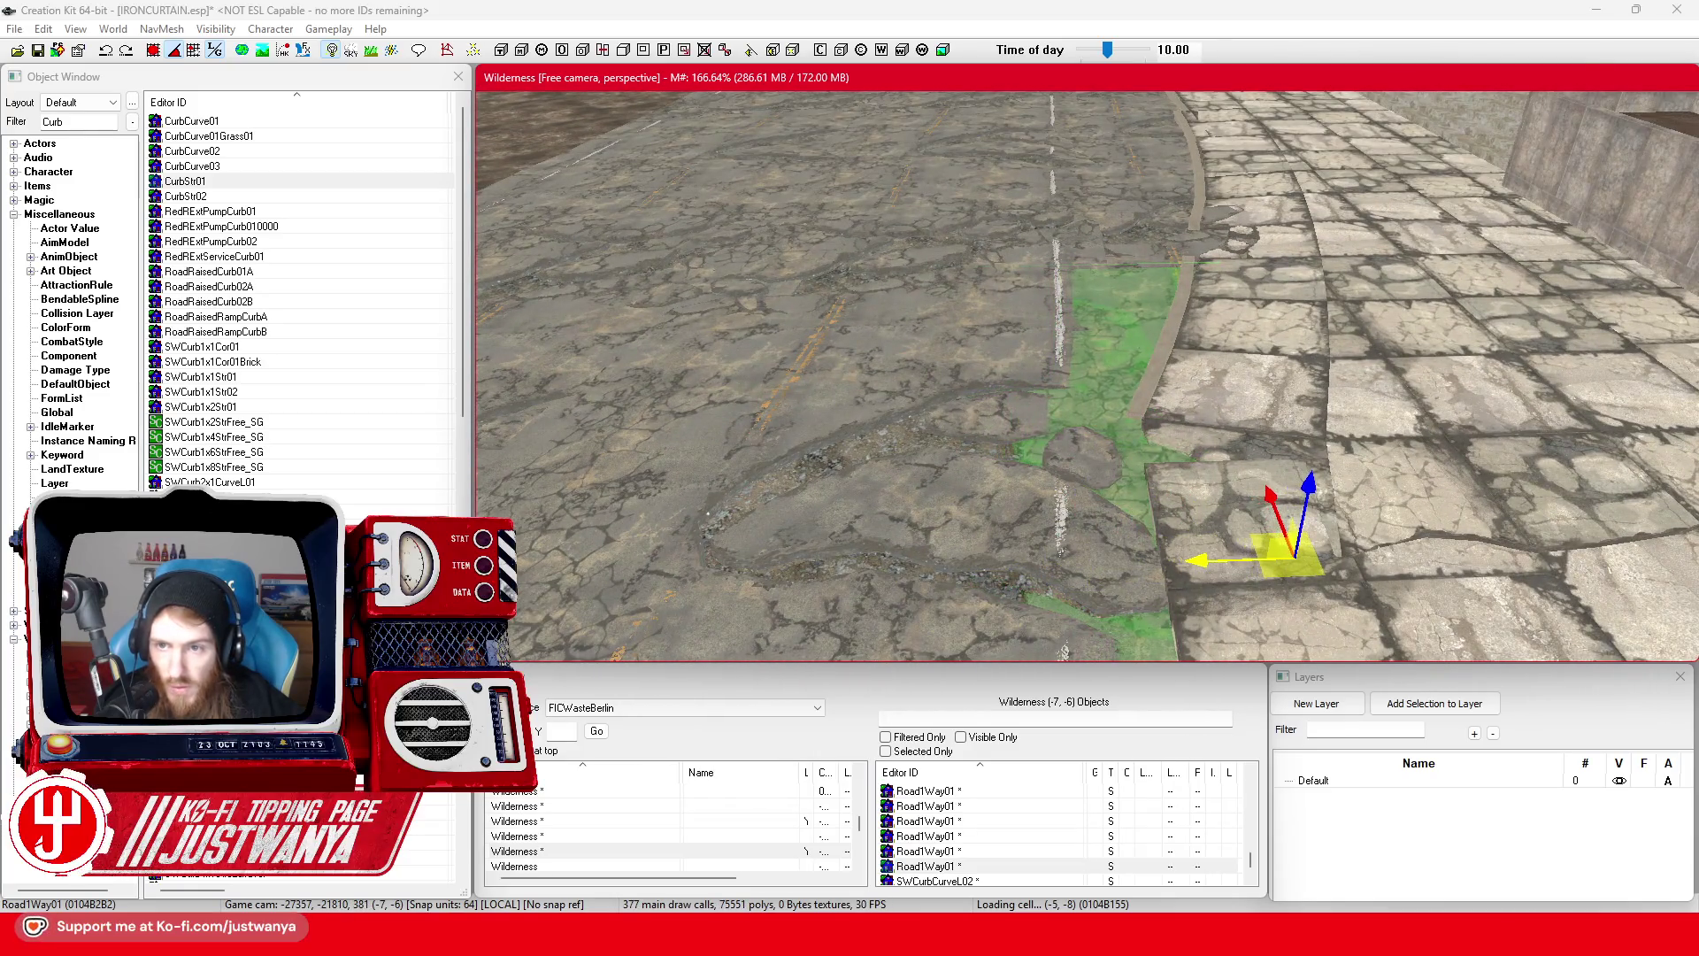
click(1197, 410)
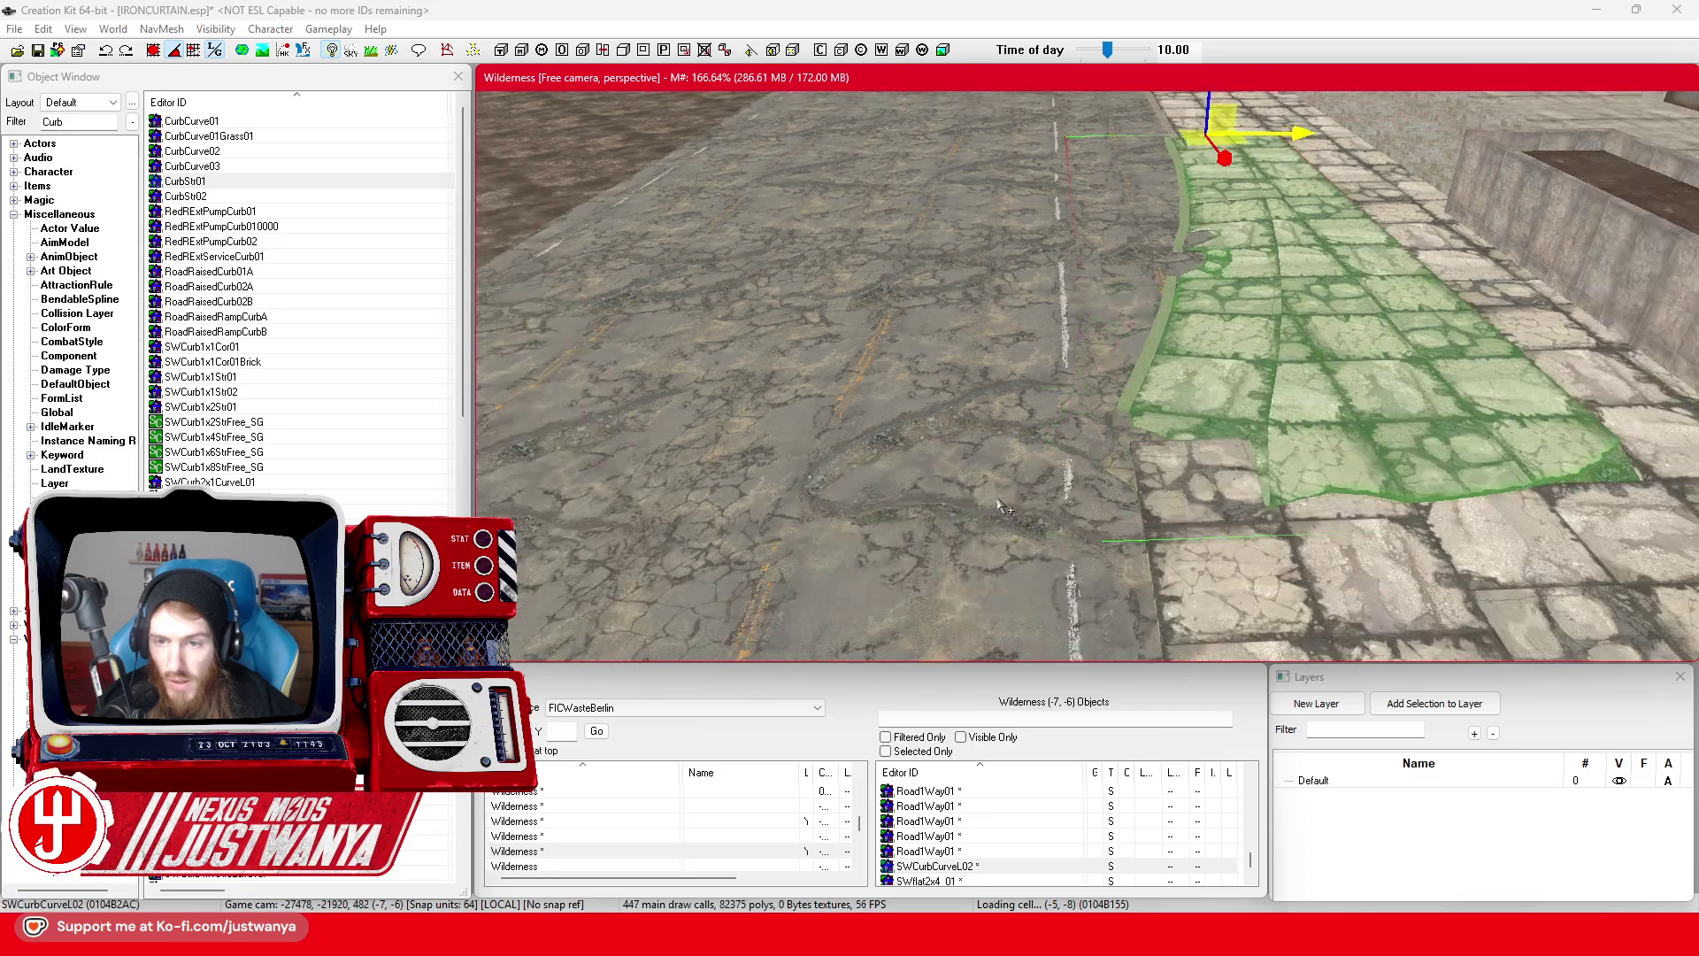
scroll(1056, 588, down, 3)
- With the bus-stop road sign selected, save the plugin
click(1124, 209)
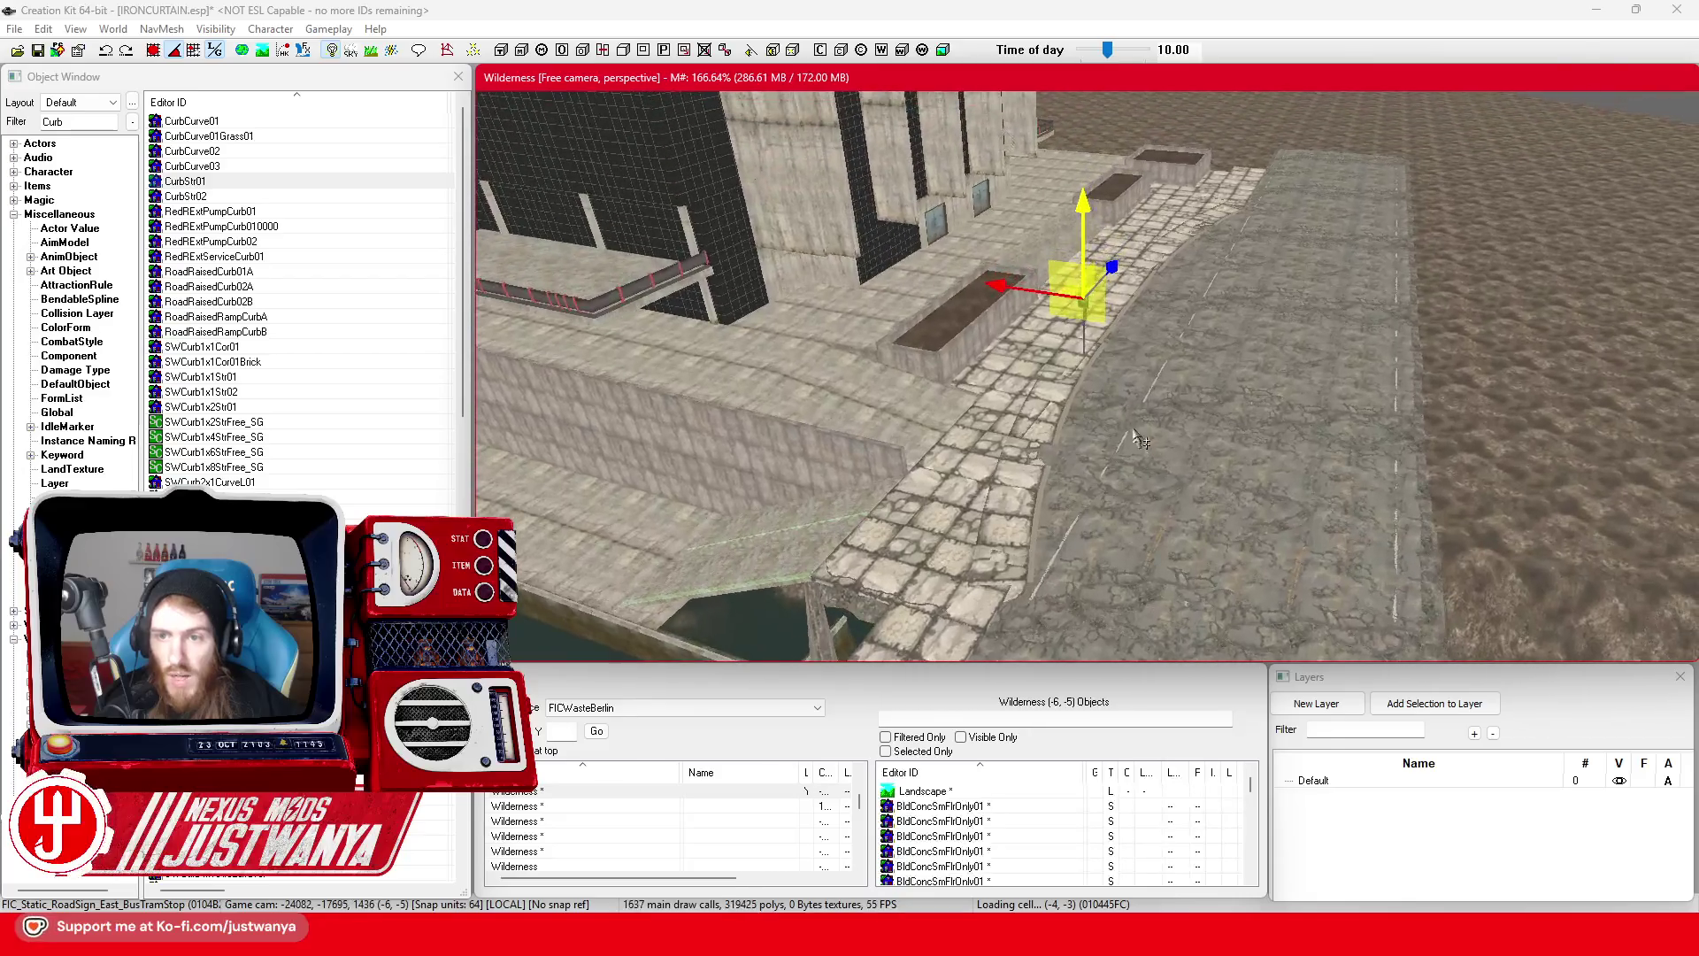
scroll(1140, 448, up, 2)
click(37, 50)
- Orbit and zoom around the finished street to review the road along the sidewalk
drag(1196, 451, 1108, 420)
drag(1117, 358, 1025, 520)
mouse_move(1033, 506)
mouse_down()
mouse_move(1072, 431)
mouse_move(928, 434)
mouse_move(1112, 417)
mouse_move(982, 447)
mouse_move(898, 442)
mouse_move(1031, 422)
mouse_move(1147, 477)
mouse_move(1075, 418)
mouse_up()
scroll(1075, 417, down, 5)
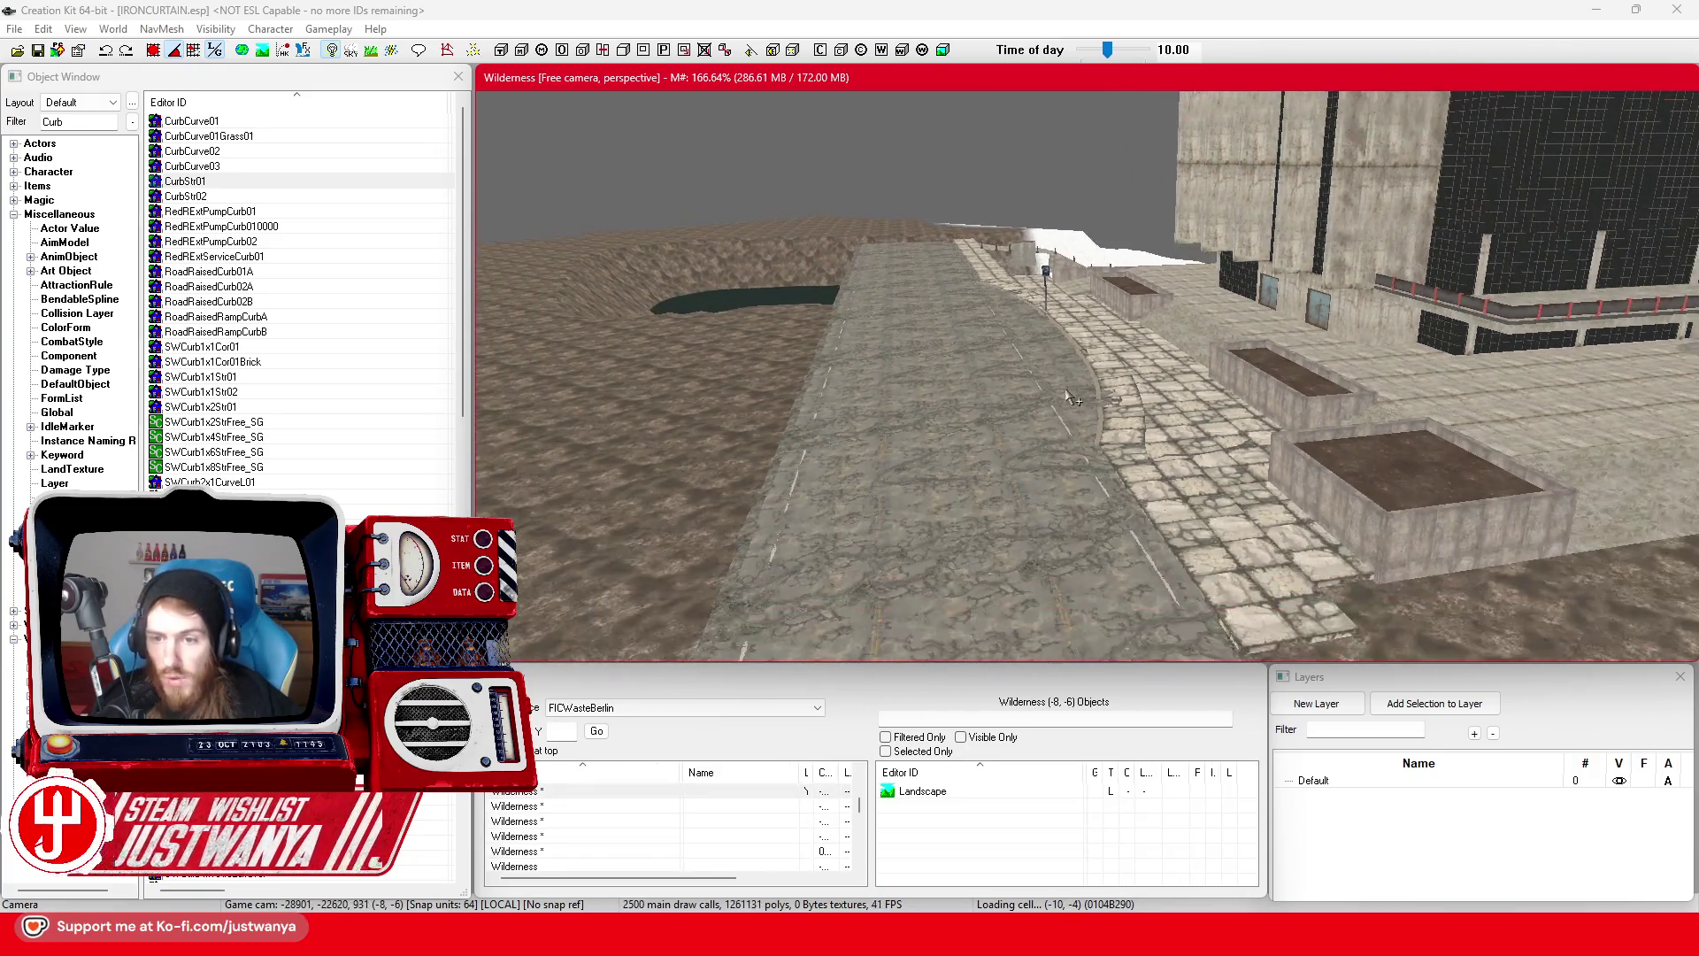
scroll(1062, 423, up, 4)
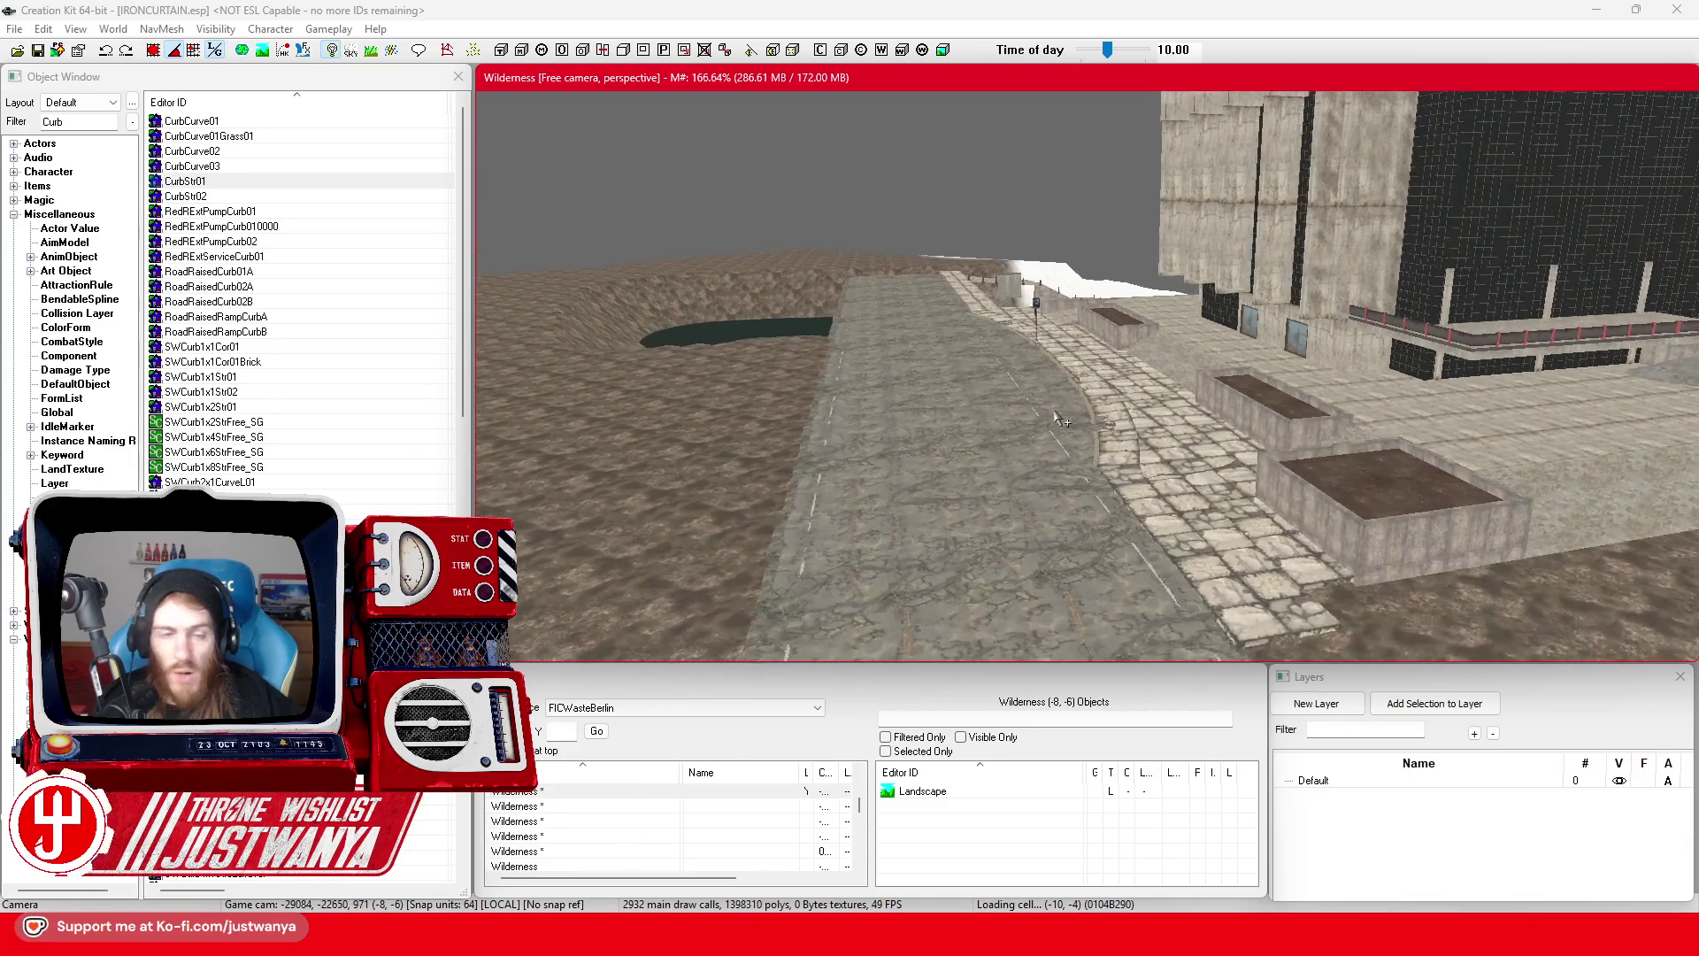